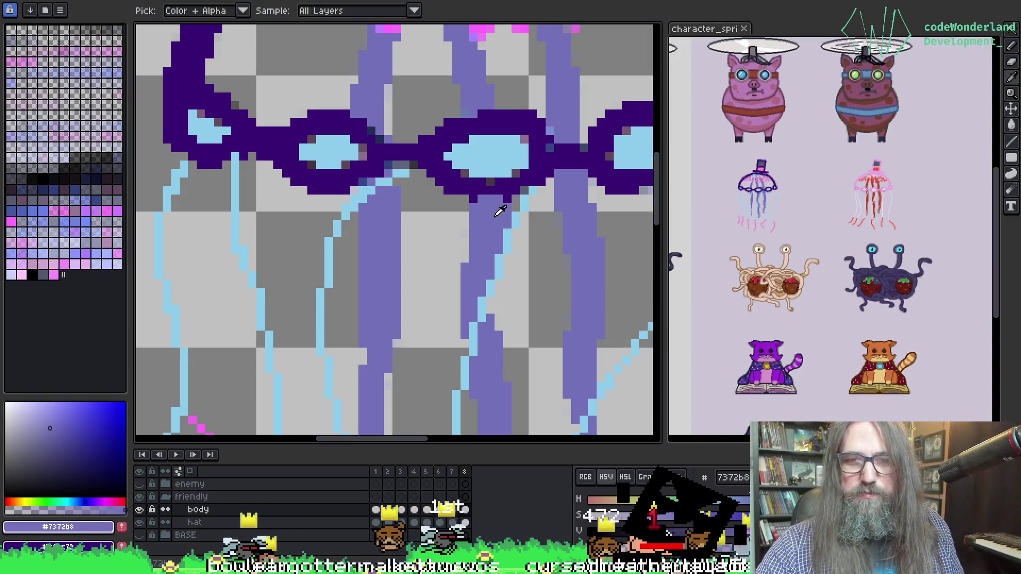
# On frame 1, sample colours from the art and redraw the light-blue tentacle lines under the goggles.
pyautogui.moveTo(547, 192); pyautogui.dragTo(532, 188)
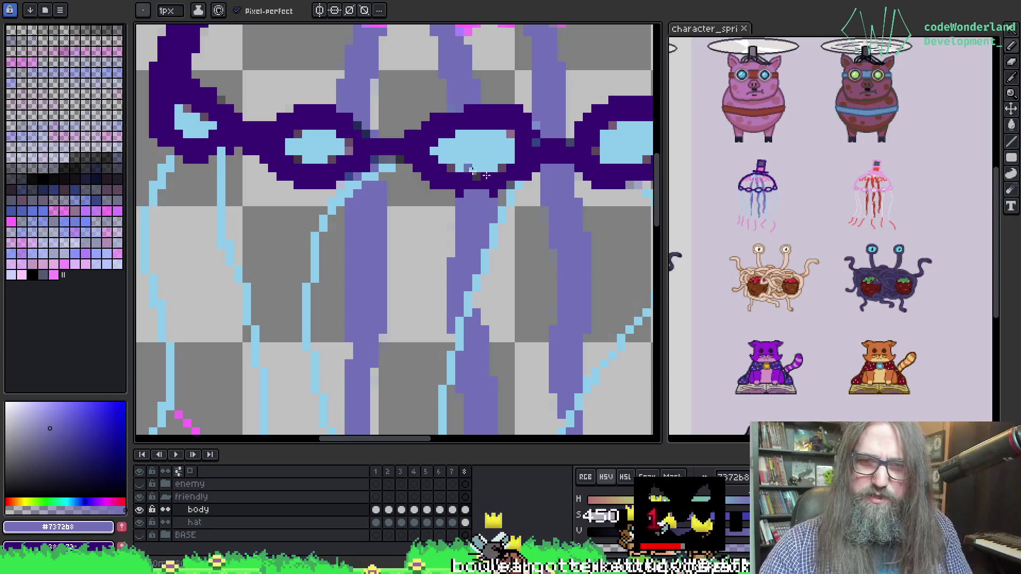
pyautogui.press('Left')
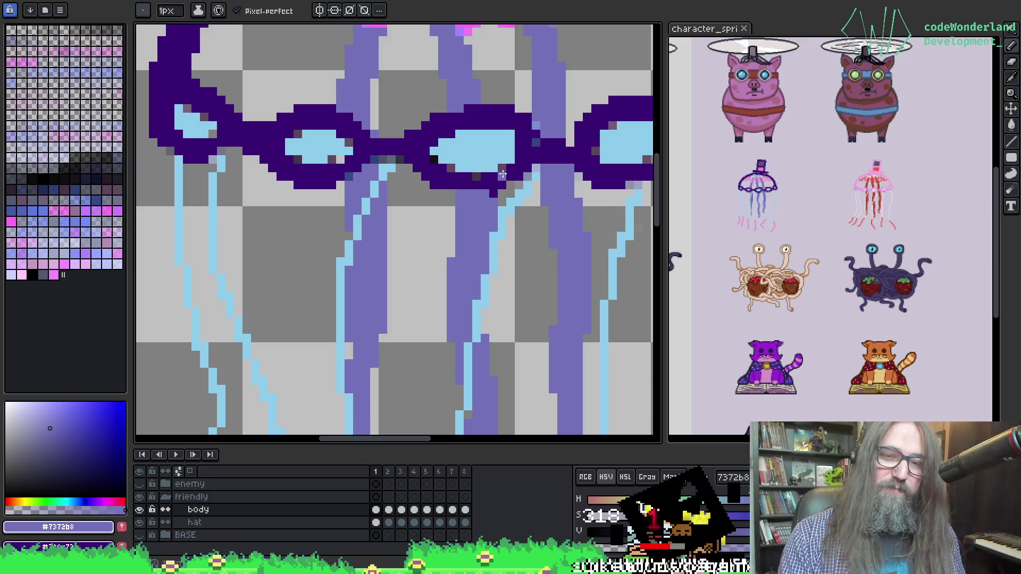
pyautogui.moveTo(479, 217); pyautogui.dragTo(460, 230)
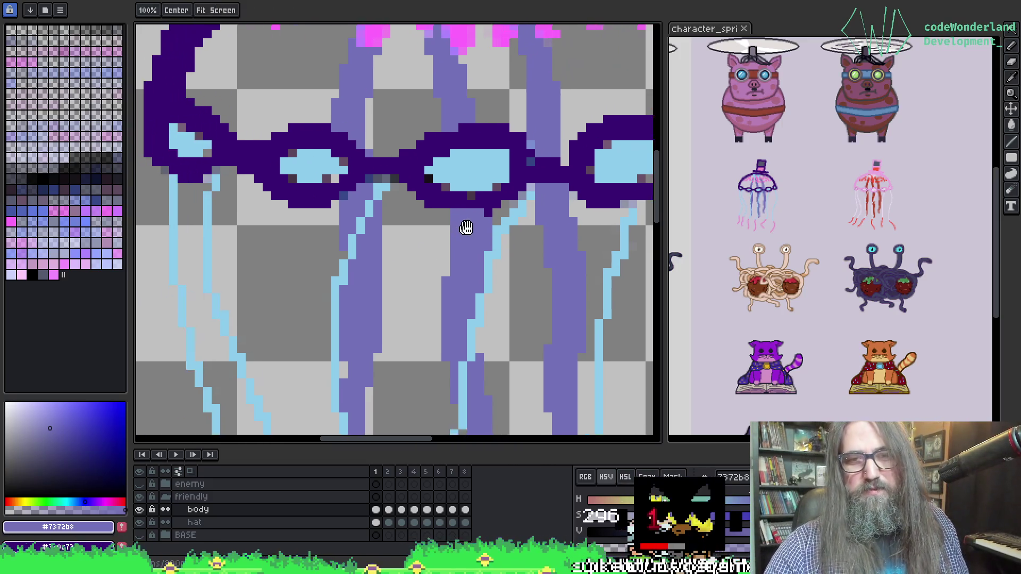
pyautogui.press('alt')
pyautogui.scroll(-1, 456, 177)
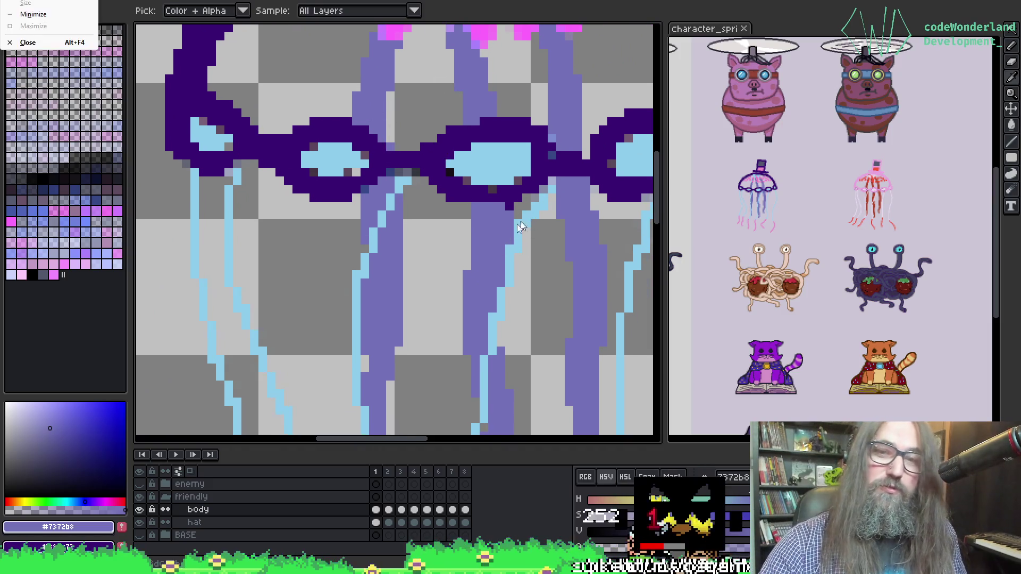
pyautogui.hscroll(1, 462, 232)
pyautogui.press('alt')
pyautogui.press('alt')
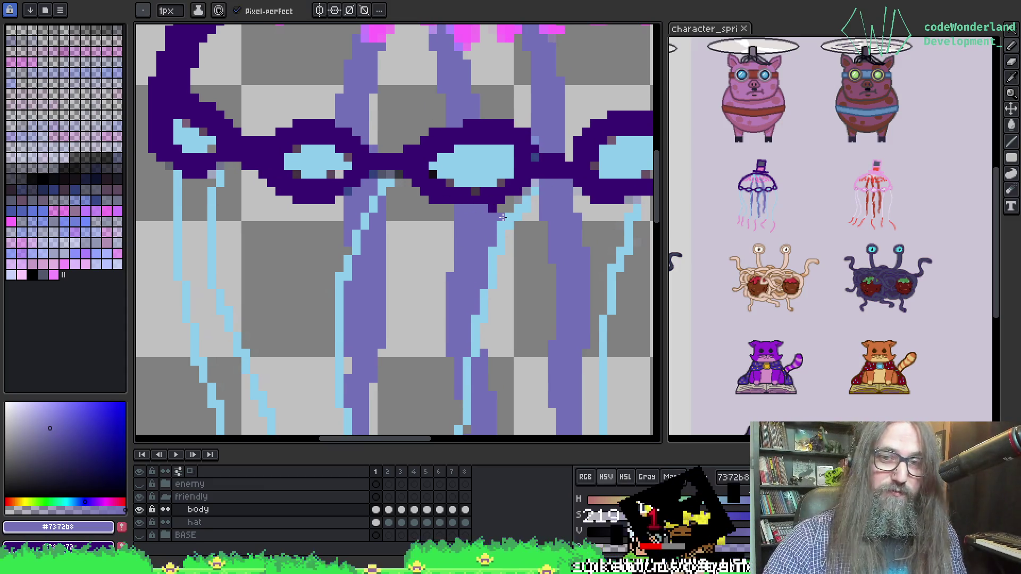
pyautogui.moveTo(563, 225)
pyautogui.mouseDown()
pyautogui.moveTo(417, 213)
pyautogui.moveTo(423, 227)
pyautogui.moveTo(412, 211)
pyautogui.mouseUp()
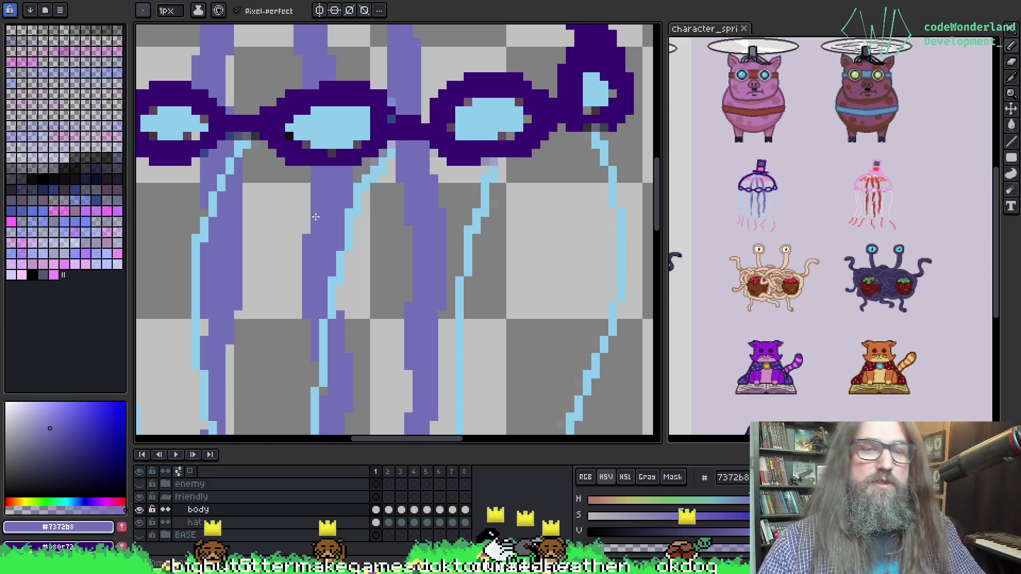
# Sample the tentacle colour, then draw and erase pixels to fix the tentacle lines.
pyautogui.press('i')
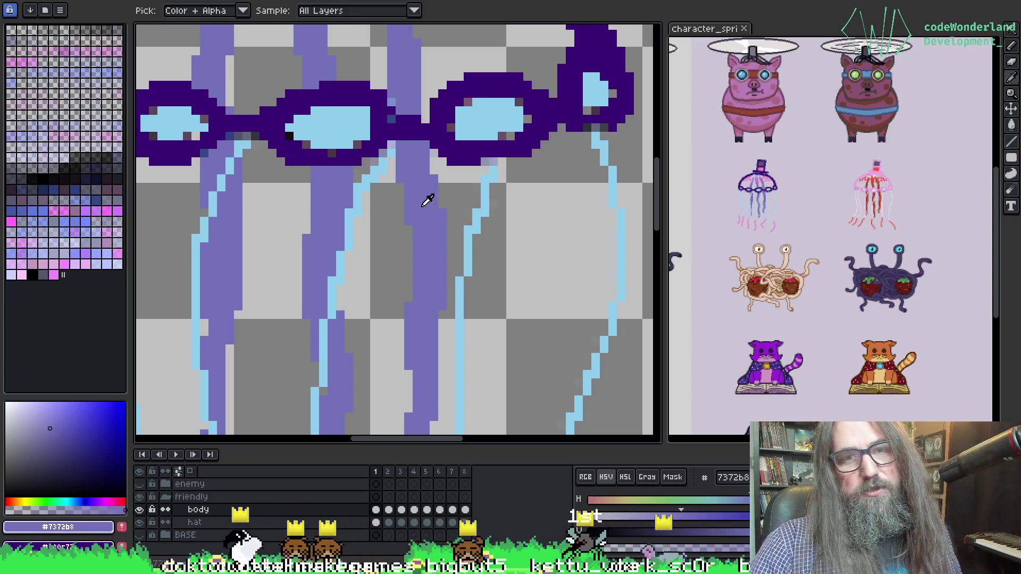
pyautogui.press('b')
pyautogui.moveTo(417, 136); pyautogui.dragTo(412, 133)
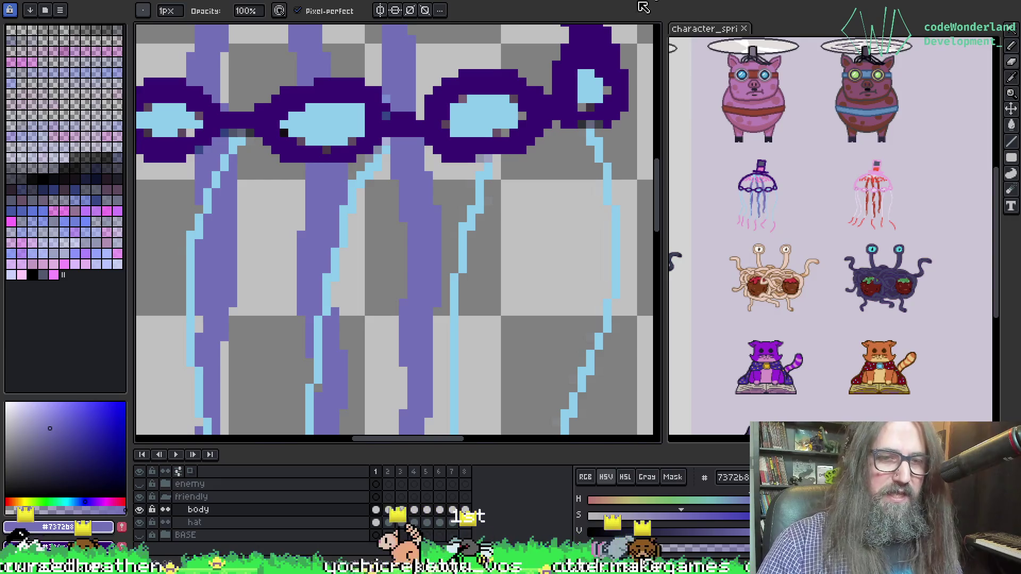
pyautogui.press('i')
pyautogui.press('b')
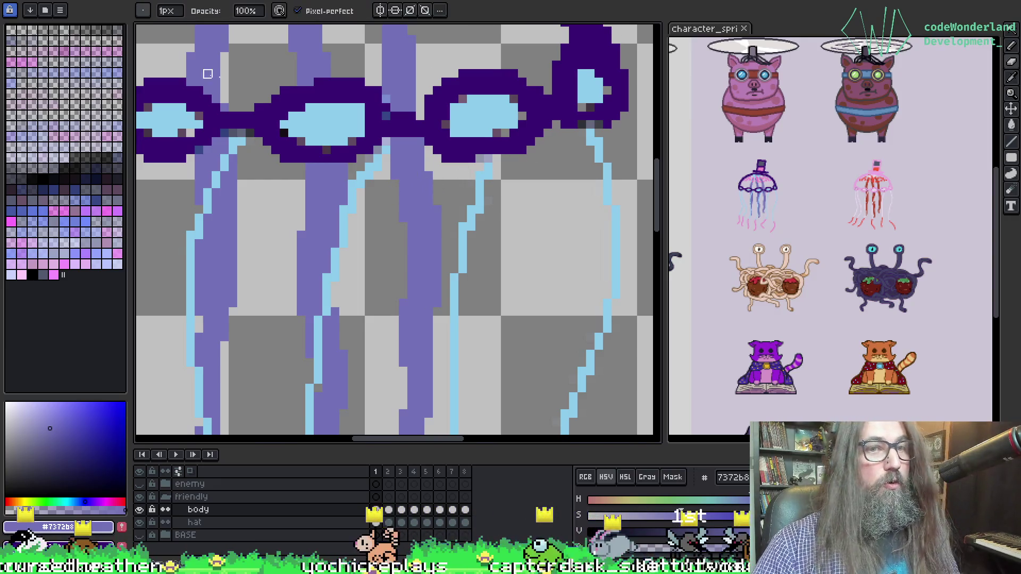
pyautogui.press('e')
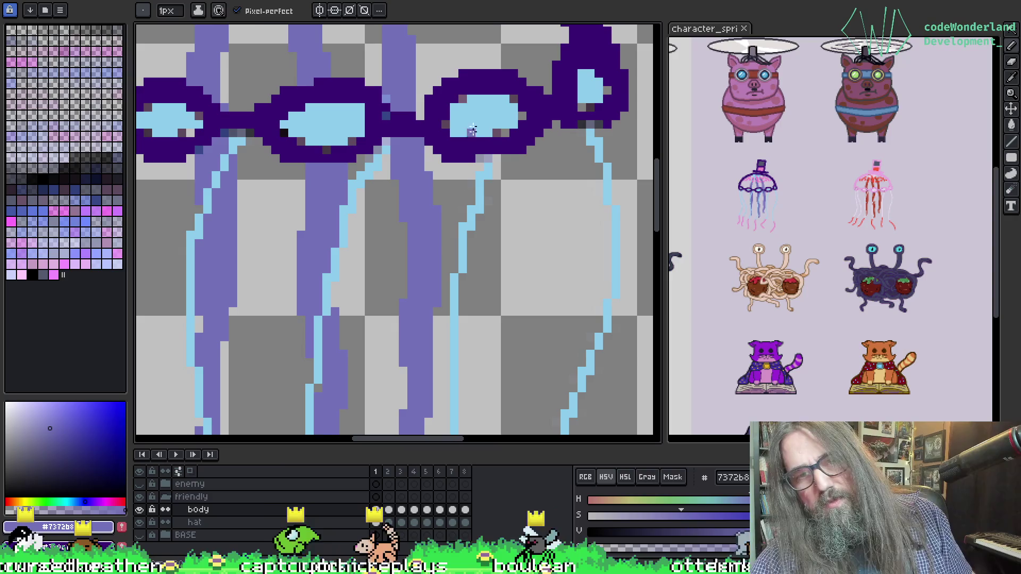
pyautogui.press('b')
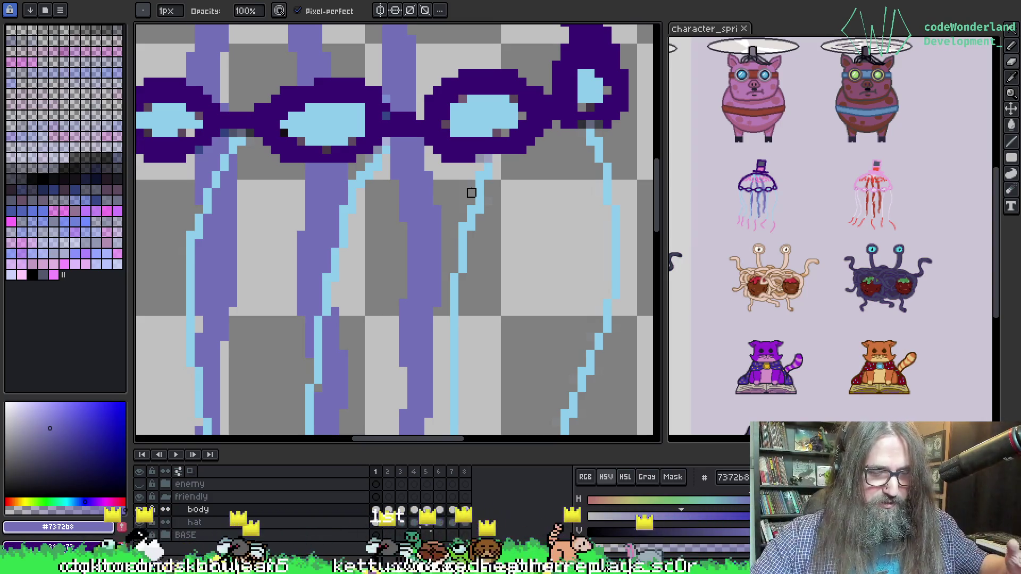
# Refine the tentacle pixels under the right-hand goggle lenses, then switch to the browser.
pyautogui.moveTo(470, 191); pyautogui.dragTo(400, 142)
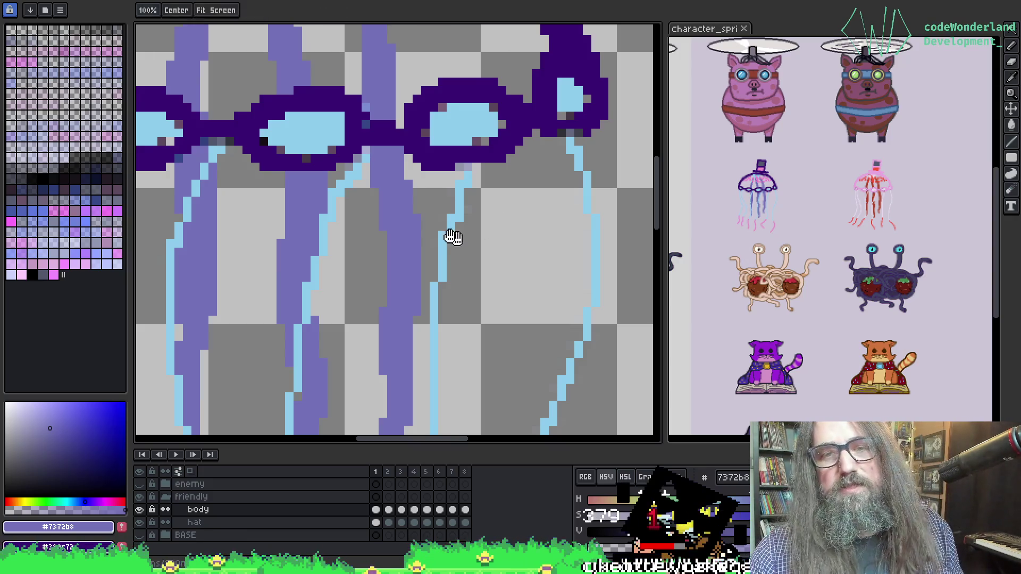
pyautogui.scroll(2, 463, 237)
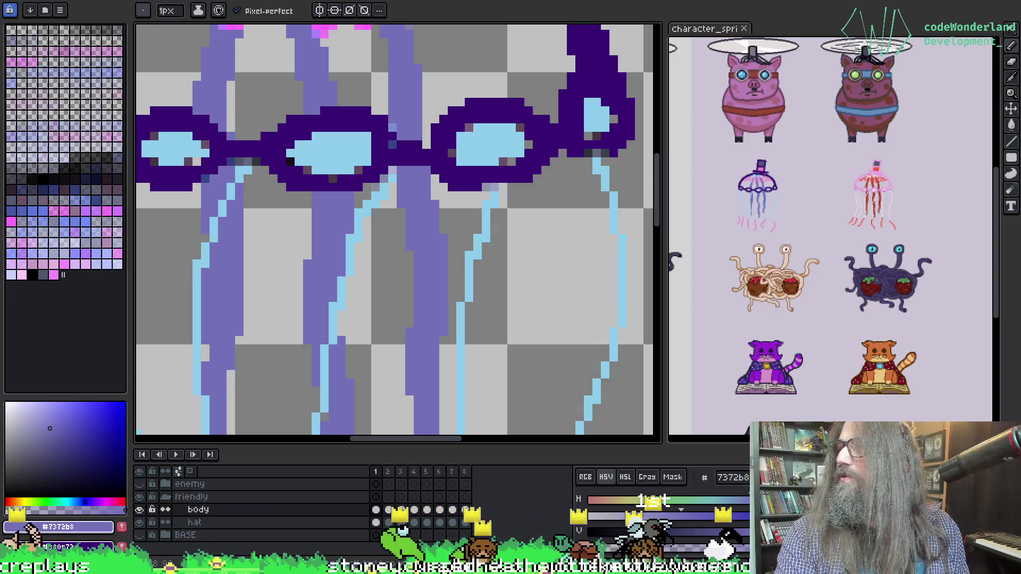
pyautogui.hotkey('alt', 'Tab')
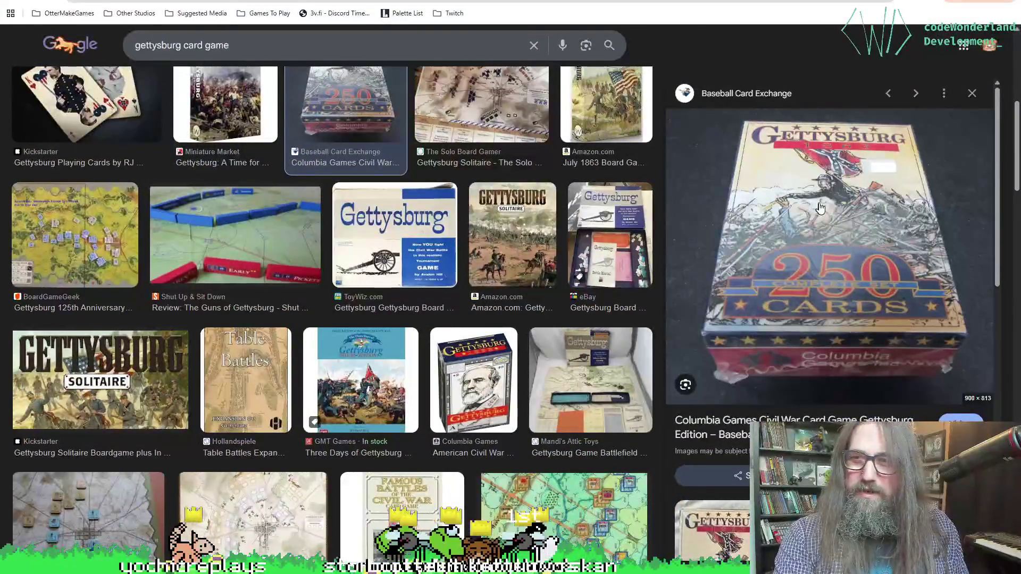
# Scroll through the 'gettysburg card game' image results and preview, then return to Aseprite.
pyautogui.moveTo(123, 3)
pyautogui.mouseDown()
pyautogui.moveTo(124, 48)
pyautogui.moveTo(287, 0)
pyautogui.mouseUp()
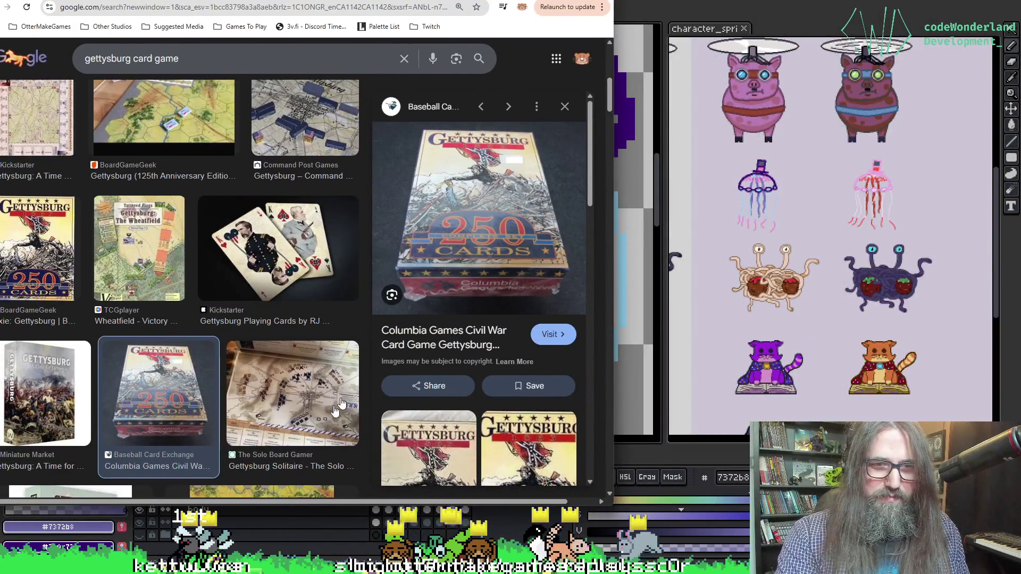
pyautogui.scroll(3, 201, 171)
pyautogui.scroll(-2, 240, 180)
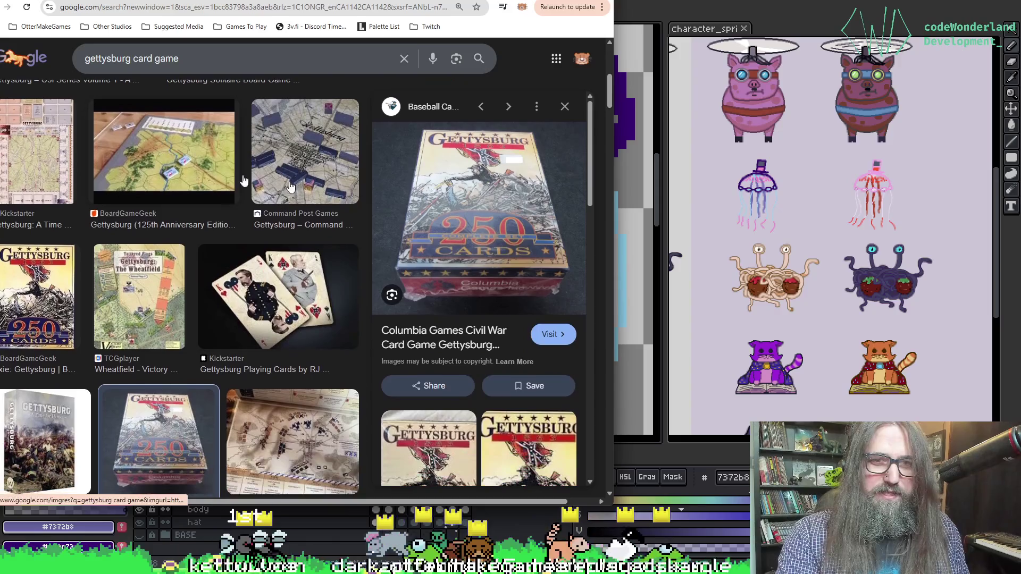
pyautogui.scroll(-4, 241, 180)
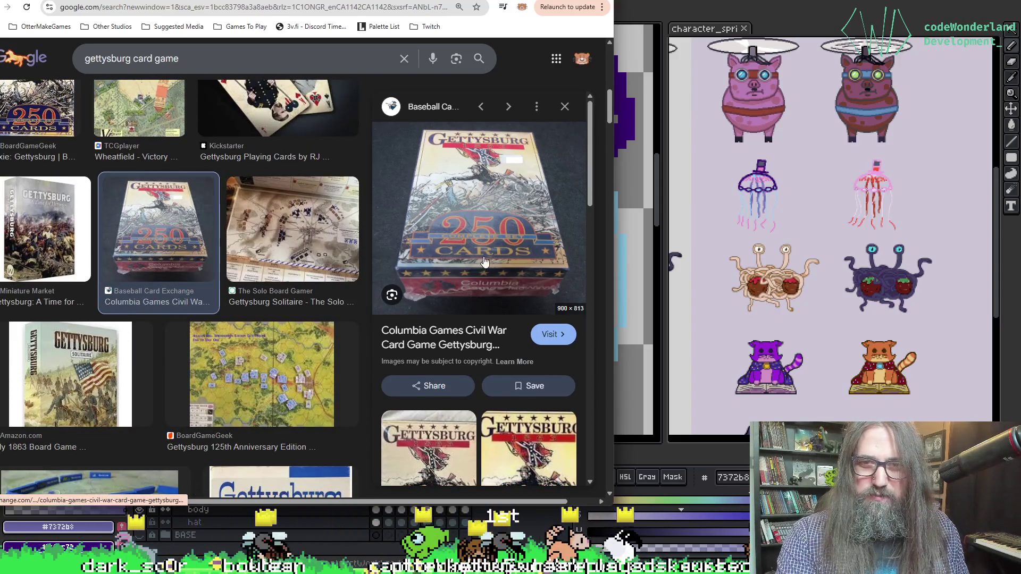
pyautogui.scroll(-2, 484, 262)
pyautogui.scroll(-5, 455, 406)
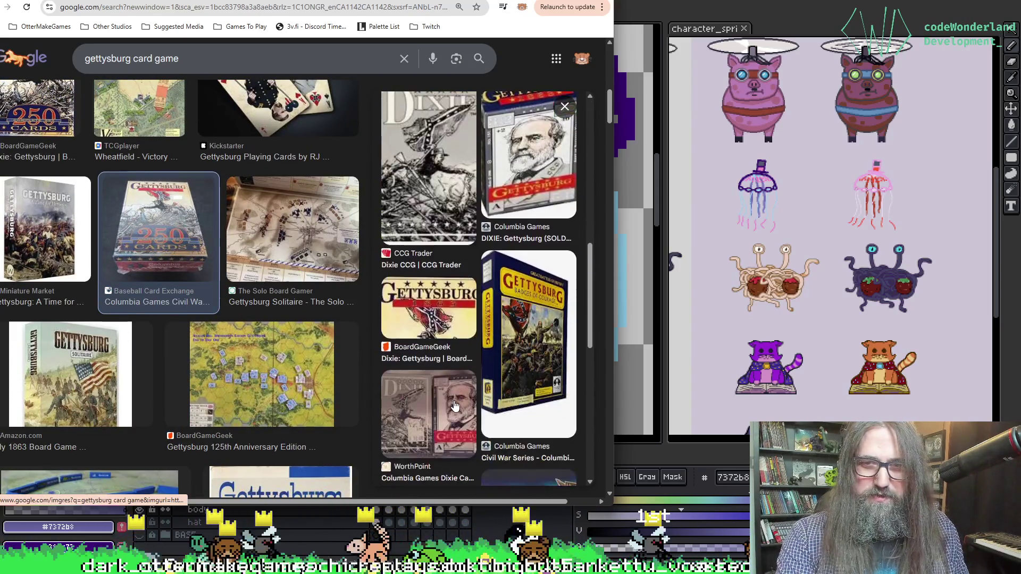
pyautogui.scroll(-6, 454, 406)
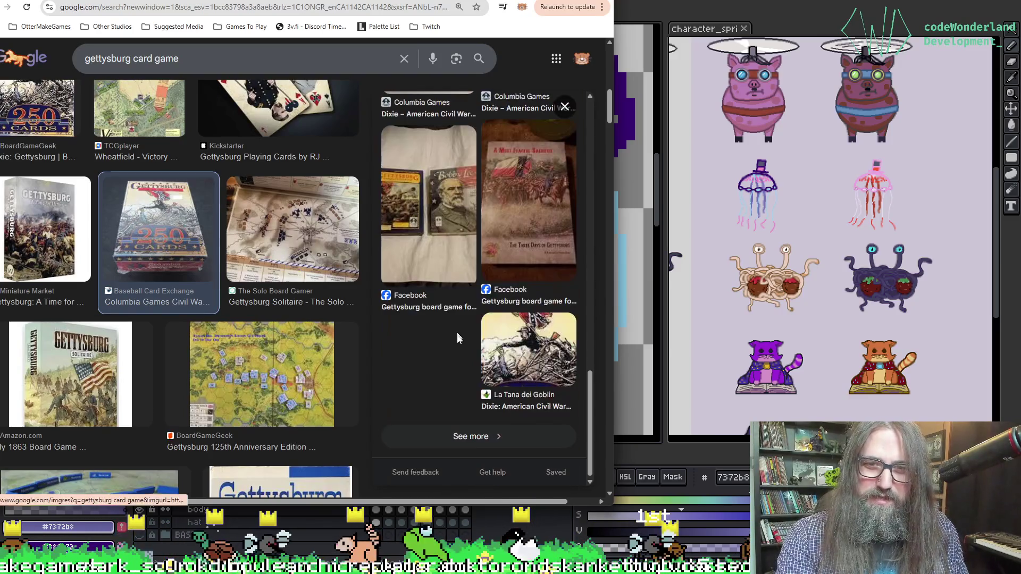
pyautogui.hotkey('alt', 'Tab')
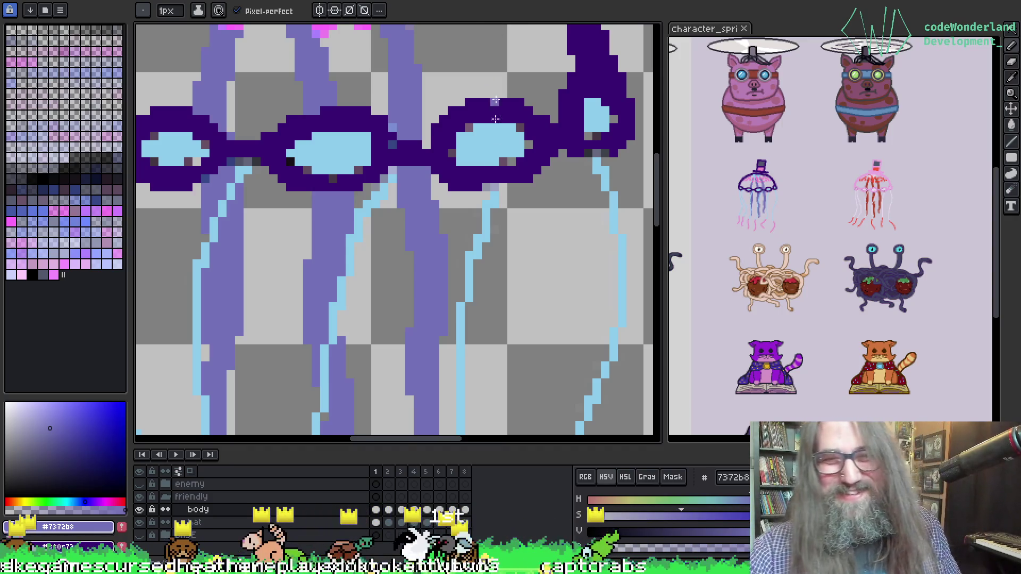
# Magic-wand select the light-blue tentacle lines, then deselect them.
pyautogui.press('m')
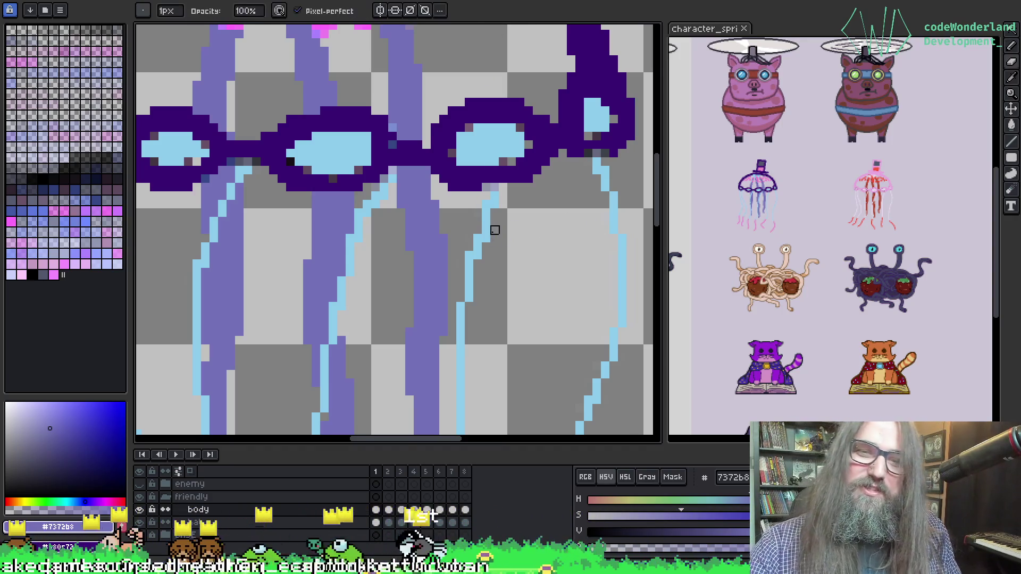
pyautogui.press('w')
pyautogui.click(495, 230)
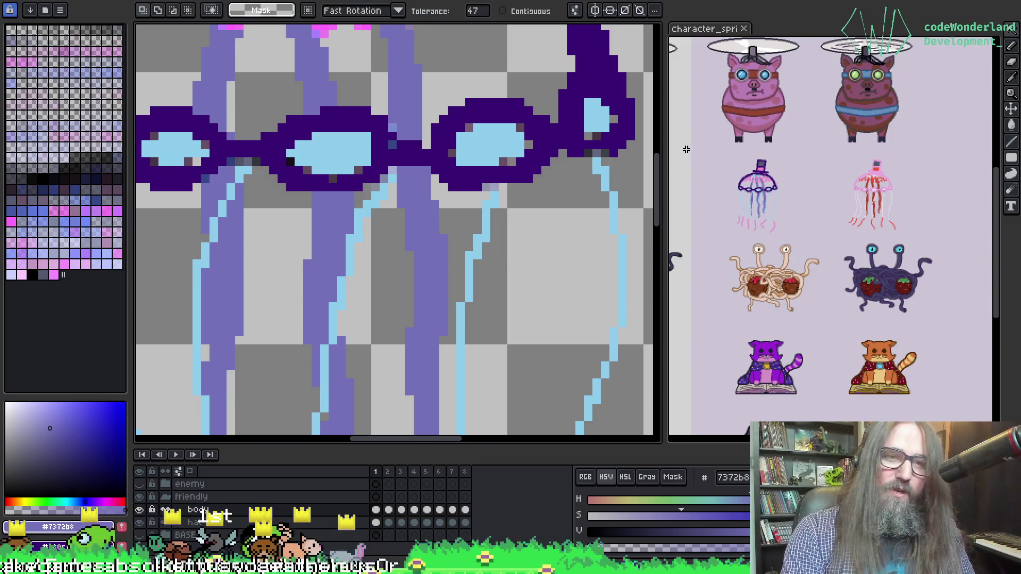
pyautogui.hotkey('ctrl', 'd')
# Save the sprite file and pan down to the pink tentacle tips.
pyautogui.scroll(-1, 372, 209)
pyautogui.press('space')
pyautogui.moveTo(374, 210); pyautogui.dragTo(356, 173)
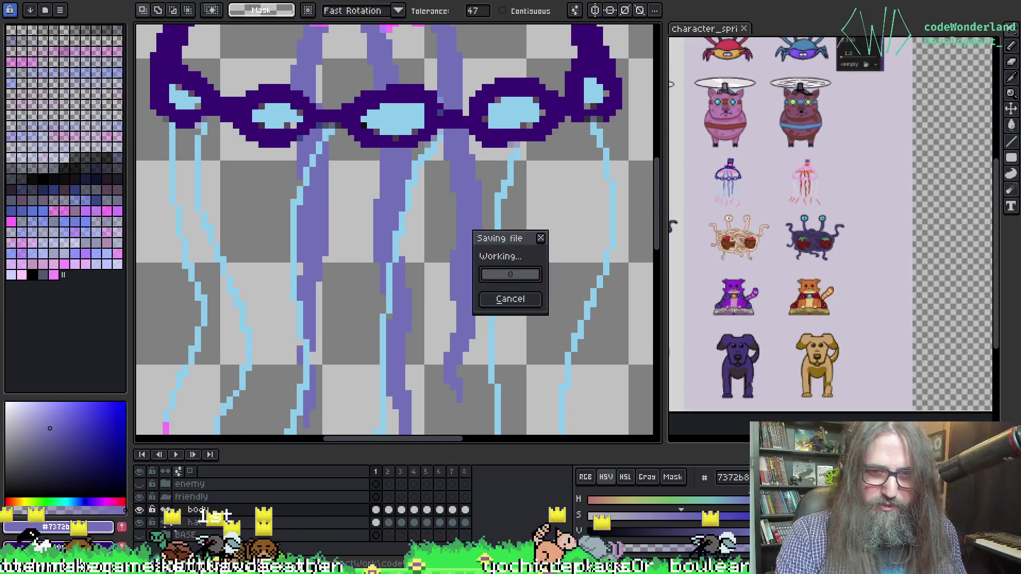
pyautogui.moveTo(357, 211); pyautogui.dragTo(360, 130)
# Sample the purple tentacle colour and redraw the lower tentacle ends, then view the whole dome.
pyautogui.press('i')
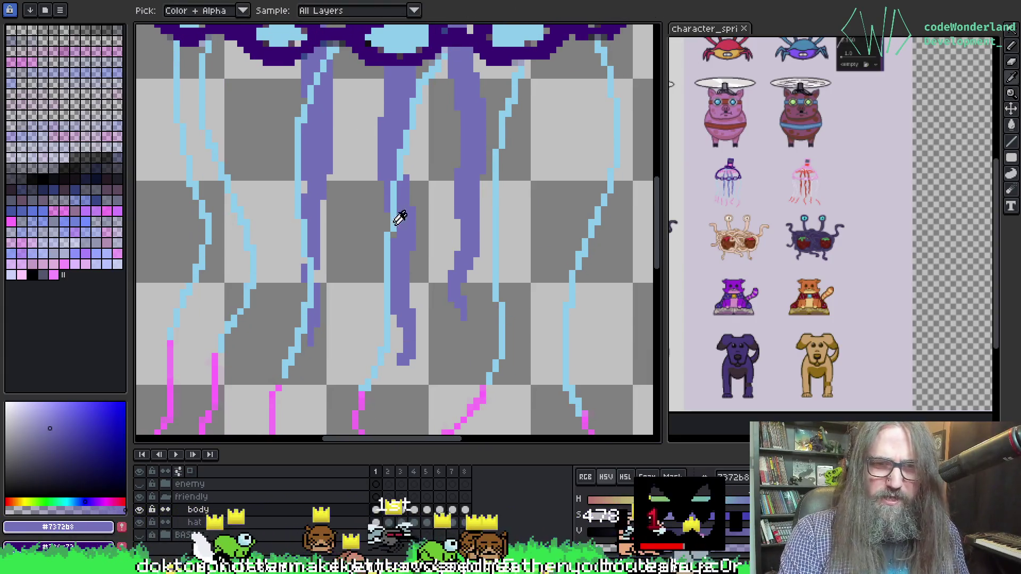
pyautogui.press('b')
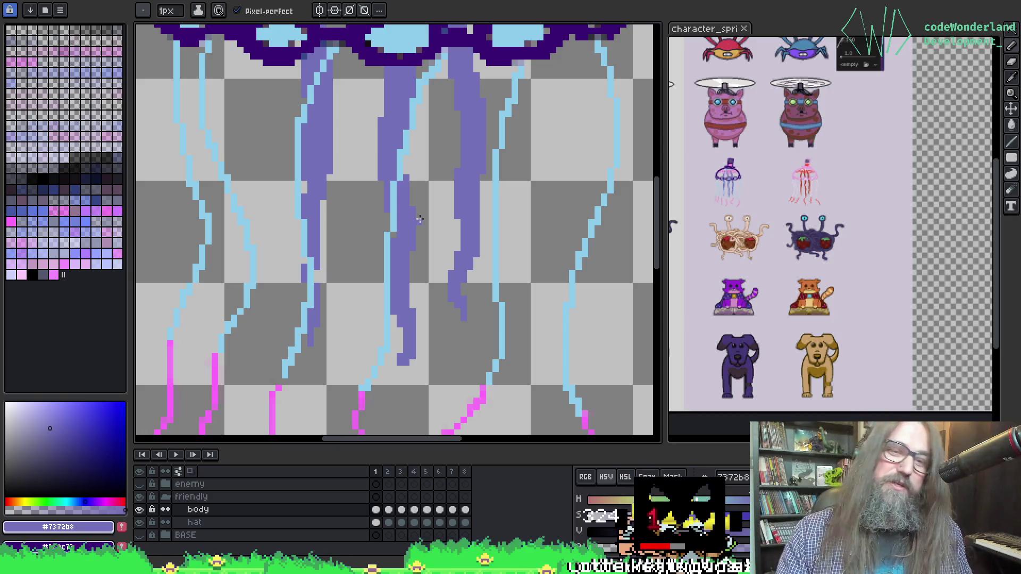
pyautogui.keyDown('alt'); pyautogui.click(418, 219); pyautogui.keyUp('alt')
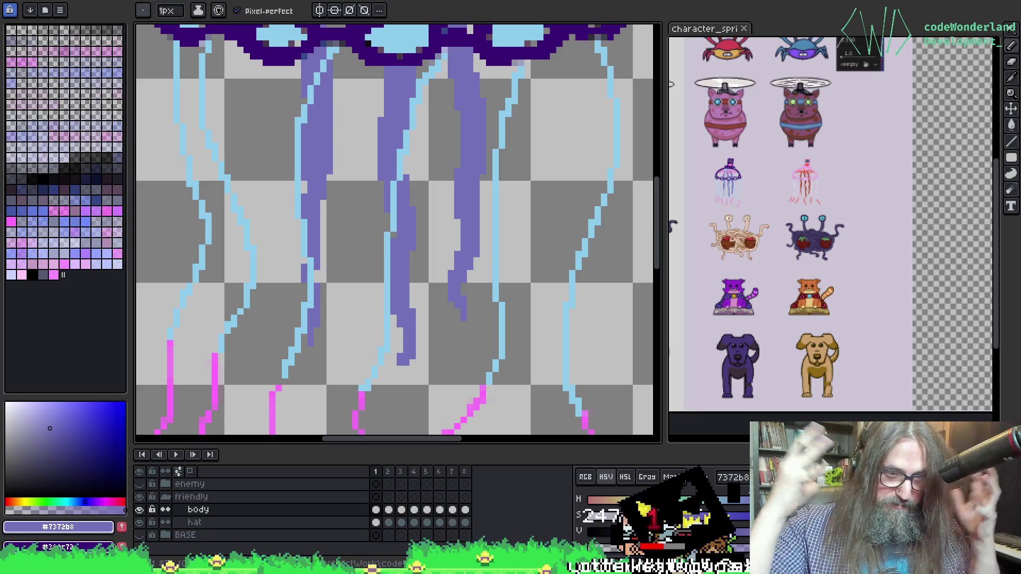
pyautogui.moveTo(419, 187); pyautogui.dragTo(441, 213)
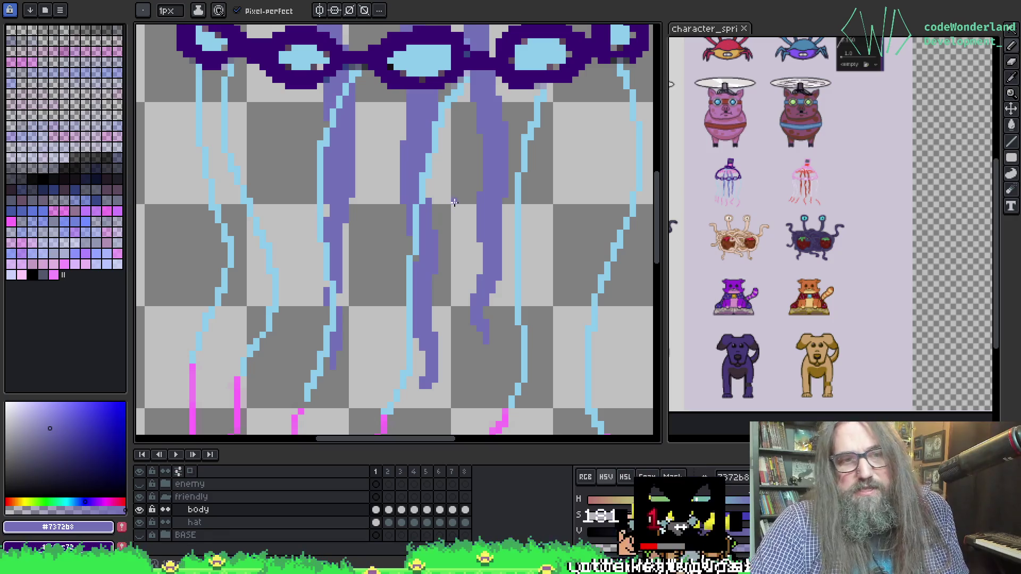
pyautogui.scroll(-2, 401, 267)
pyautogui.scroll(1, 398, 171)
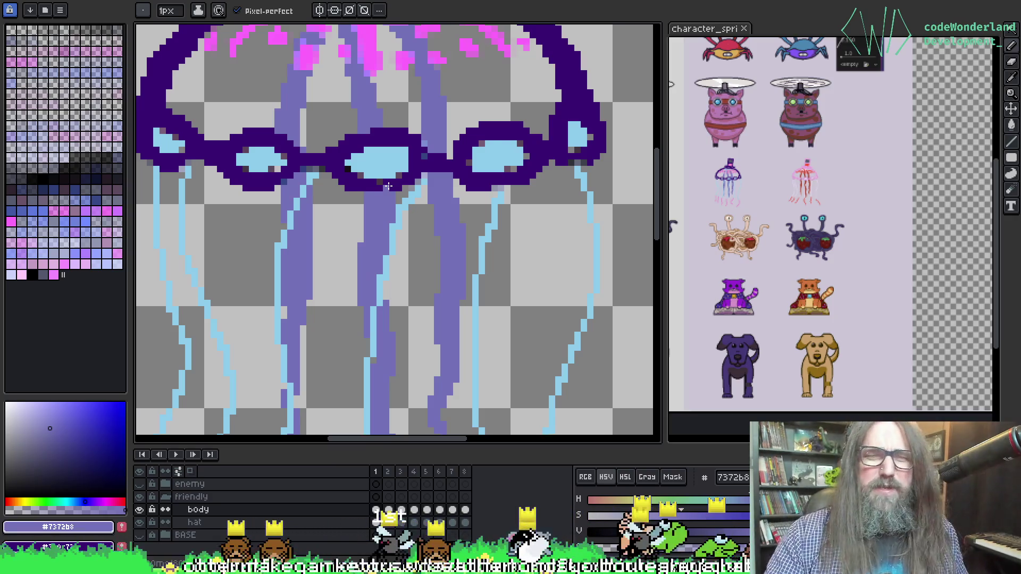
# Pan the view to the goggles, dome top and upper tentacles, ready to draw with the Pencil.
pyautogui.scroll(-2, 367, 210)
pyautogui.press('alt')
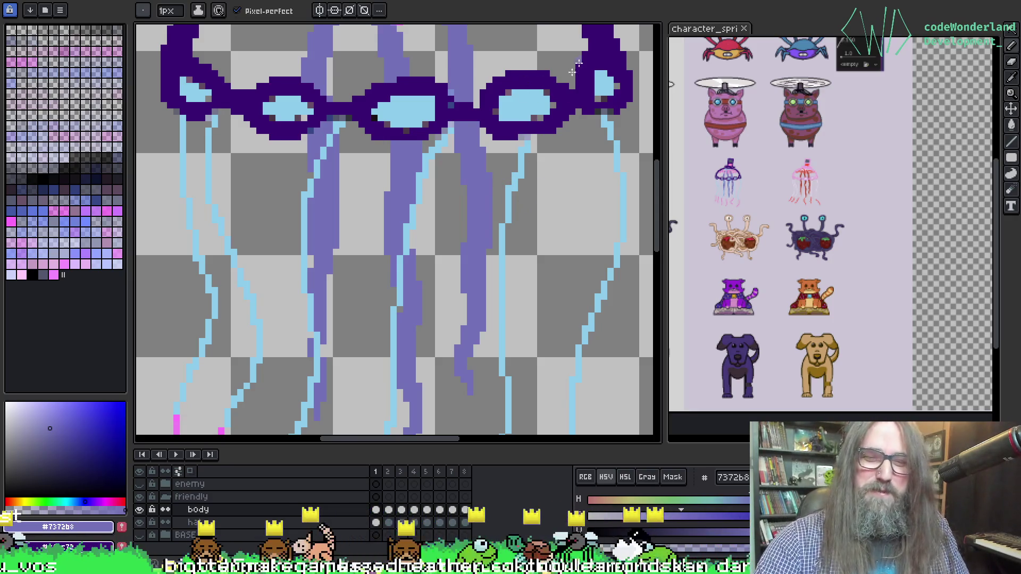
pyautogui.press('space')
pyautogui.moveTo(479, 132)
pyautogui.mouseDown()
pyautogui.moveTo(480, 213)
pyautogui.moveTo(464, 224)
pyautogui.mouseUp()
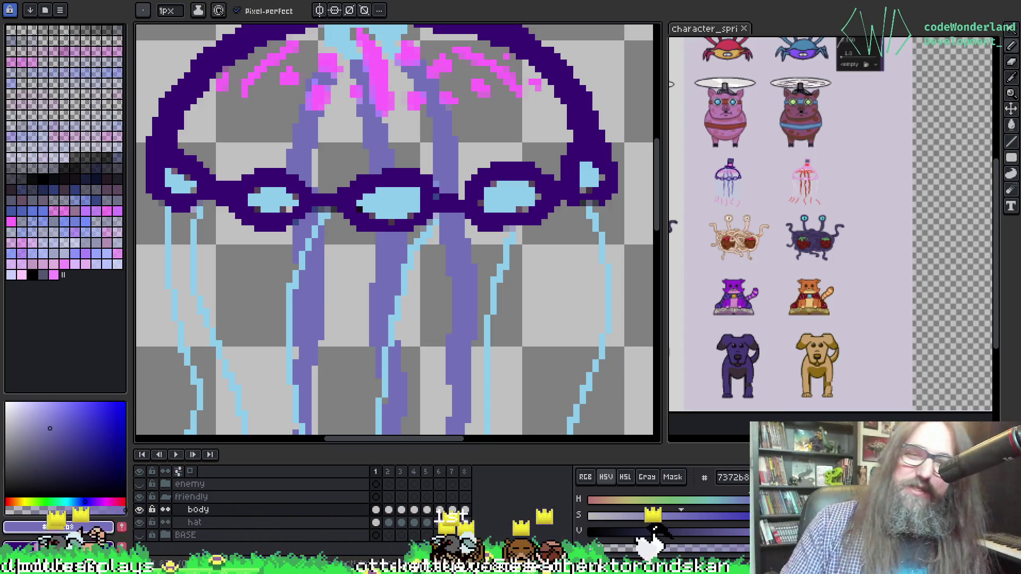
pyautogui.moveTo(434, 287)
pyautogui.mouseDown()
pyautogui.moveTo(444, 244)
pyautogui.moveTo(411, 269)
pyautogui.moveTo(409, 178)
pyautogui.mouseUp()
pyautogui.press('b')
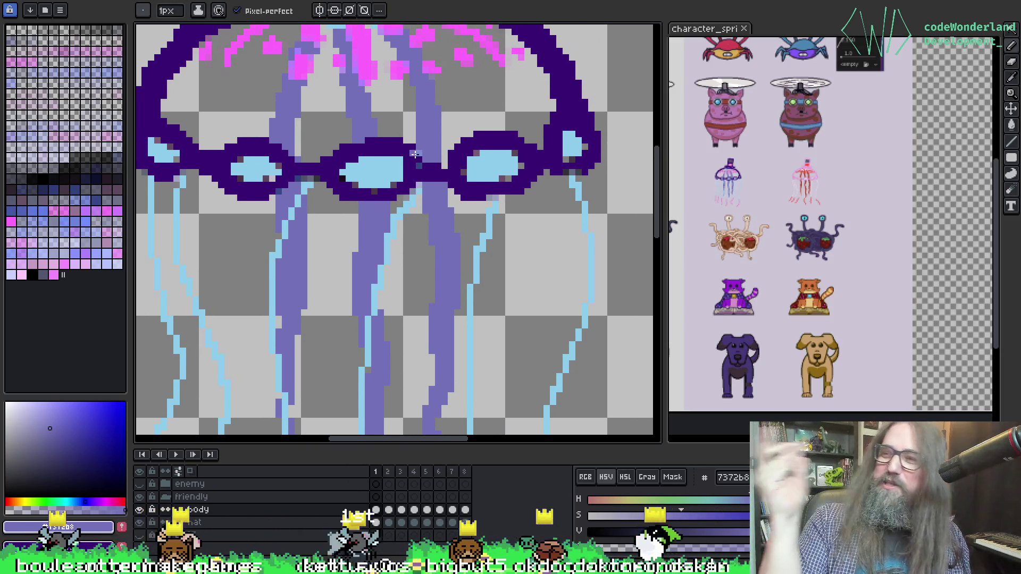
# Magic-wand select the stray light pixels under the goggles and delete them.
pyautogui.press('i')
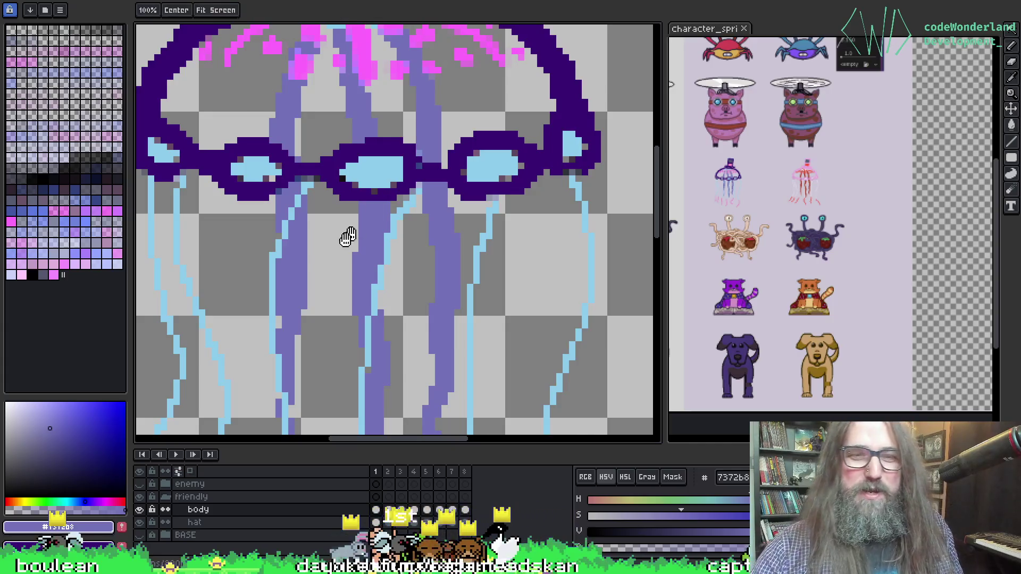
pyautogui.press('w')
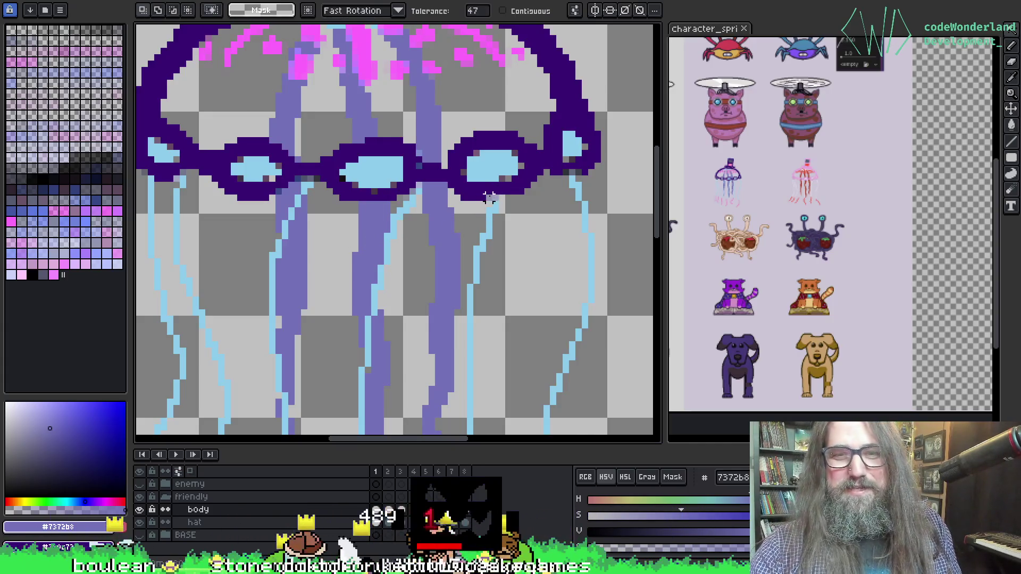
pyautogui.click(489, 198)
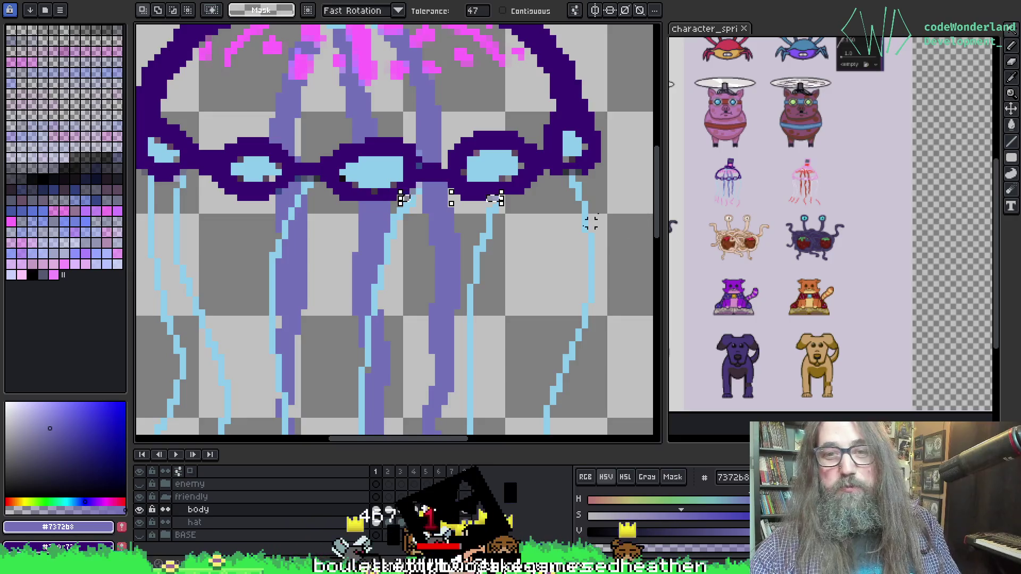
pyautogui.press('Delete')
# Pick the light-blue colour and redraw and erase the tentacle lines by the left goggle.
pyautogui.press('i')
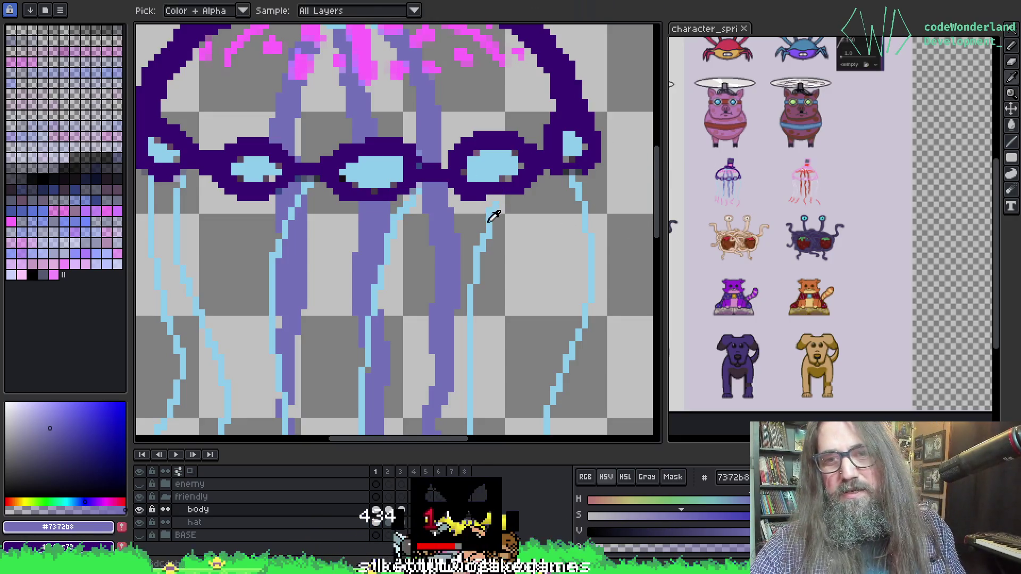
pyautogui.click(499, 198)
pyautogui.press('b')
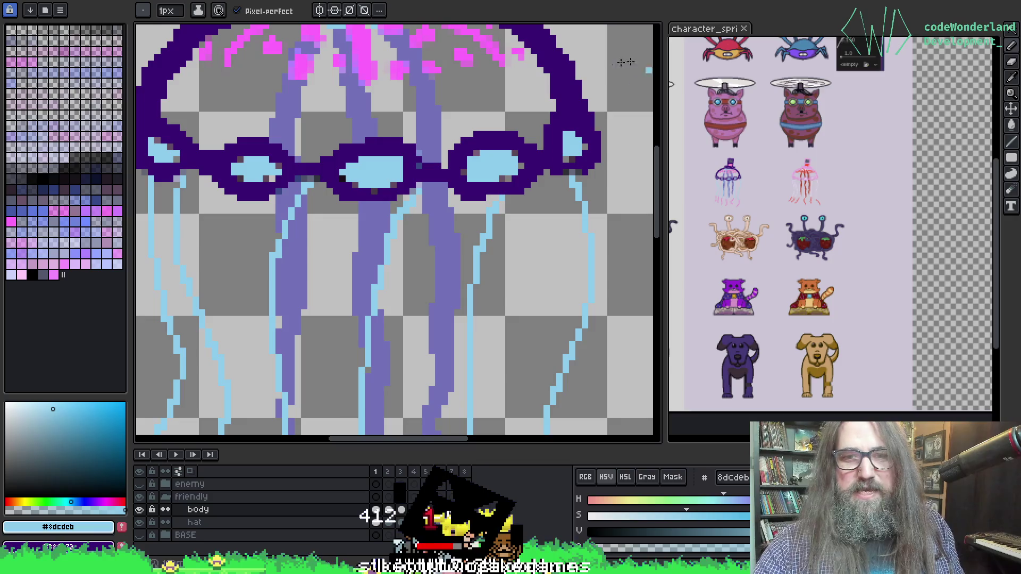
pyautogui.moveTo(457, 167); pyautogui.dragTo(565, 228)
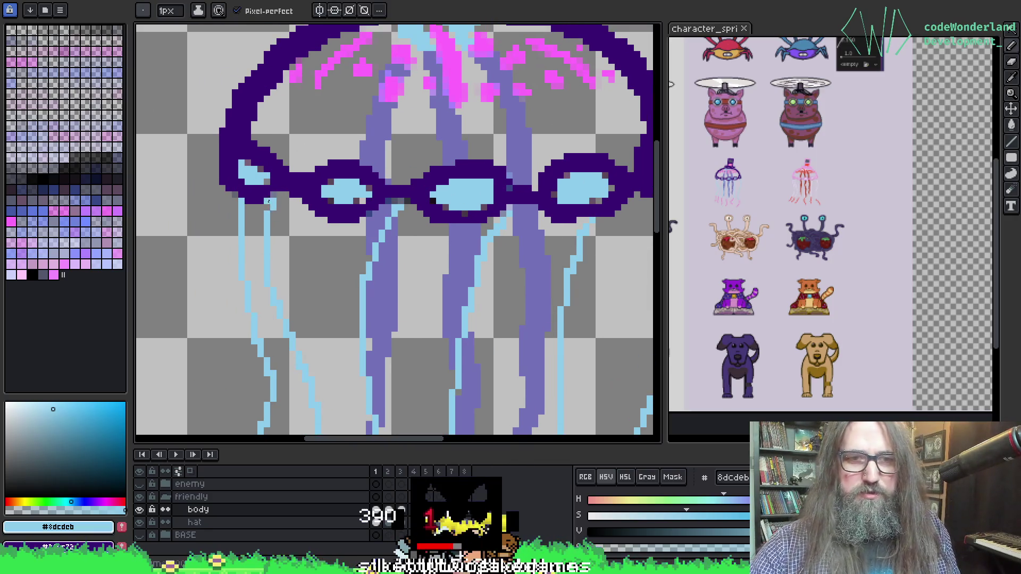
pyautogui.press('e')
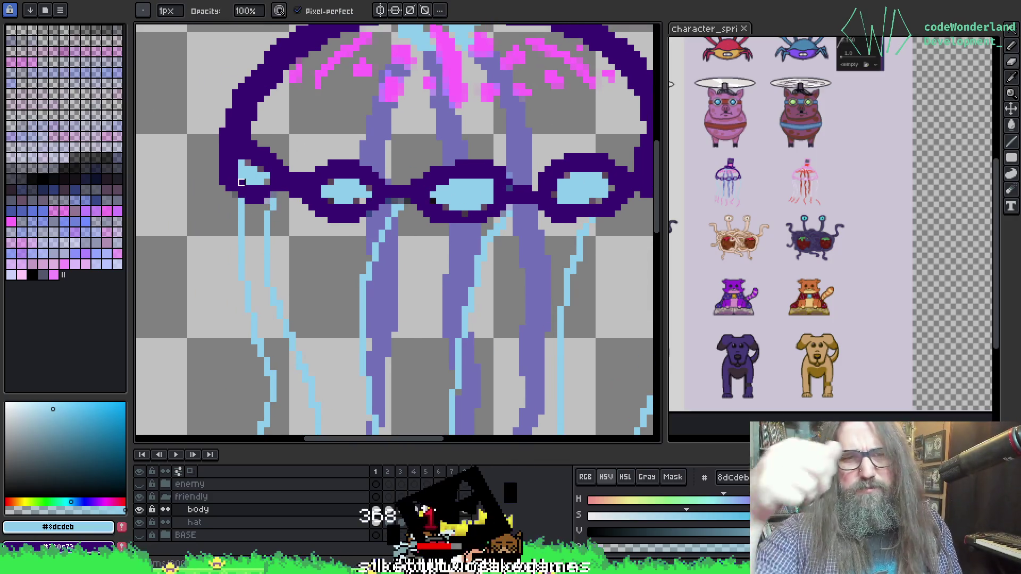
pyautogui.moveTo(230, 279); pyautogui.dragTo(230, 223)
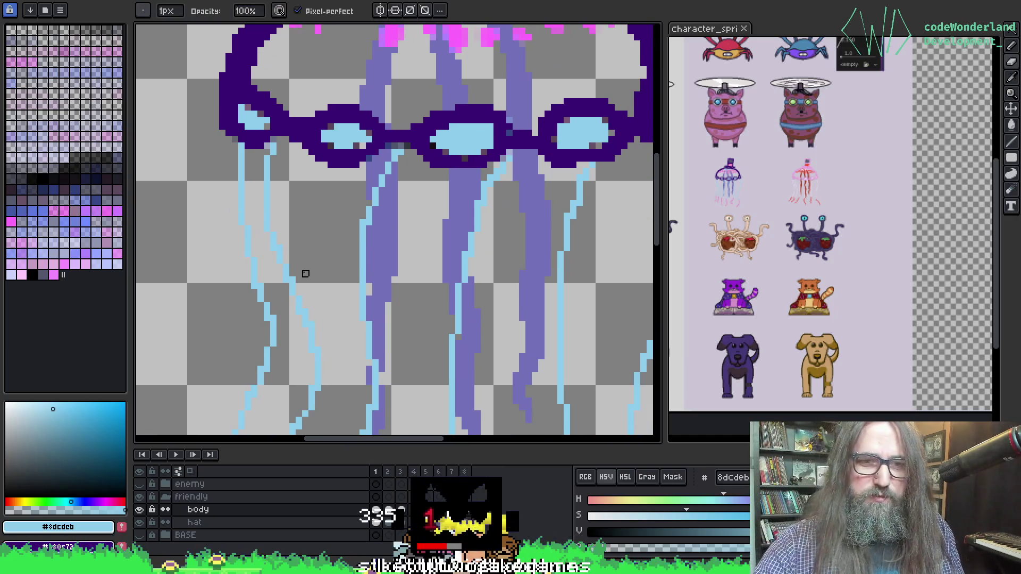
pyautogui.moveTo(476, 270); pyautogui.dragTo(405, 167)
# Pick the purple colour, fix the left-side tentacles, and move to frame 2.
pyautogui.press('o')
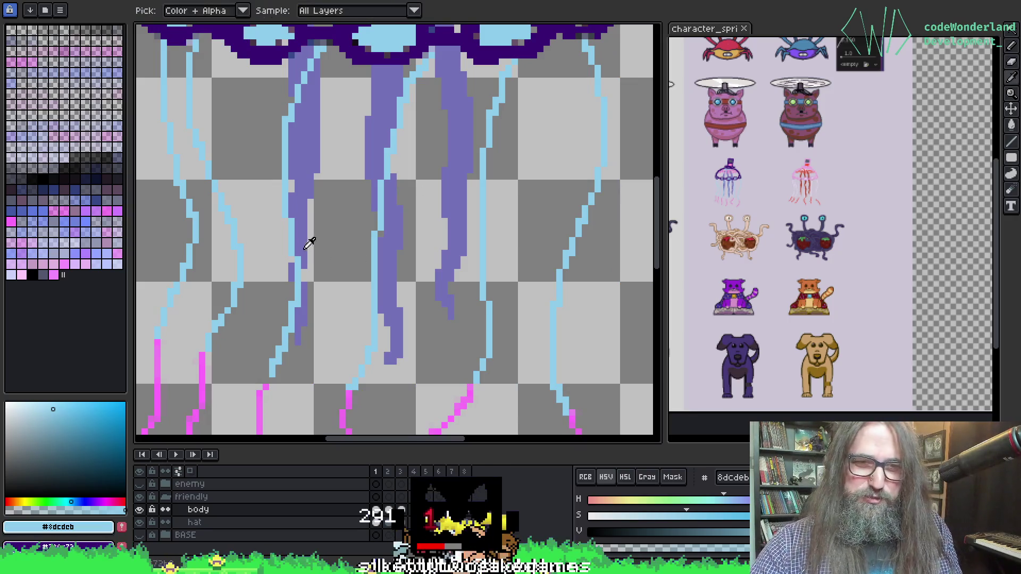
pyautogui.keyDown('alt'); pyautogui.click(306, 247); pyautogui.keyUp('alt')
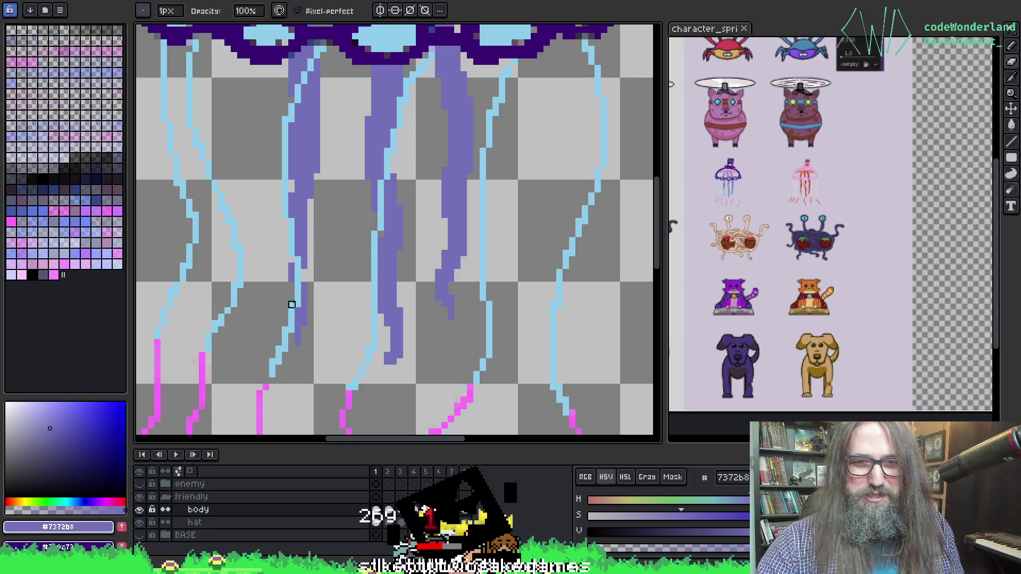
pyautogui.press('space')
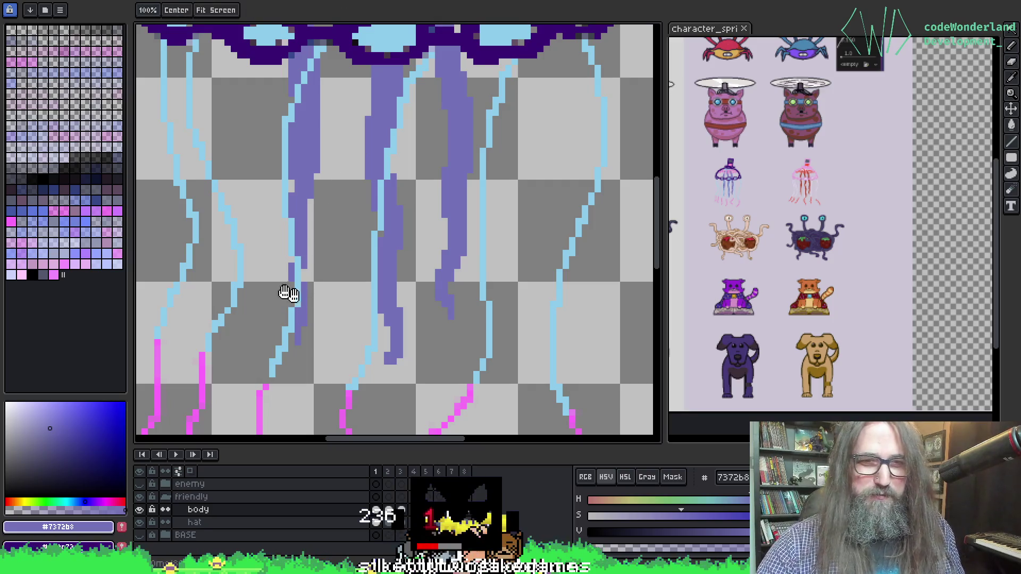
pyautogui.moveTo(295, 297); pyautogui.dragTo(345, 319)
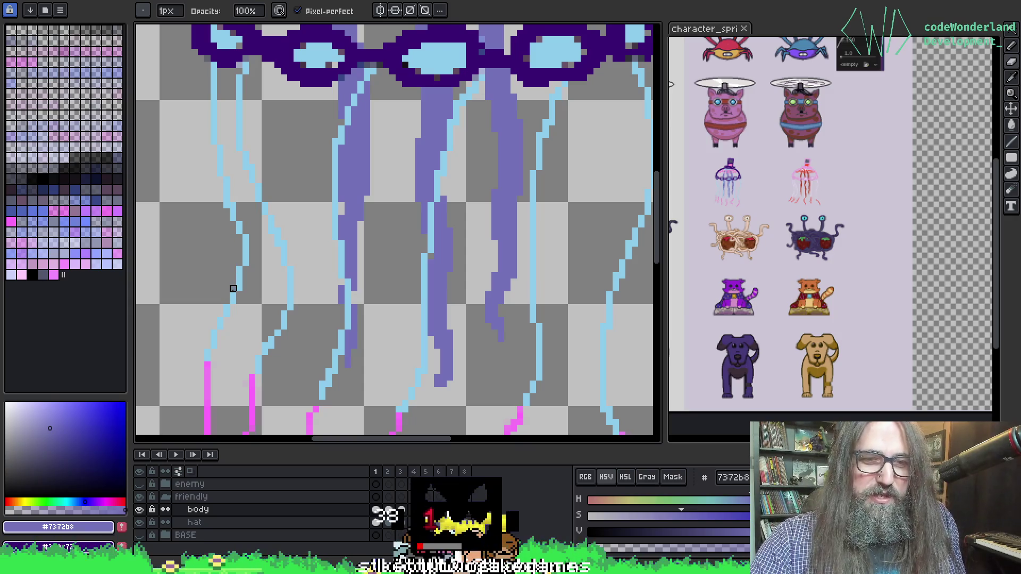
pyautogui.moveTo(316, 254); pyautogui.dragTo(326, 250)
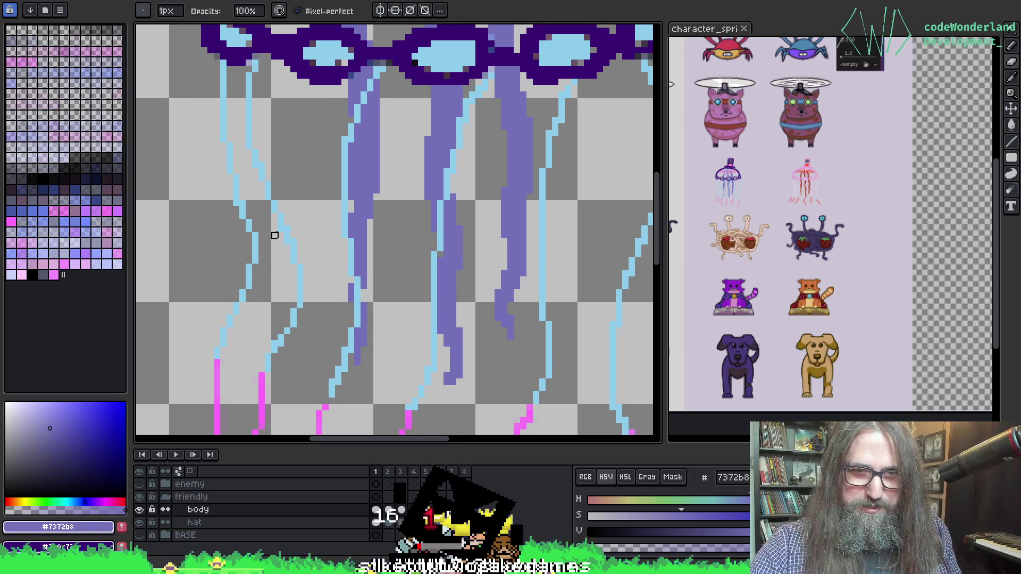
pyautogui.hscroll(2, 326, 221)
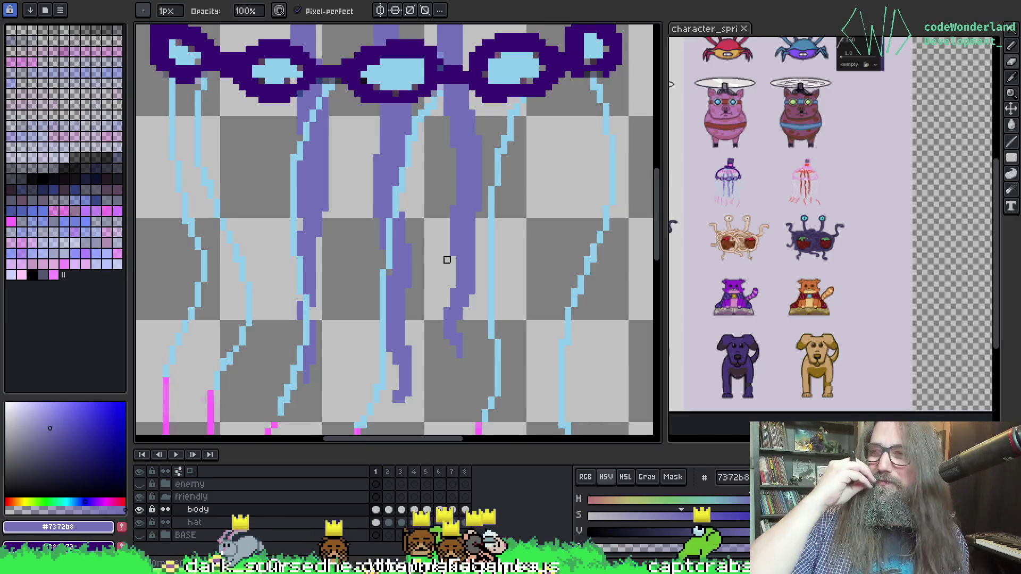
pyautogui.hscroll(1, 397, 182)
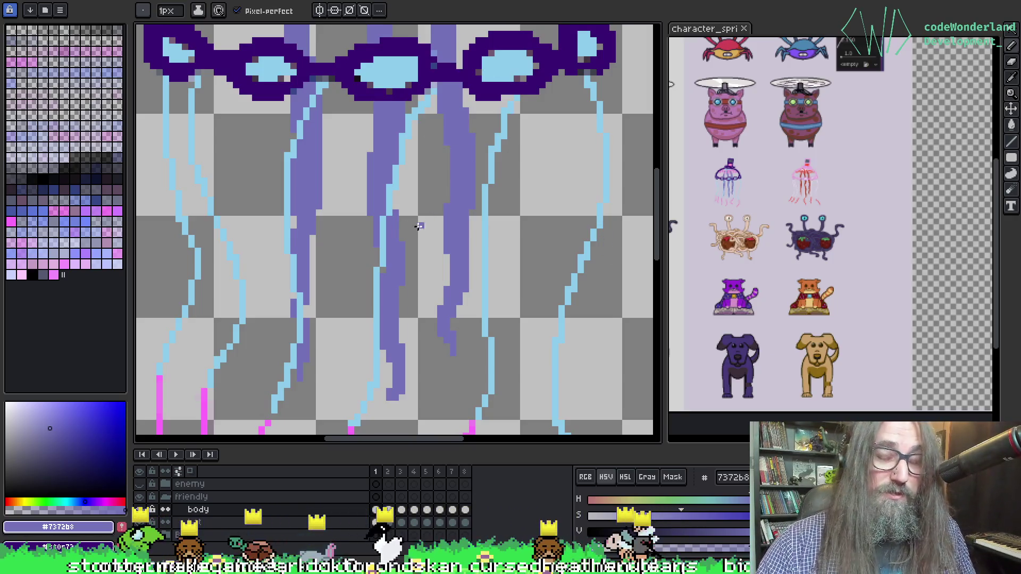
pyautogui.press('Right')
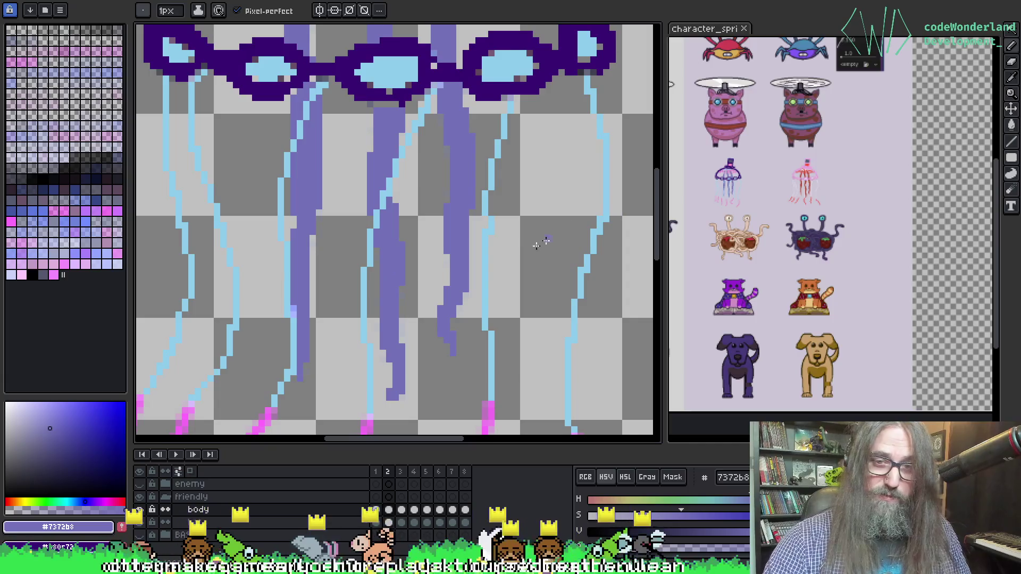
pyautogui.press('w')
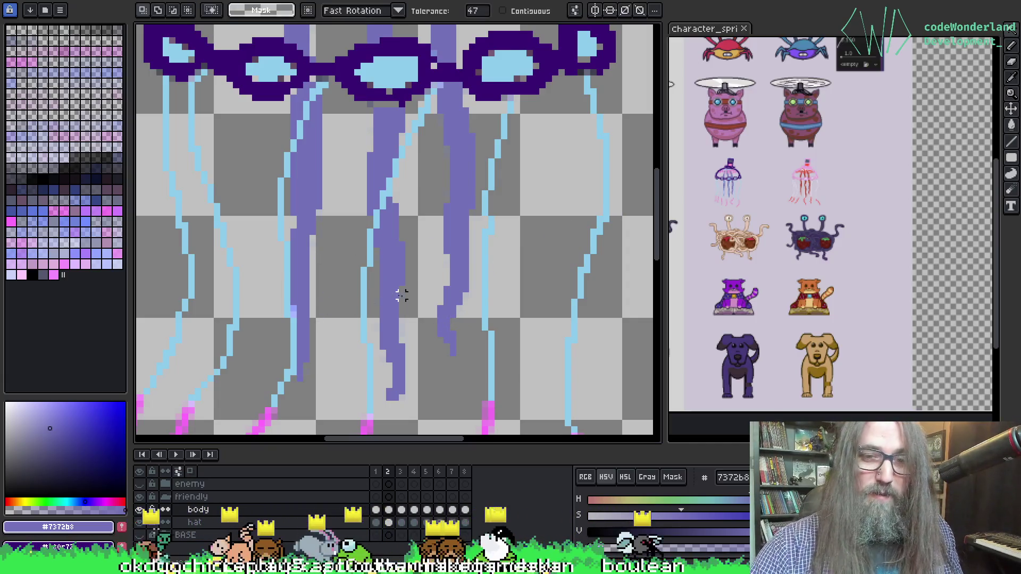
pyautogui.click(402, 333)
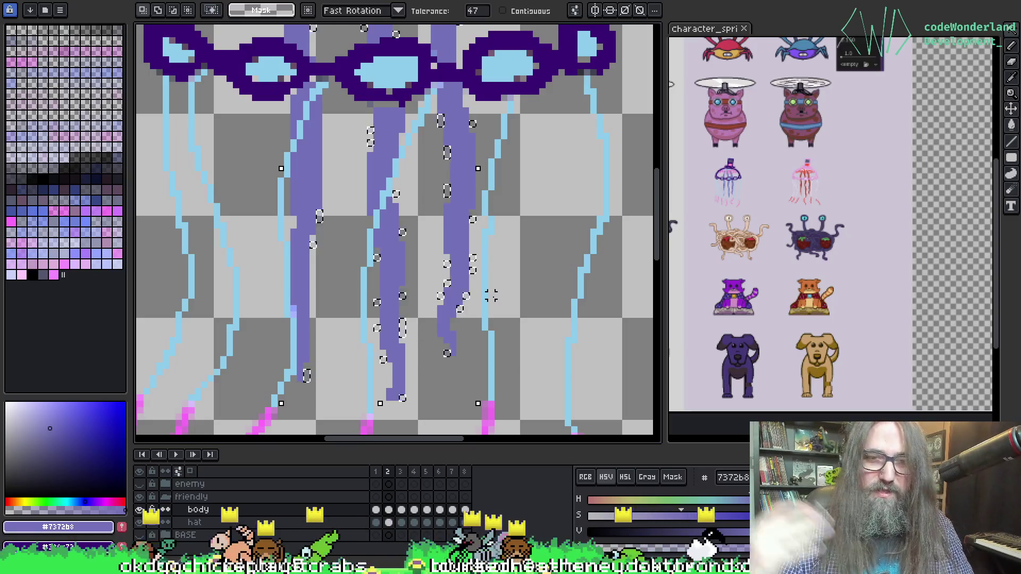
pyautogui.hotkey('ctrl', 'd')
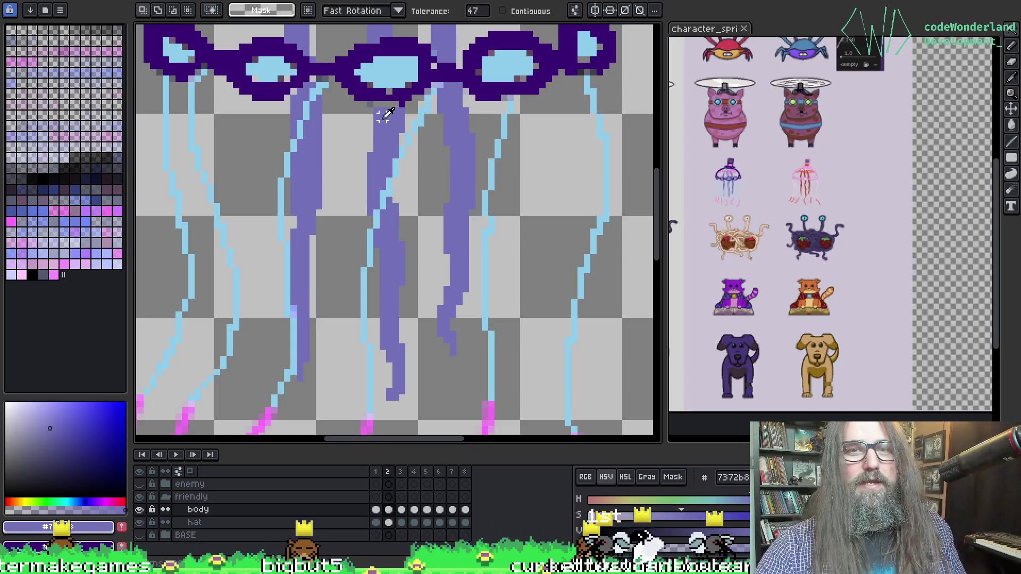
pyautogui.press('b')
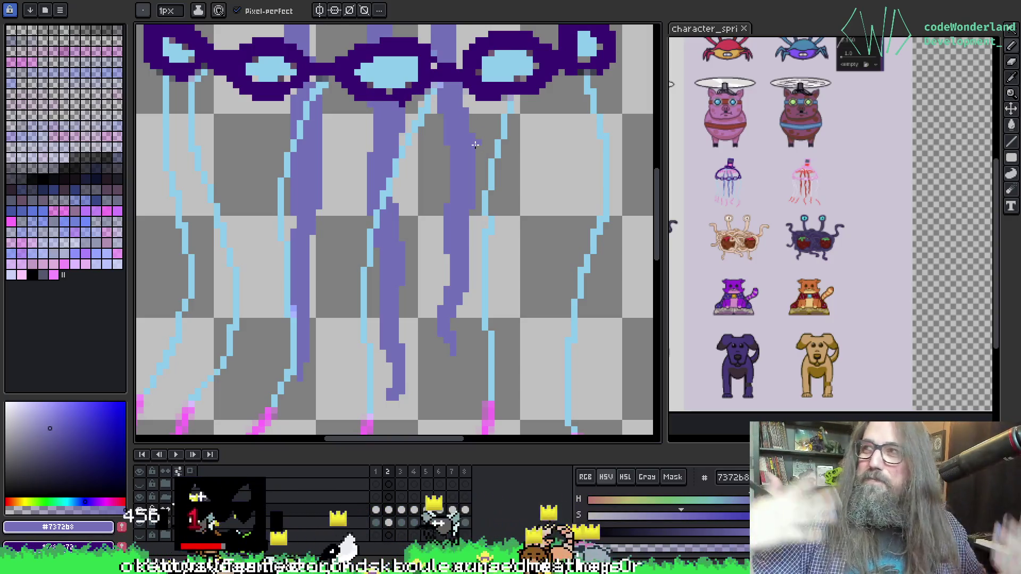
pyautogui.press('i')
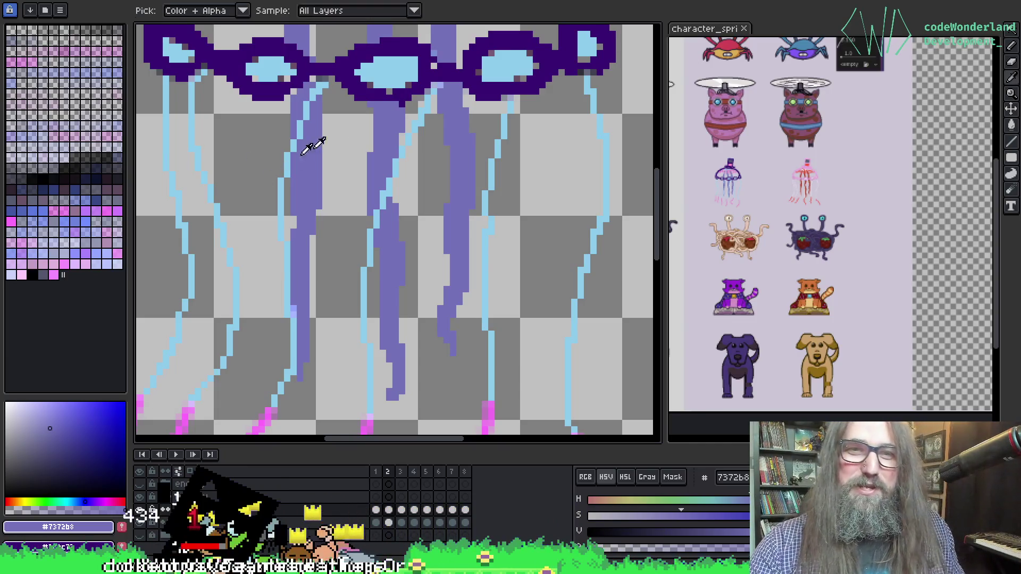
# Sample the light-blue and purple tentacle colours and touch up the tentacles on frame 2.
pyautogui.press('alt')
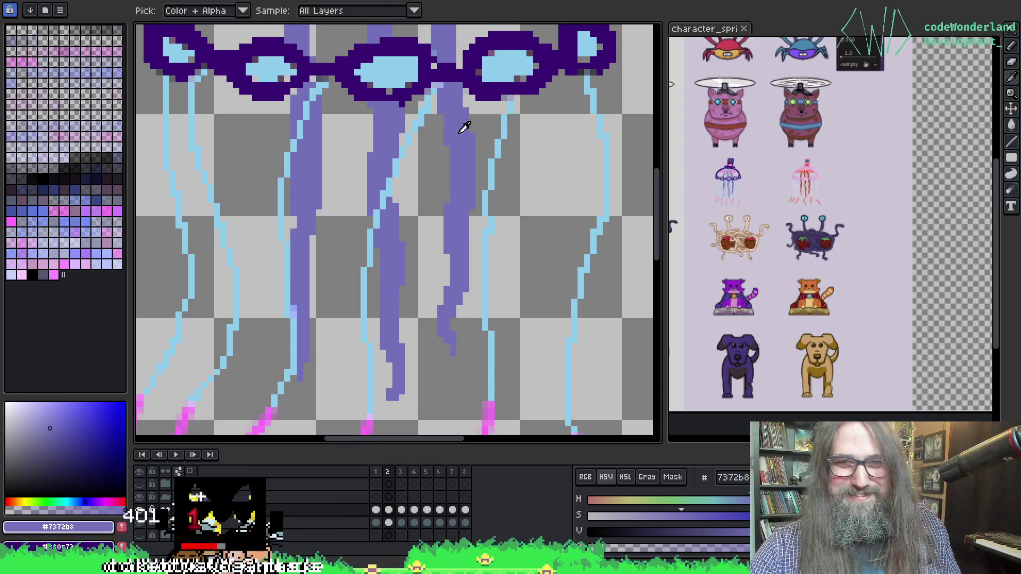
pyautogui.keyDown('alt'); pyautogui.click(510, 101); pyautogui.keyUp('alt')
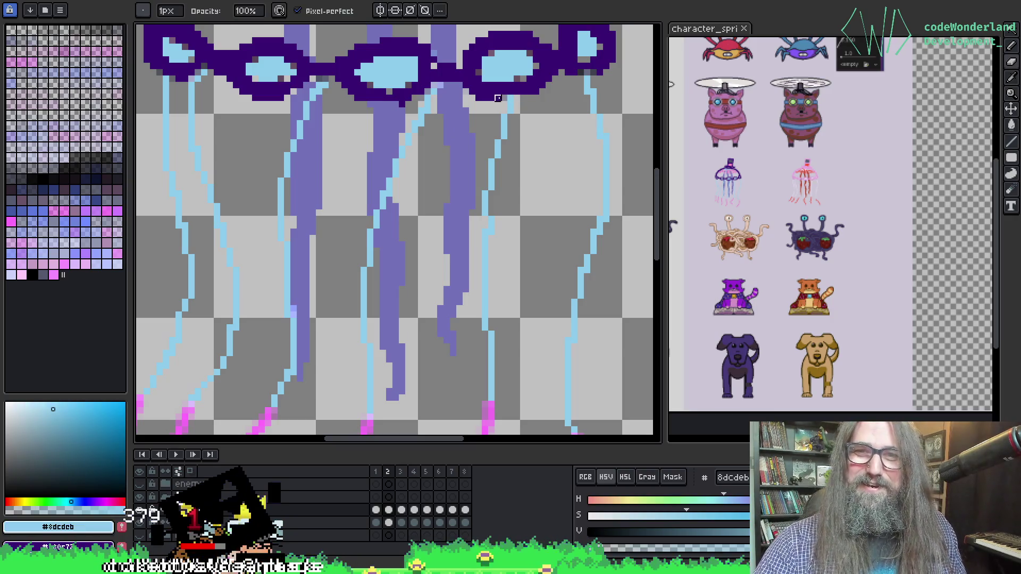
pyautogui.keyDown('alt'); pyautogui.click(463, 155); pyautogui.keyUp('alt')
pyautogui.moveTo(479, 62)
pyautogui.mouseDown()
pyautogui.moveTo(532, 181)
pyautogui.moveTo(432, 282)
pyautogui.moveTo(438, 295)
pyautogui.moveTo(437, 136)
pyautogui.mouseUp()
# Advance to frame 3 and play the animation to preview the tentacle motion.
pyautogui.press('Right')
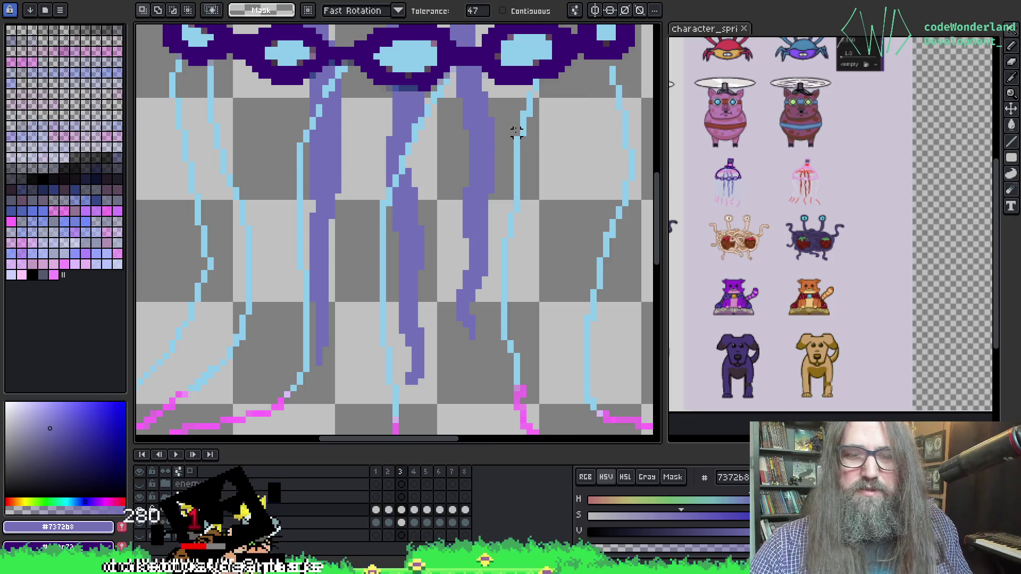
pyautogui.press('Return')
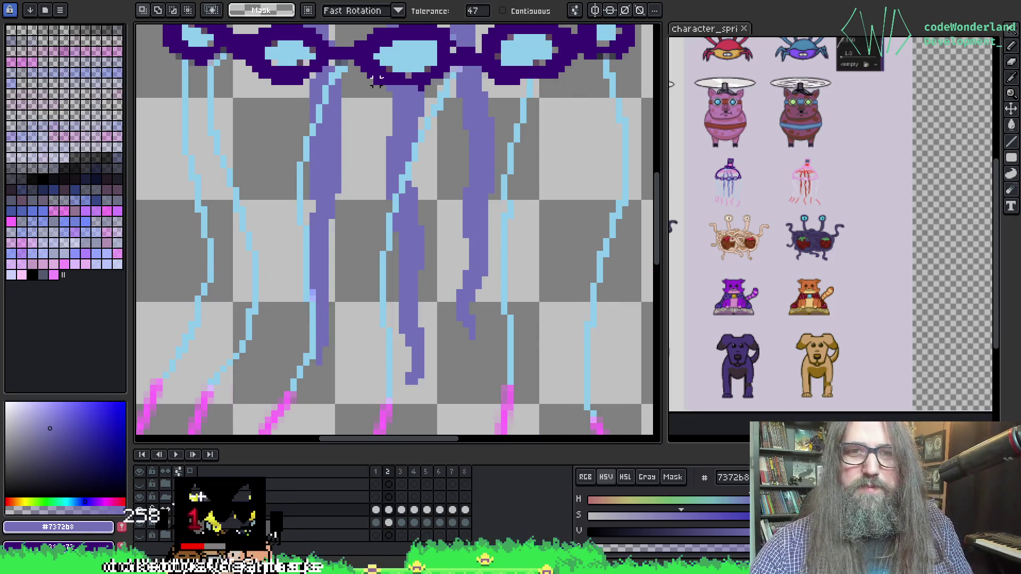
pyautogui.press('b')
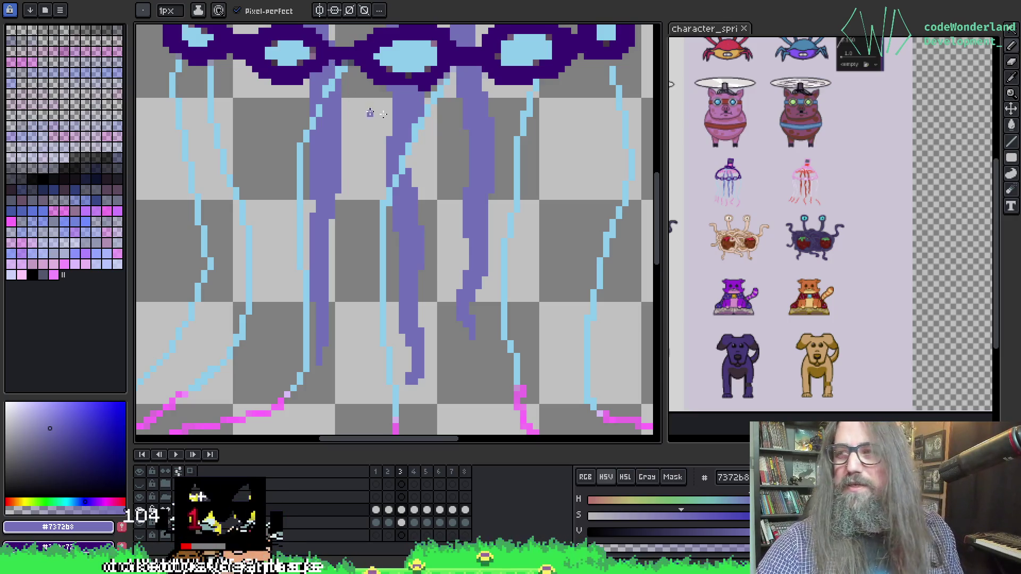
pyautogui.scroll(-2, 371, 113)
pyautogui.scroll(2, 420, 153)
# Touch up frame 3's tentacles and flip through frames to land on frame 4.
pyautogui.press('b')
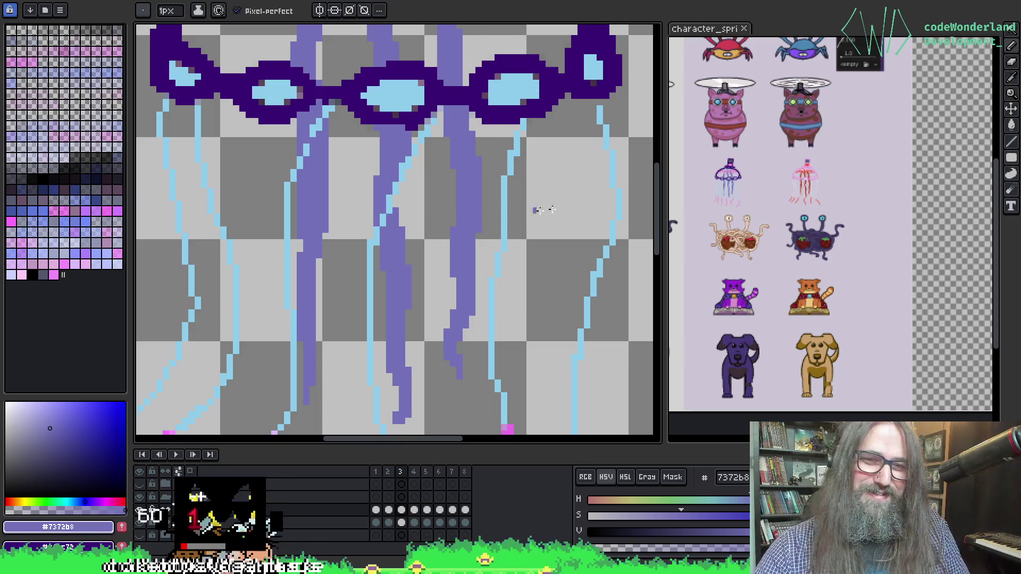
pyautogui.press('Right')
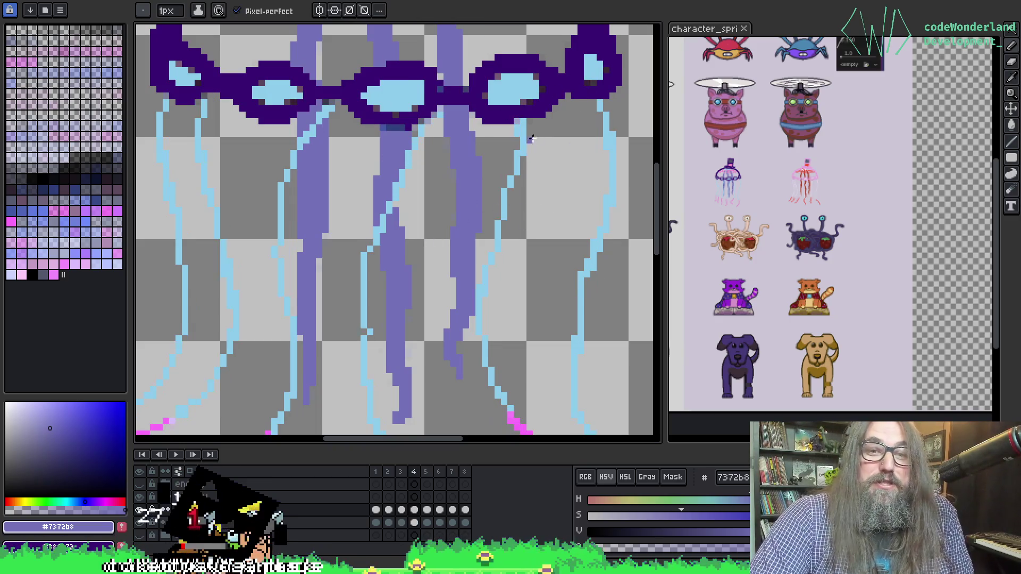
pyautogui.press('Right')
pyautogui.press('Left')
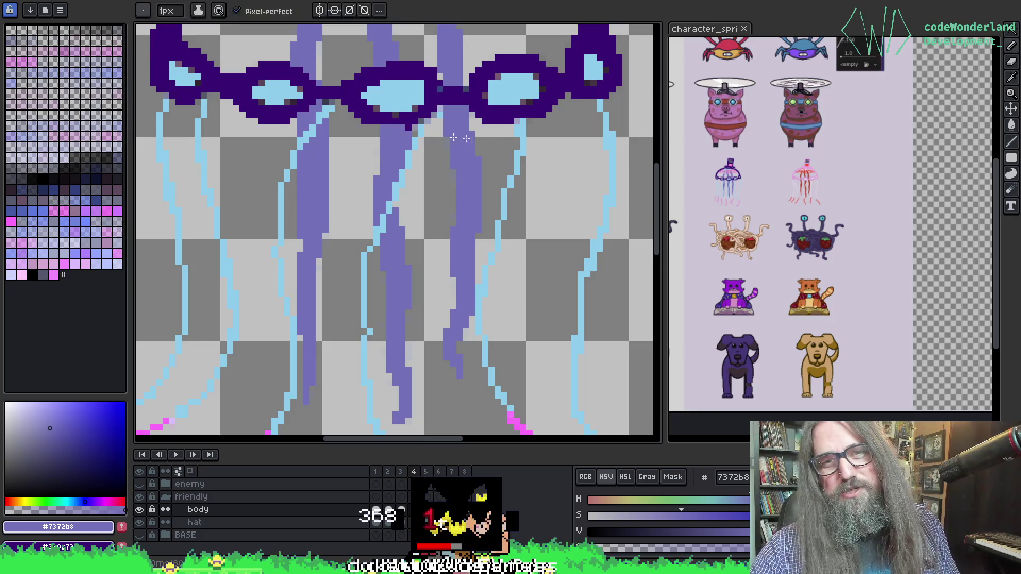
# Step through frames 6 and 7, sampling the light-blue, lavender and dark outline purples.
pyautogui.scroll(3, 406, 212)
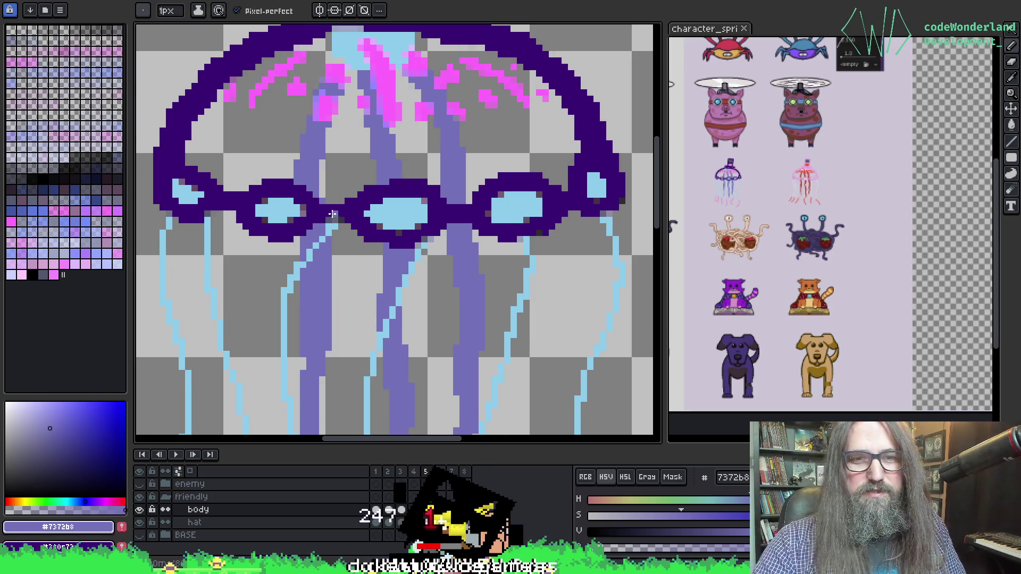
pyautogui.press('Right')
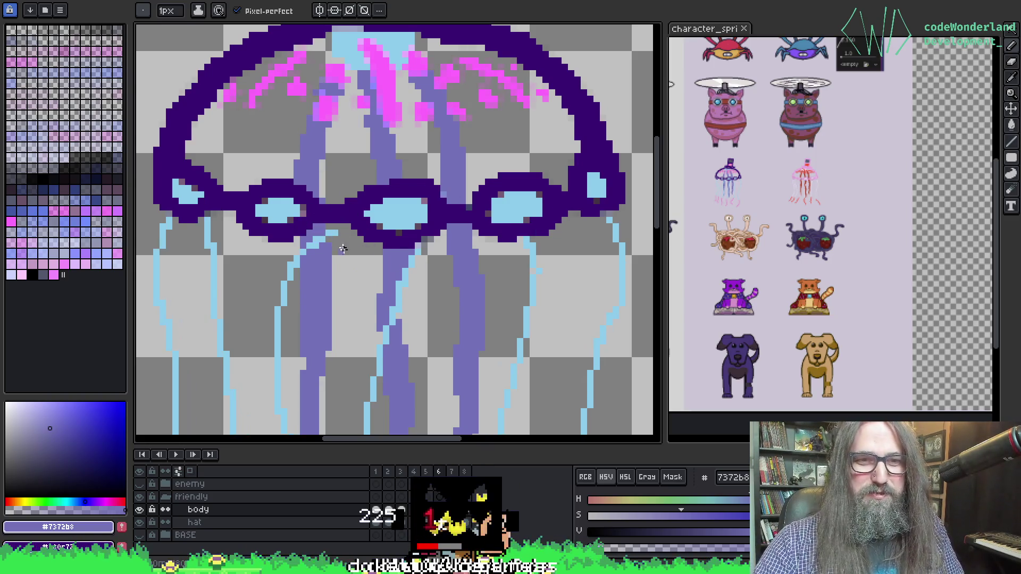
pyautogui.keyDown('alt'); pyautogui.click(341, 228); pyautogui.keyUp('alt')
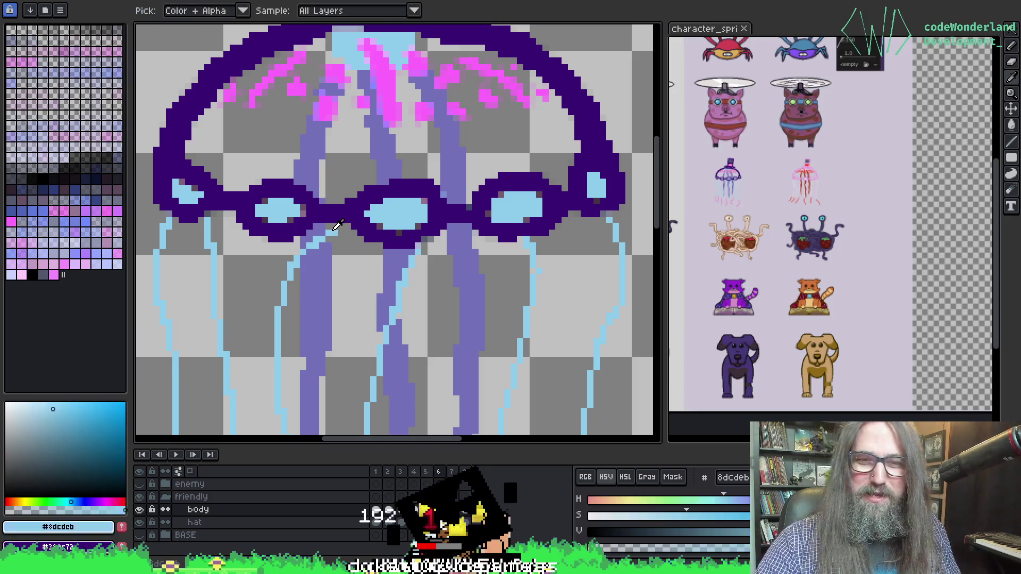
pyautogui.keyDown('alt'); pyautogui.click(323, 255); pyautogui.keyUp('alt')
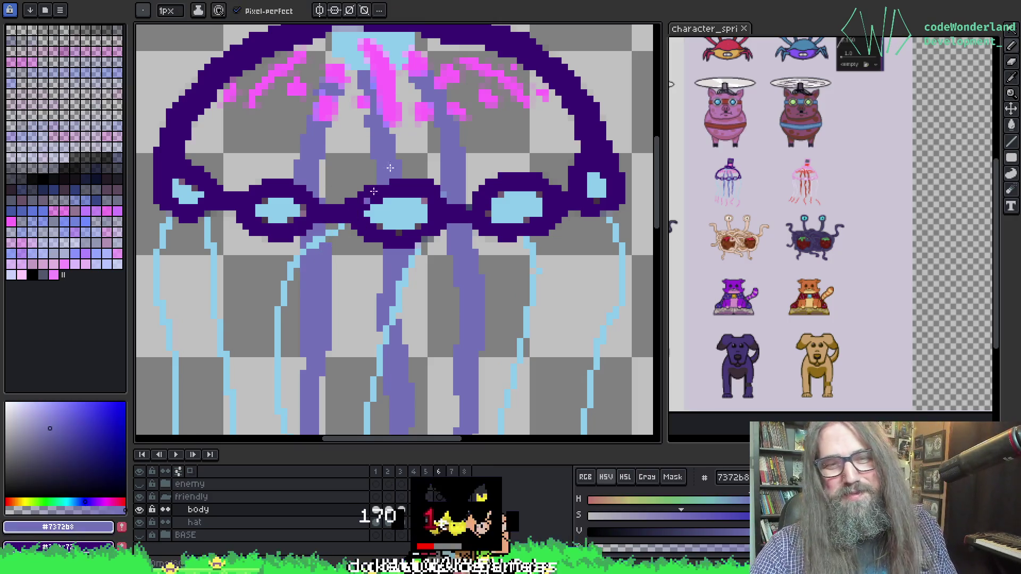
pyautogui.press('Right')
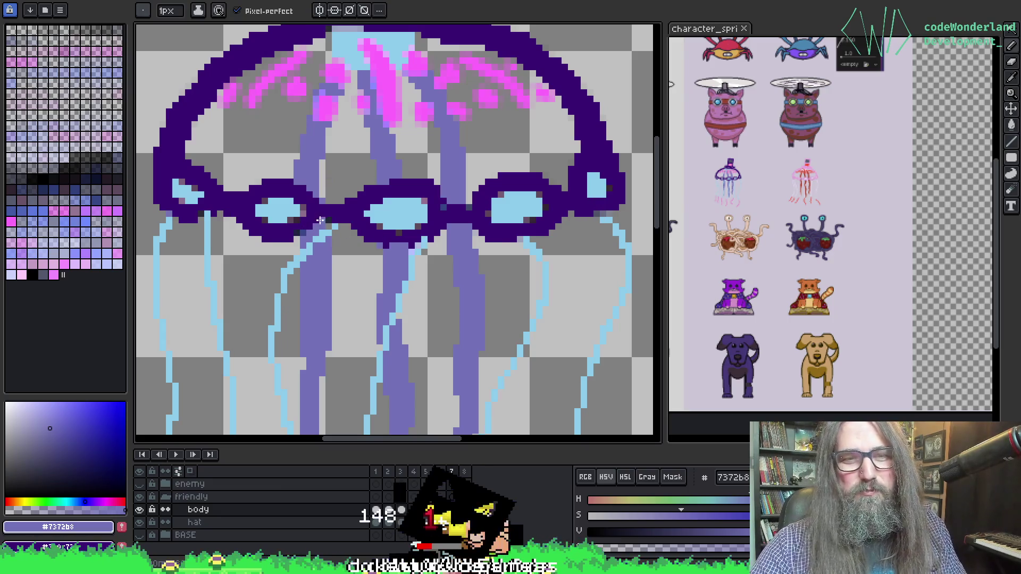
pyautogui.keyDown('alt'); pyautogui.click(291, 232); pyautogui.keyUp('alt')
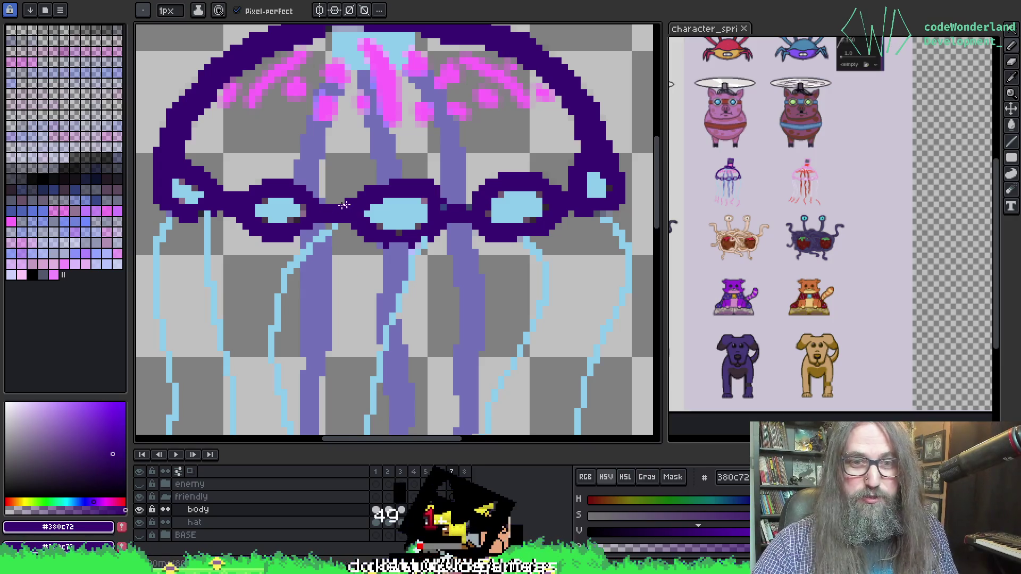
pyautogui.keyDown('alt'); pyautogui.click(319, 266); pyautogui.keyUp('alt')
# Sample the dark outline on frame 8, then cycle the frames around to frame 2.
pyautogui.press('Right')
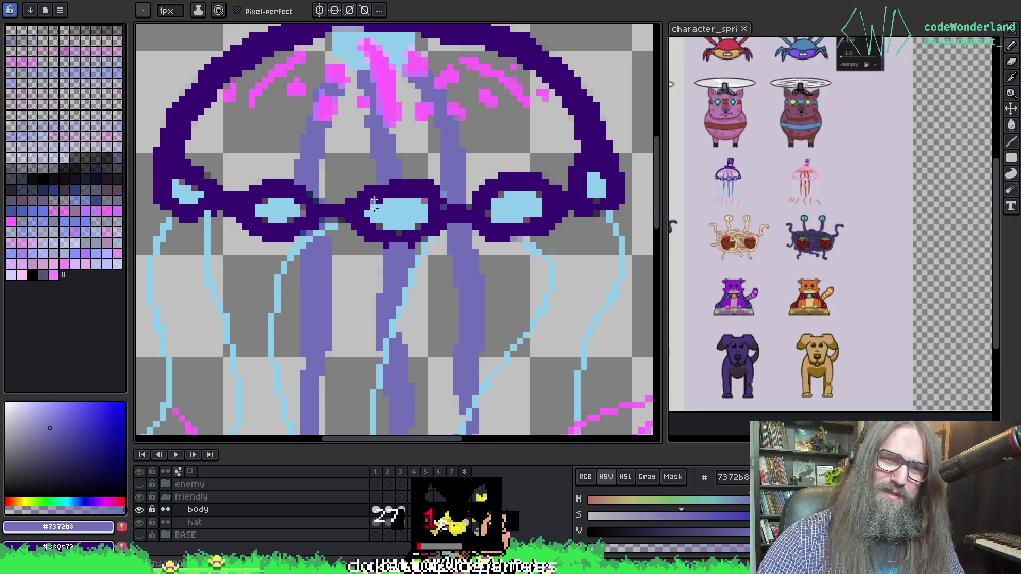
pyautogui.keyDown('alt'); pyautogui.click(305, 214); pyautogui.keyUp('alt')
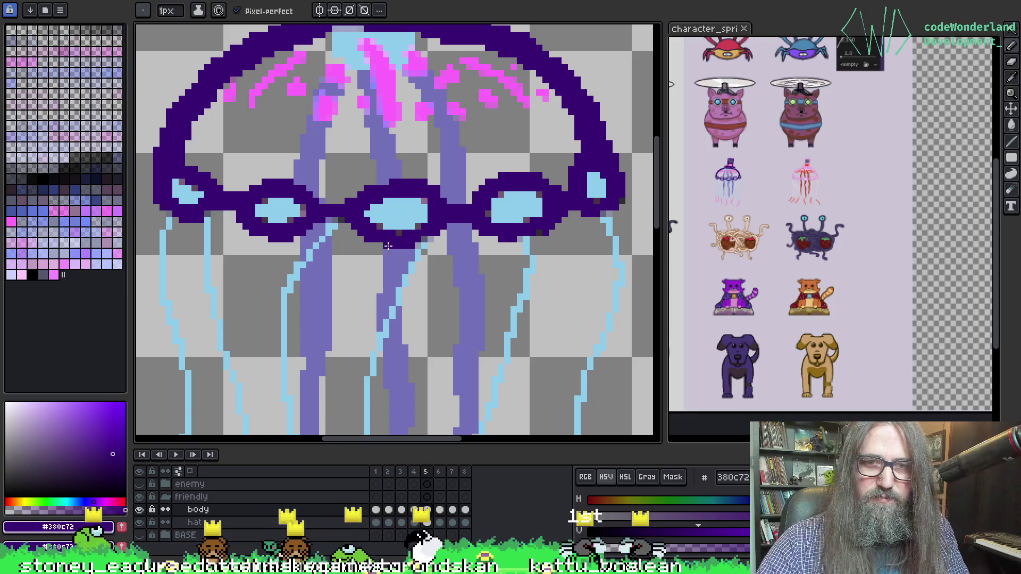
pyautogui.press('b')
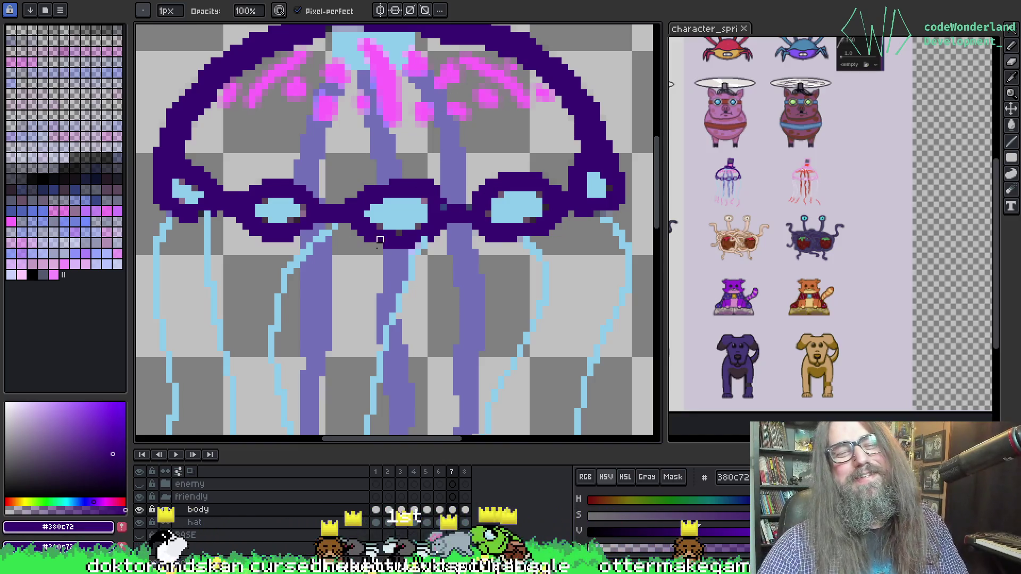
pyautogui.press('Right')
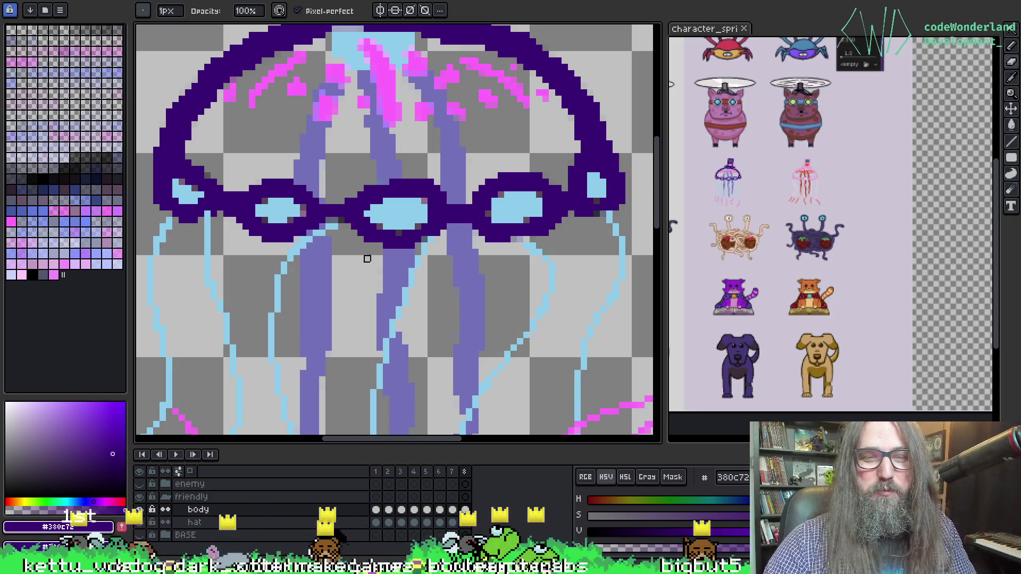
pyautogui.press('Right')
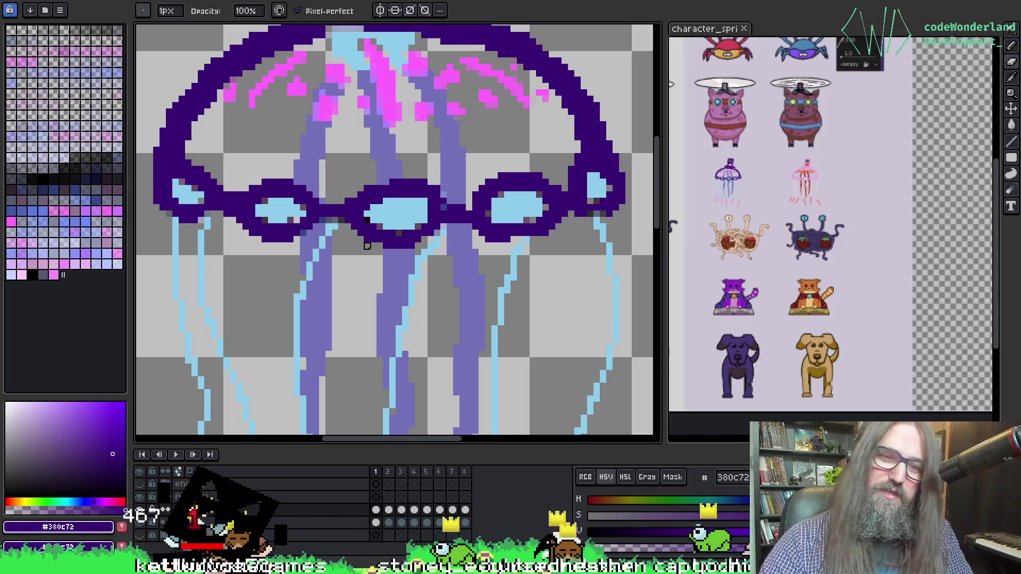
pyautogui.press('Right')
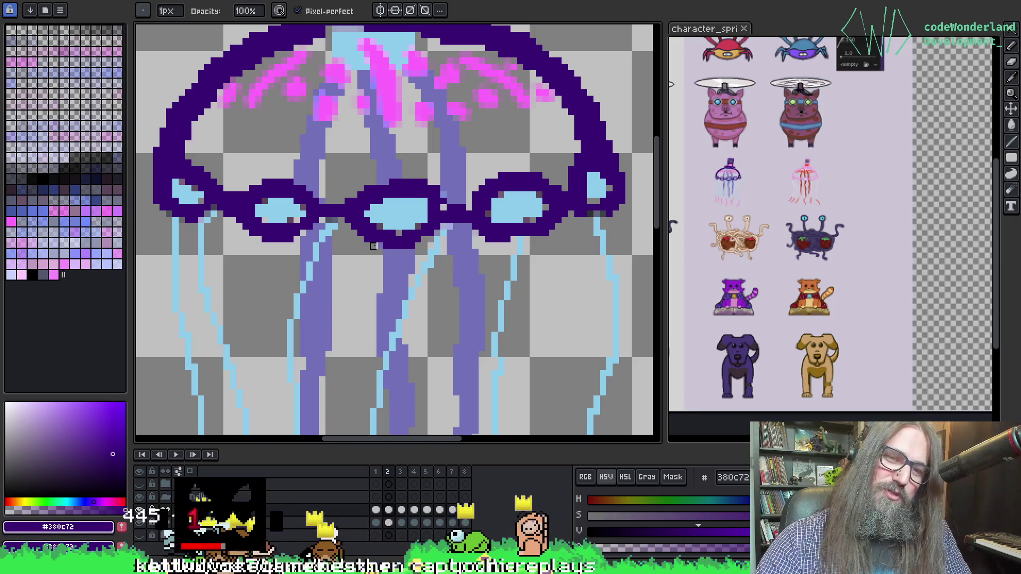
pyautogui.press('alt')
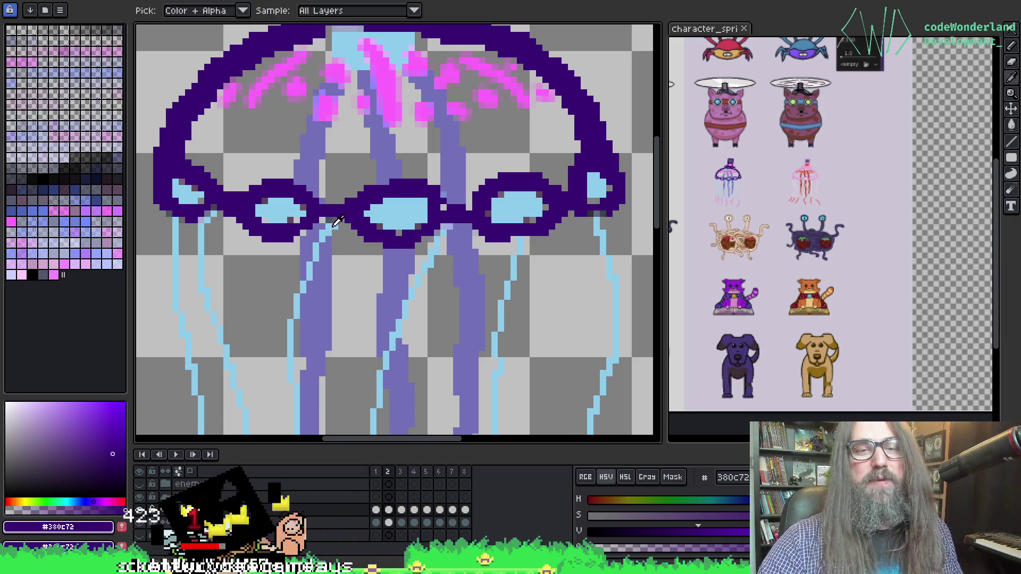
# On frame 2, eyedrop the light-blue tentacle colour #8dcdeb and return to the Pencil.
pyautogui.keyDown('alt'); pyautogui.click(333, 226); pyautogui.keyUp('alt')
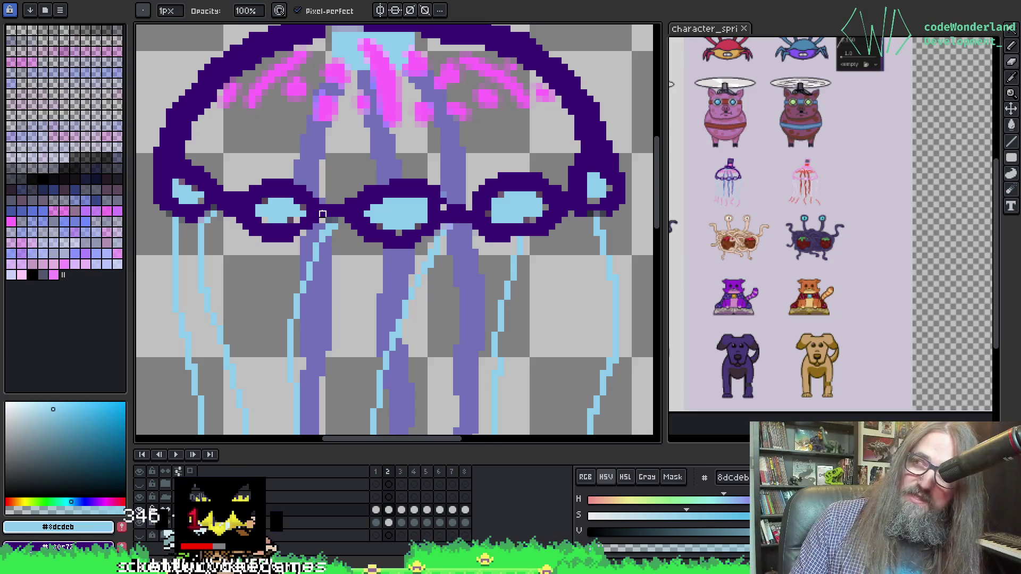
pyautogui.press('alt')
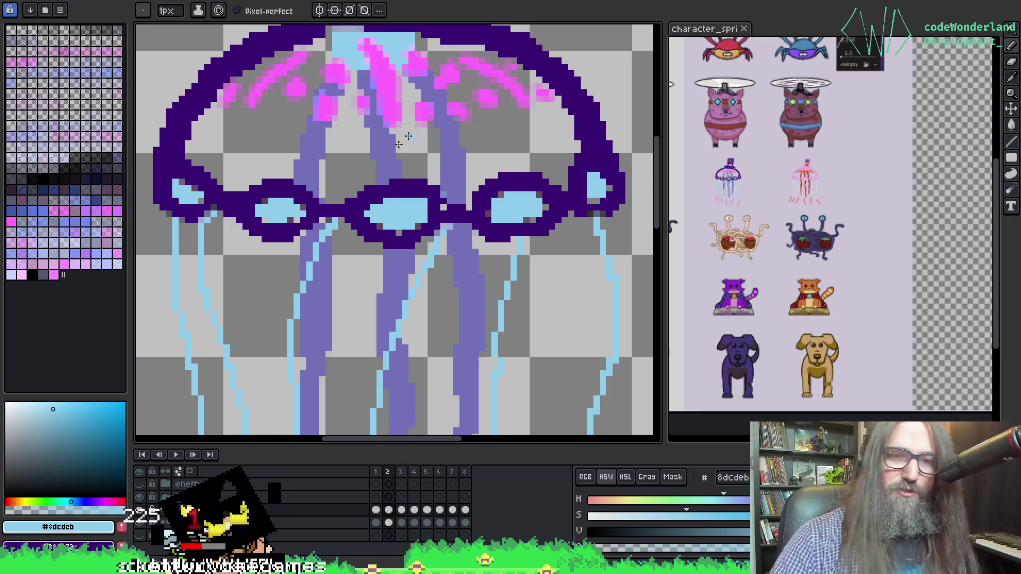
pyautogui.press('alt')
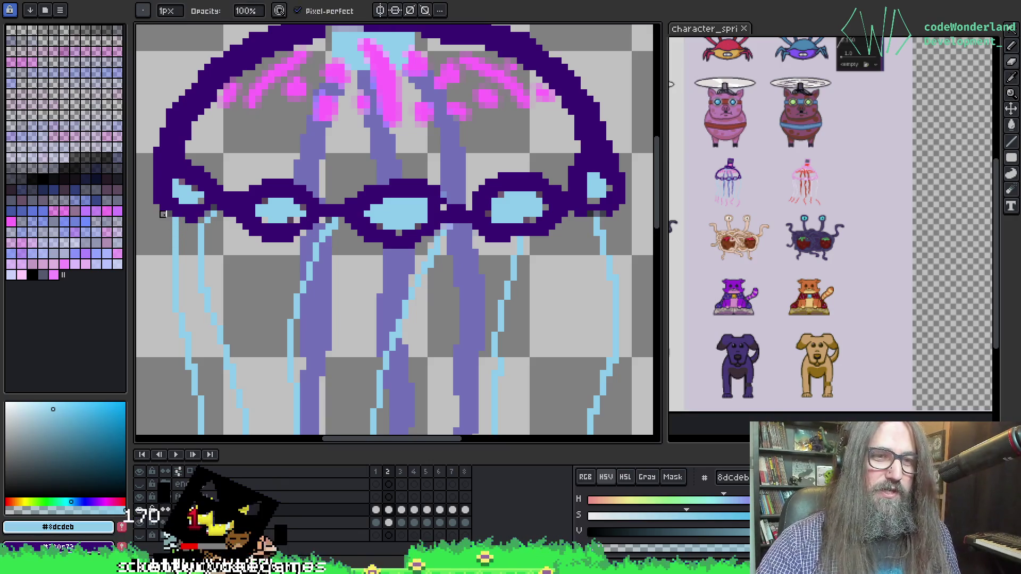
pyautogui.press('alt')
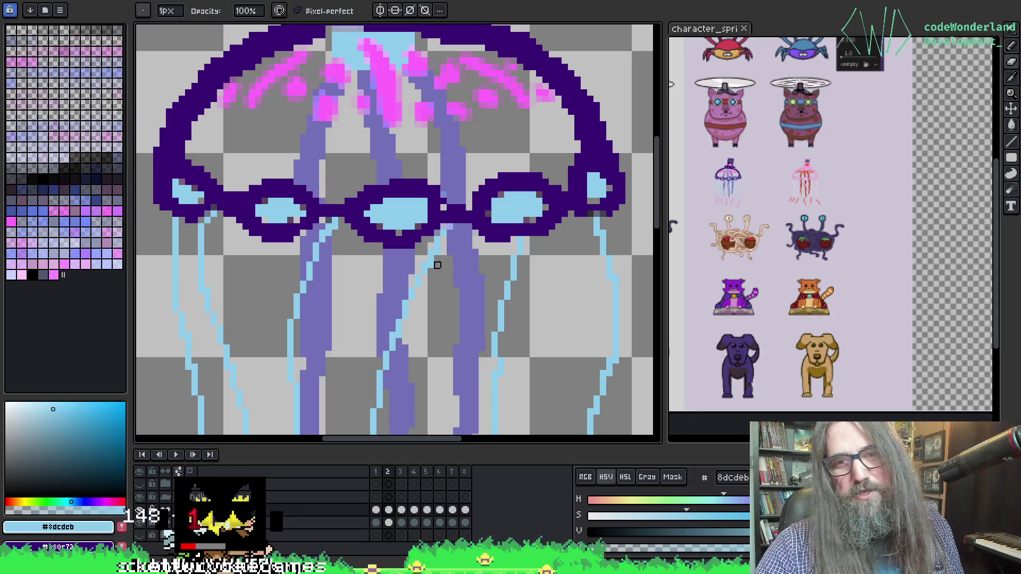
pyautogui.press('alt')
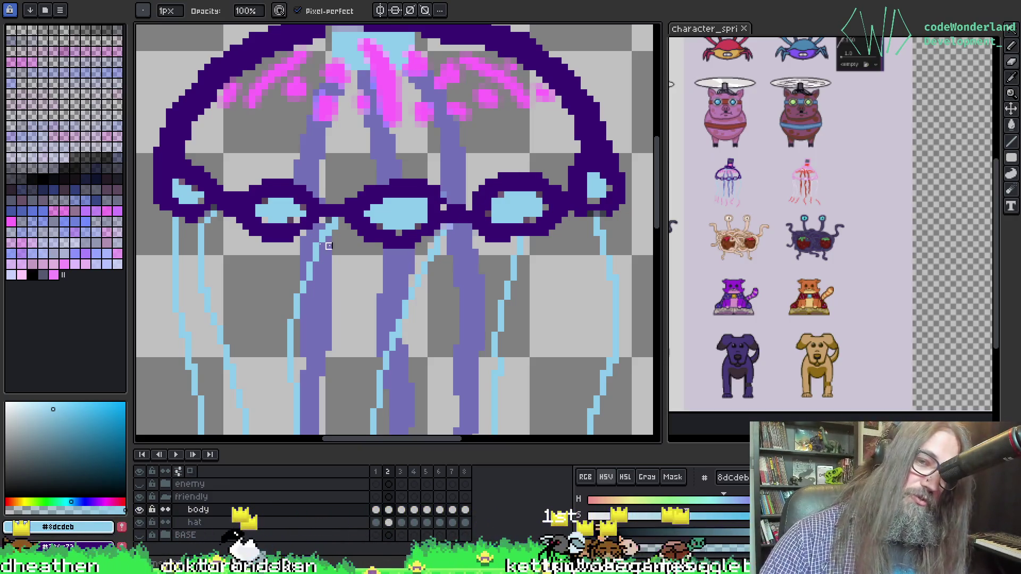
# Sample the lavender #7372b8 and add purple pixels to a lower tentacle end.
pyautogui.moveTo(342, 246); pyautogui.dragTo(339, 224)
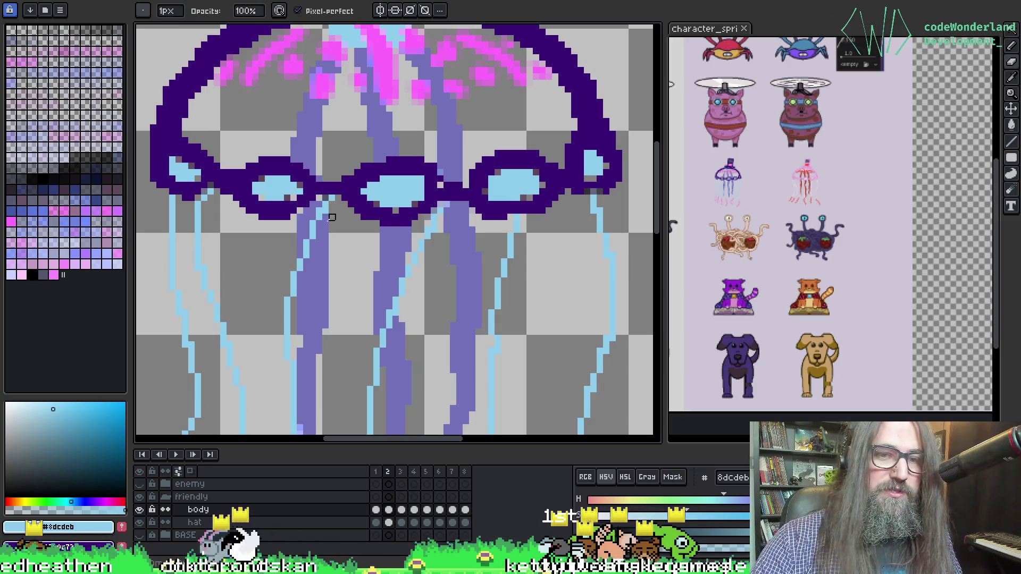
pyautogui.moveTo(455, 285); pyautogui.dragTo(403, 240)
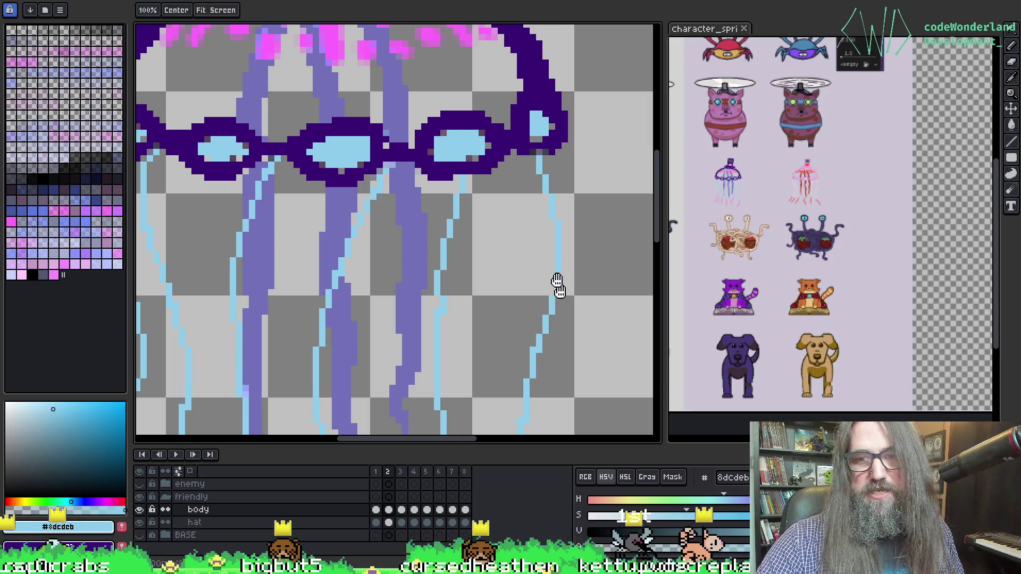
pyautogui.moveTo(558, 292); pyautogui.dragTo(519, 249)
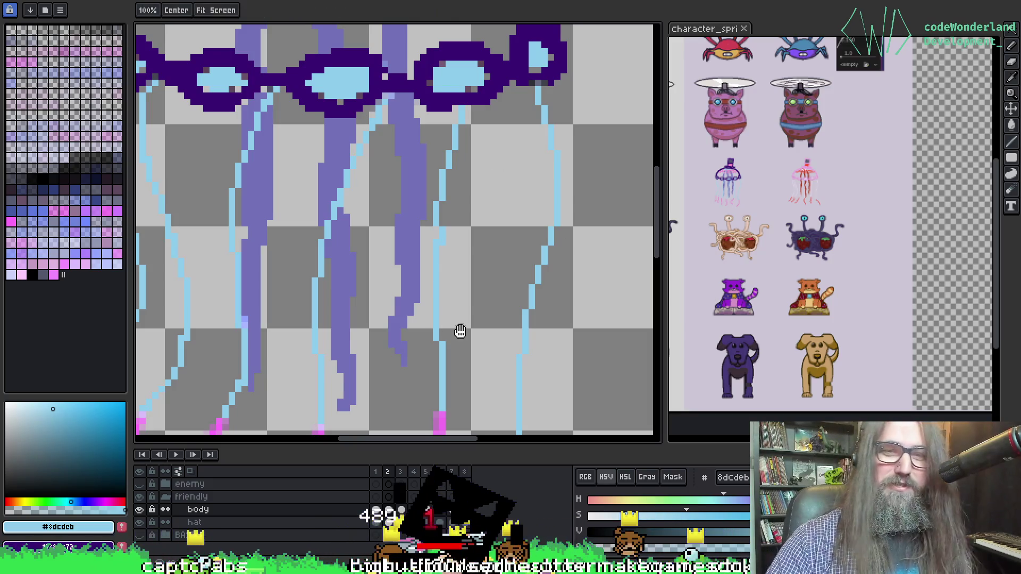
pyautogui.moveTo(493, 231); pyautogui.dragTo(522, 257)
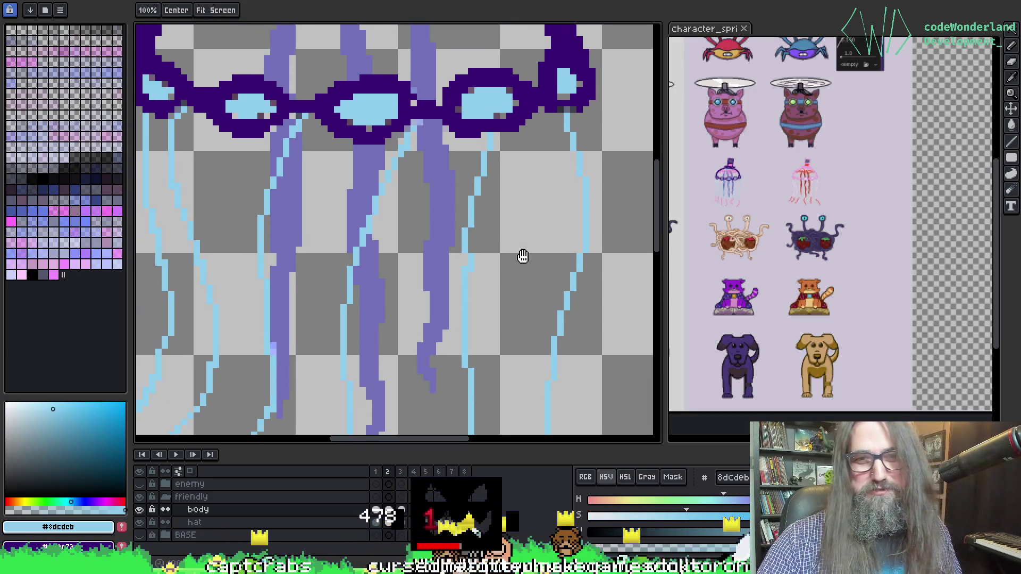
pyautogui.keyDown('alt'); pyautogui.click(359, 215); pyautogui.keyUp('alt')
pyautogui.moveTo(468, 118); pyautogui.dragTo(512, 78)
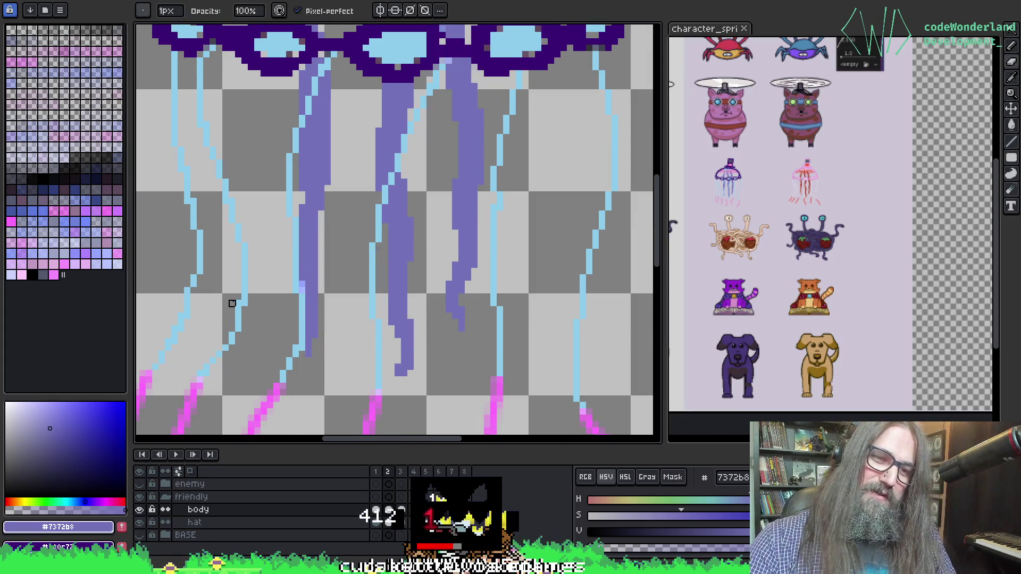
pyautogui.click(302, 348)
# Flip through the animation frames to compare the tentacle shapes.
pyautogui.press('alt')
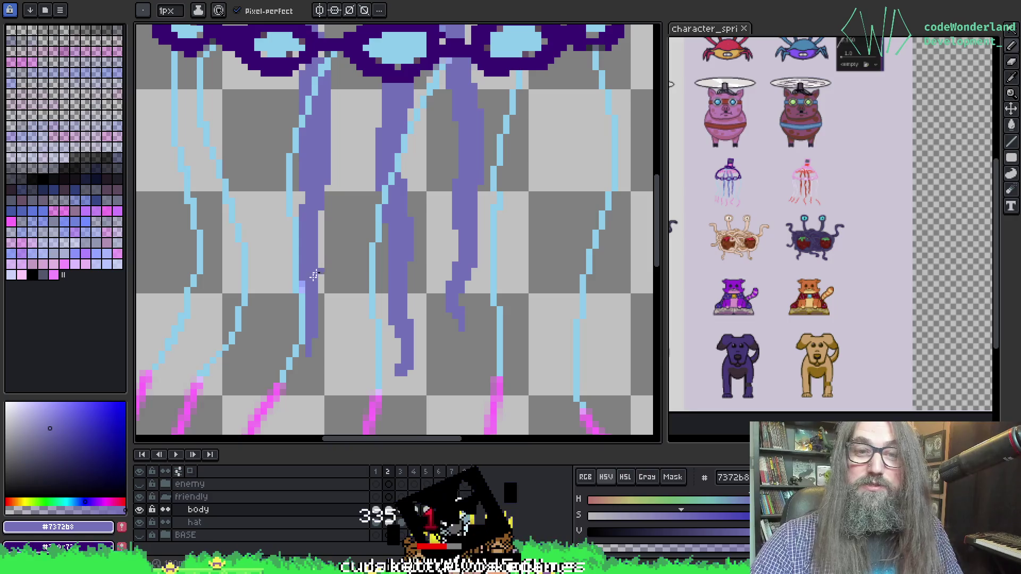
pyautogui.press('Right')
pyautogui.press('Right')
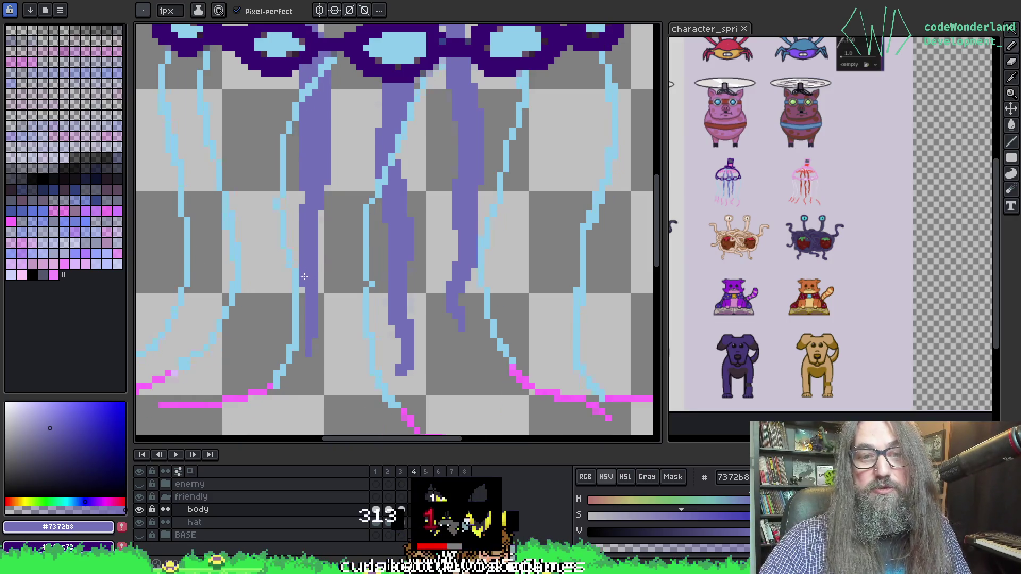
pyautogui.press('Left')
pyautogui.press('Left')
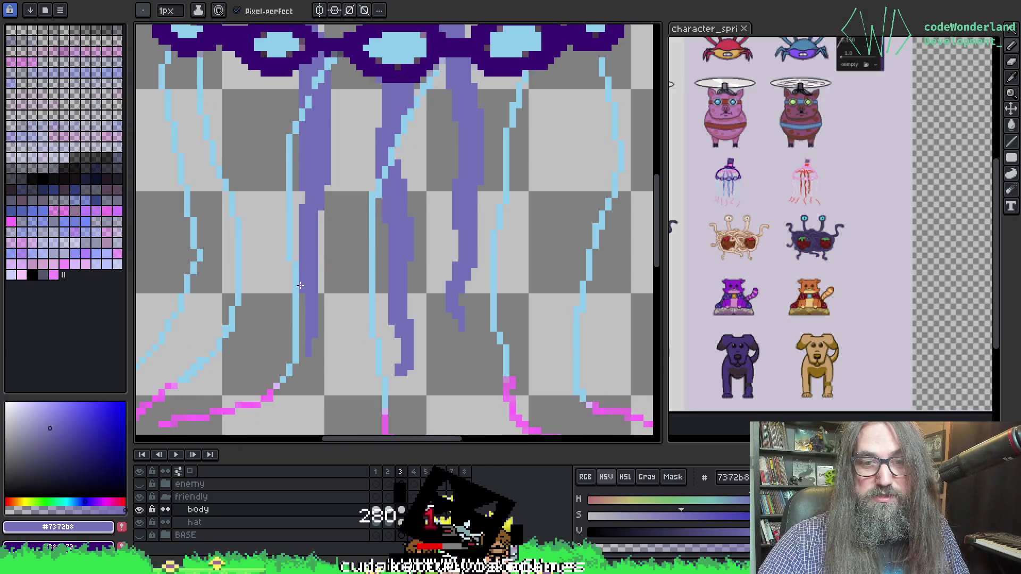
pyautogui.press('Right')
pyautogui.press('Right')
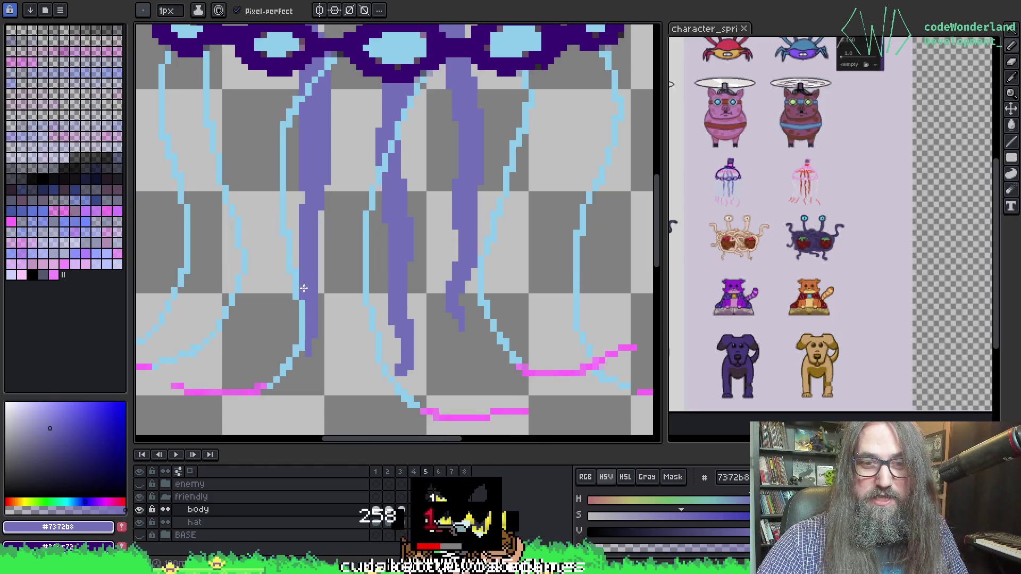
pyautogui.press('Right')
pyautogui.press('Right')
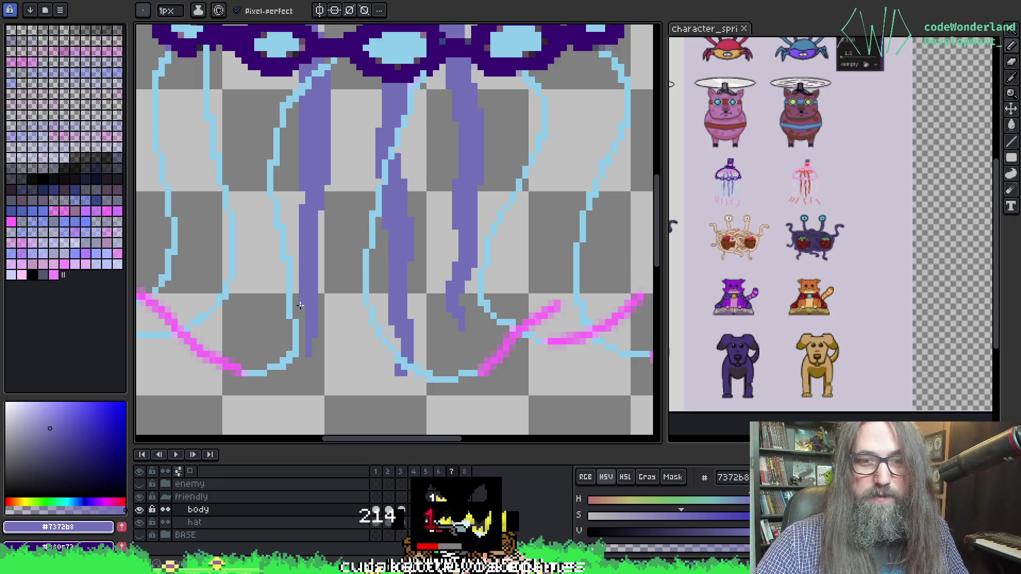
pyautogui.press('e')
pyautogui.press('Right')
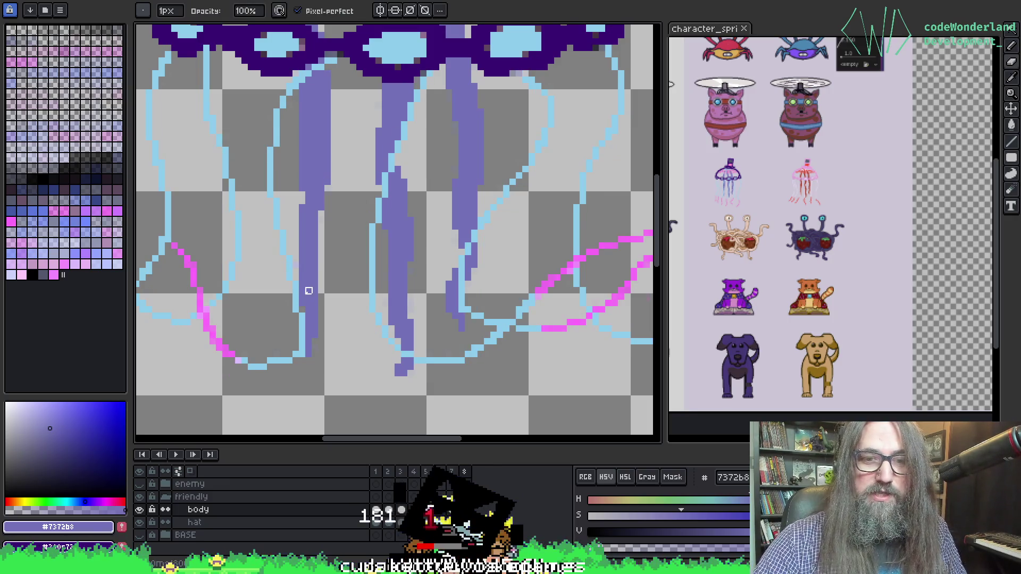
pyautogui.press('b')
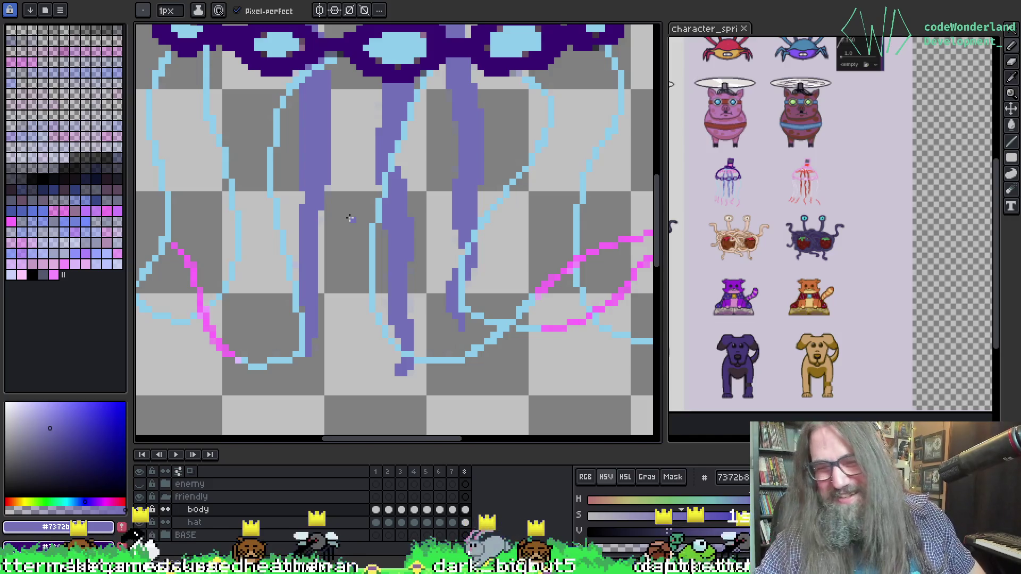
# Draw a short purple stroke on a lower tentacle and undo the stray purple pixels.
pyautogui.moveTo(533, 230)
pyautogui.mouseDown()
pyautogui.moveTo(435, 226)
pyautogui.moveTo(452, 197)
pyautogui.mouseUp()
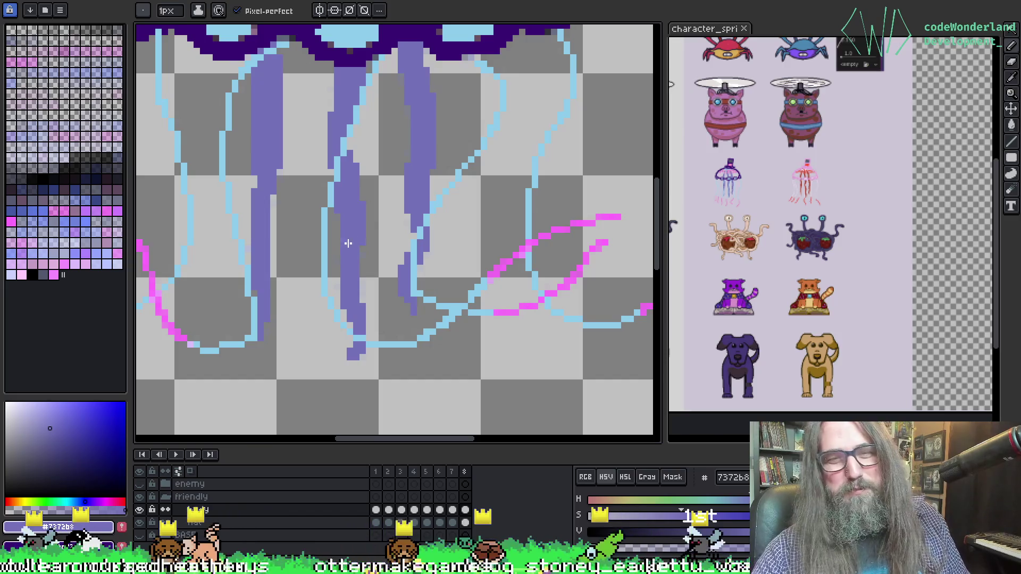
pyautogui.moveTo(394, 208)
pyautogui.mouseDown()
pyautogui.moveTo(394, 196)
pyautogui.moveTo(438, 183)
pyautogui.mouseUp()
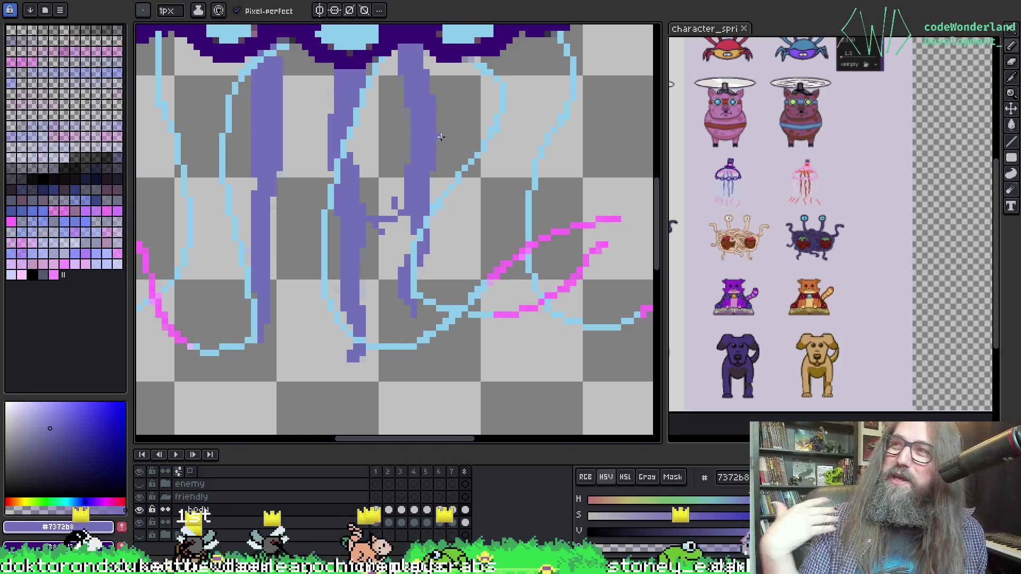
pyautogui.press('v')
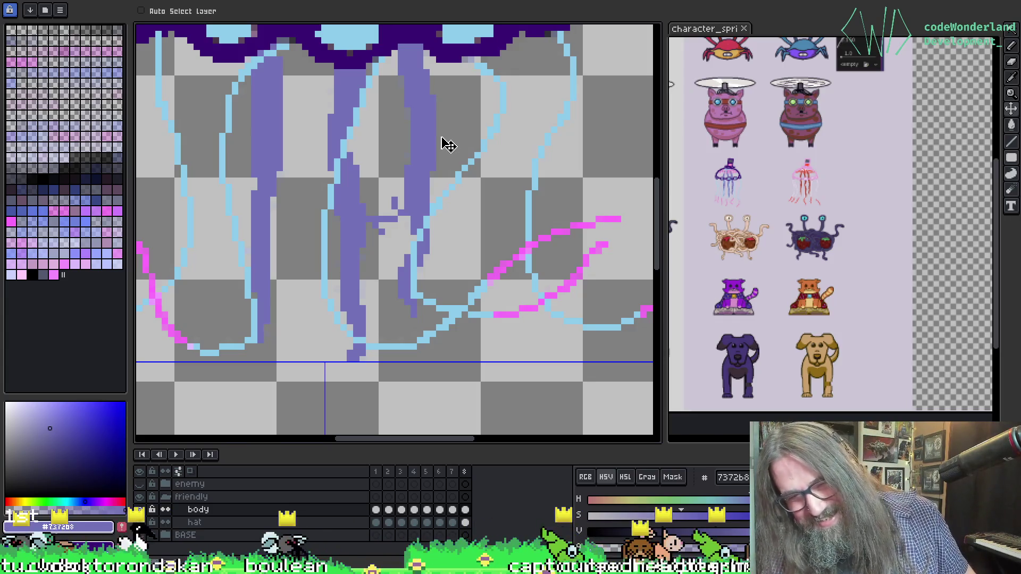
pyautogui.press('b')
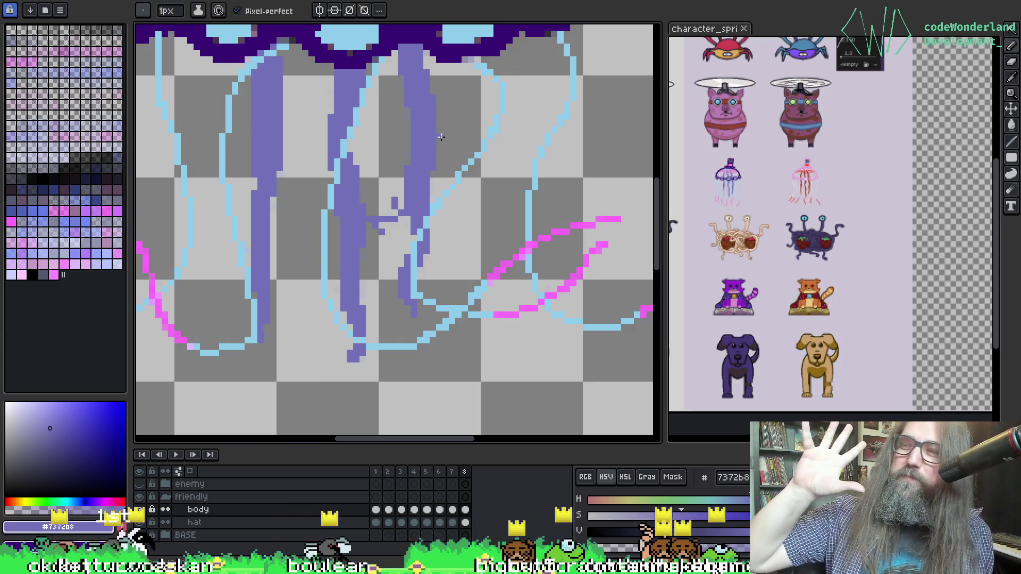
pyautogui.press('v')
pyautogui.hotkey('ctrl', 'z')
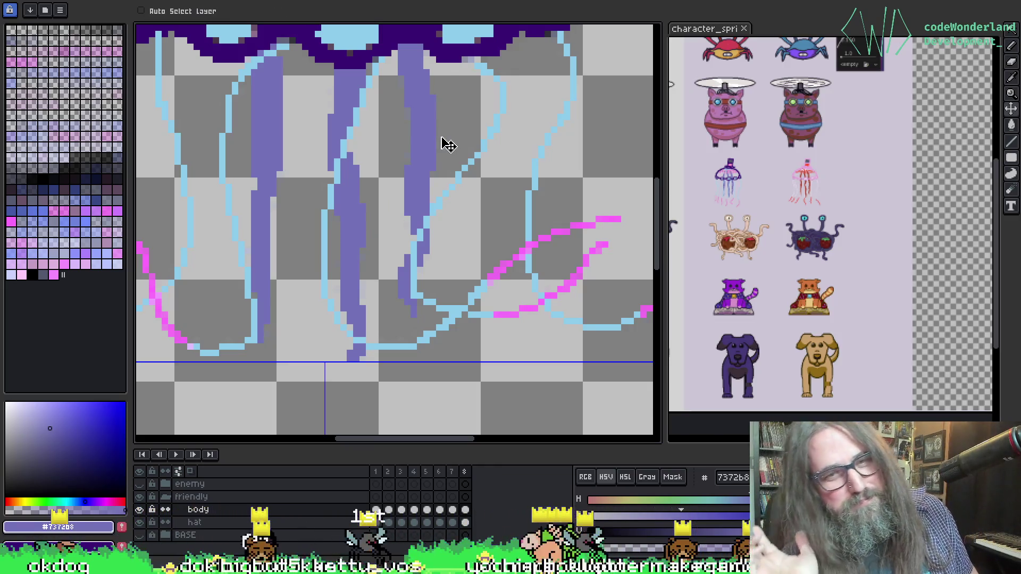
pyautogui.press('b')
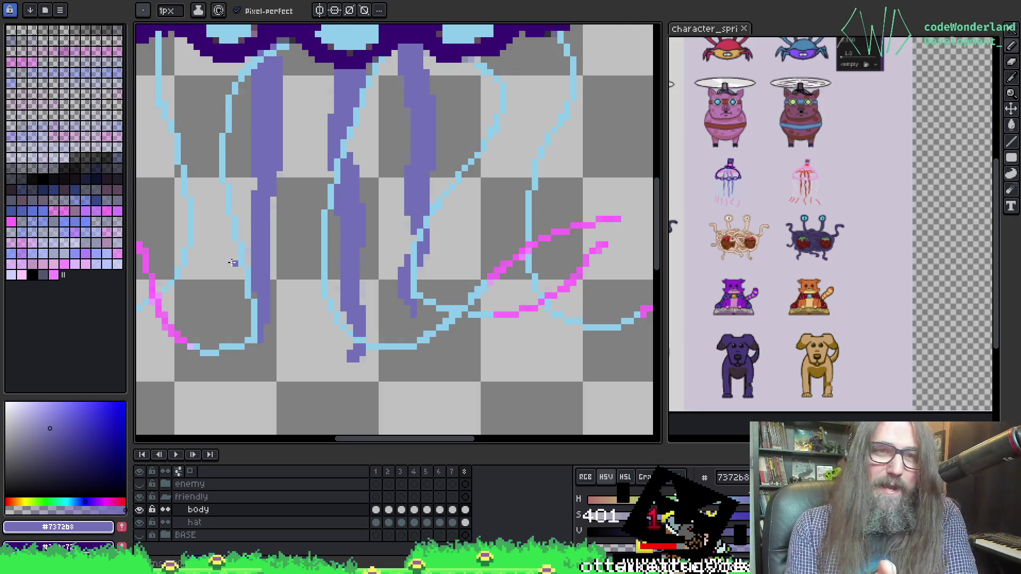
pyautogui.moveTo(154, 229); pyautogui.dragTo(295, 187)
# Sample the light blue from a tentacle line and tidy the left blue lines.
pyautogui.press('i')
pyautogui.press('b')
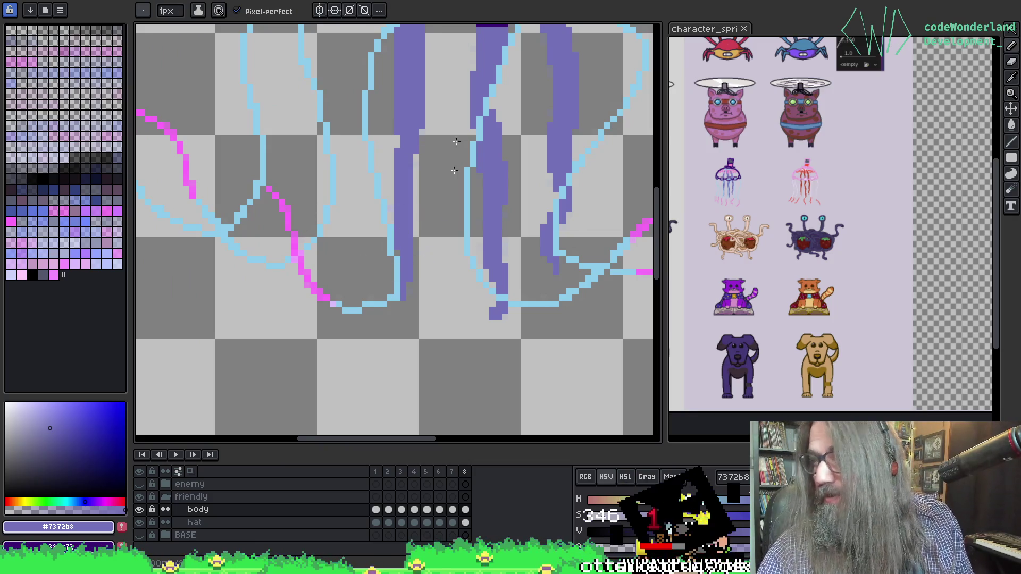
pyautogui.press('i')
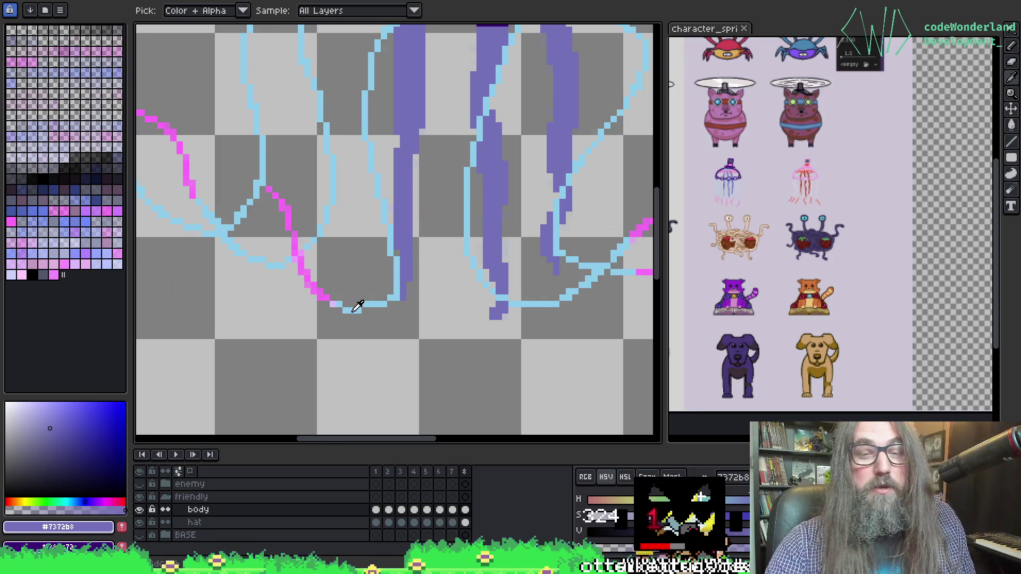
pyautogui.keyDown('alt'); pyautogui.click(352, 310); pyautogui.keyUp('alt')
pyautogui.moveTo(331, 246); pyautogui.dragTo(393, 297)
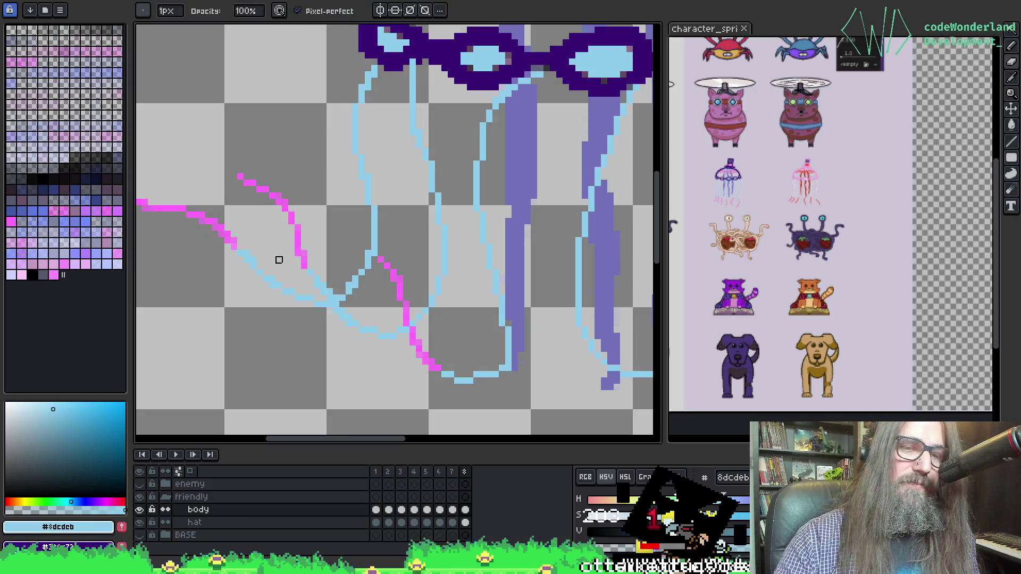
pyautogui.press('b')
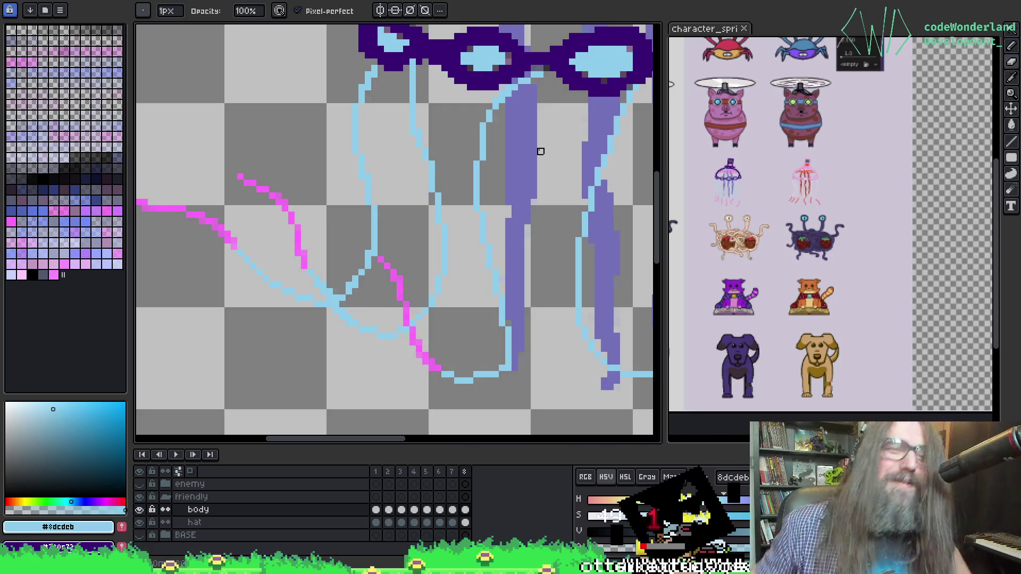
# Pick the pink #ff6afd from a tentacle tip to start the pink end.
pyautogui.moveTo(314, 202)
pyautogui.mouseDown()
pyautogui.moveTo(369, 203)
pyautogui.moveTo(383, 228)
pyautogui.moveTo(371, 133)
pyautogui.mouseUp()
pyautogui.keyDown('alt'); pyautogui.click(399, 268); pyautogui.keyUp('alt')
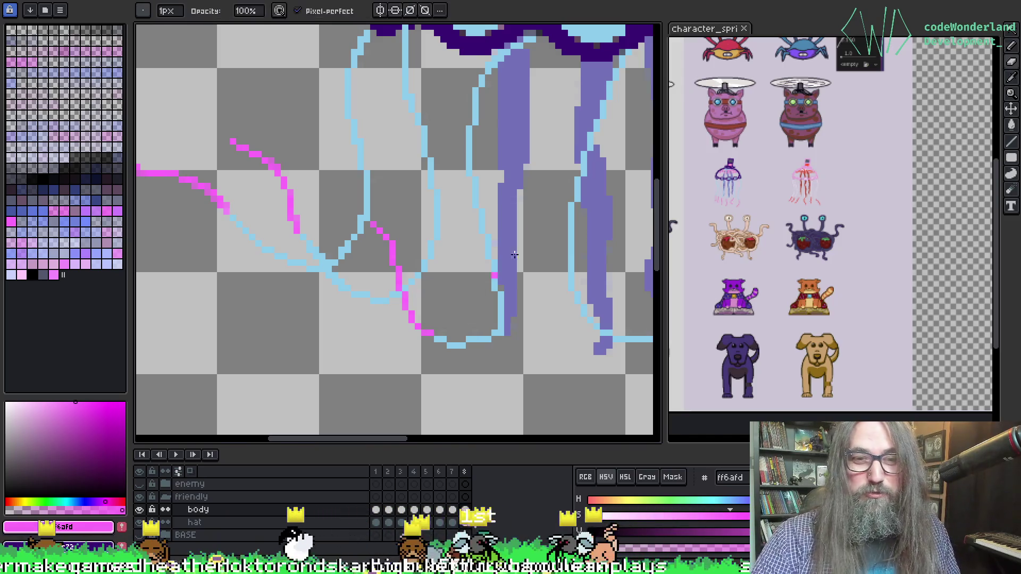
pyautogui.moveTo(408, 217); pyautogui.dragTo(428, 273)
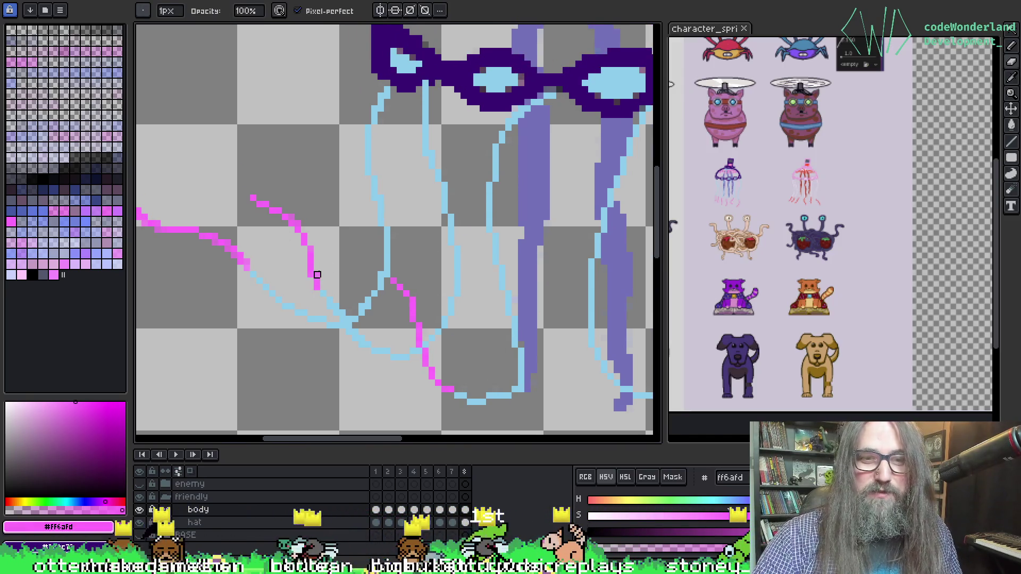
# Move to the right-side tentacles and redraw their pink tips.
pyautogui.press('i')
pyautogui.press('b')
pyautogui.moveTo(520, 173)
pyautogui.mouseDown()
pyautogui.moveTo(410, 209)
pyautogui.moveTo(431, 209)
pyautogui.mouseUp()
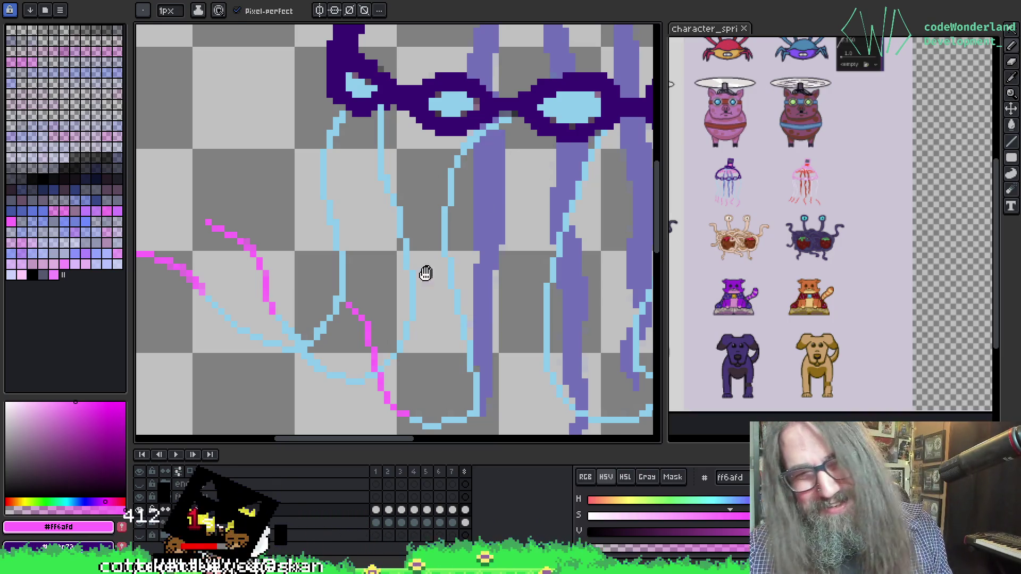
pyautogui.moveTo(423, 274); pyautogui.dragTo(330, 162)
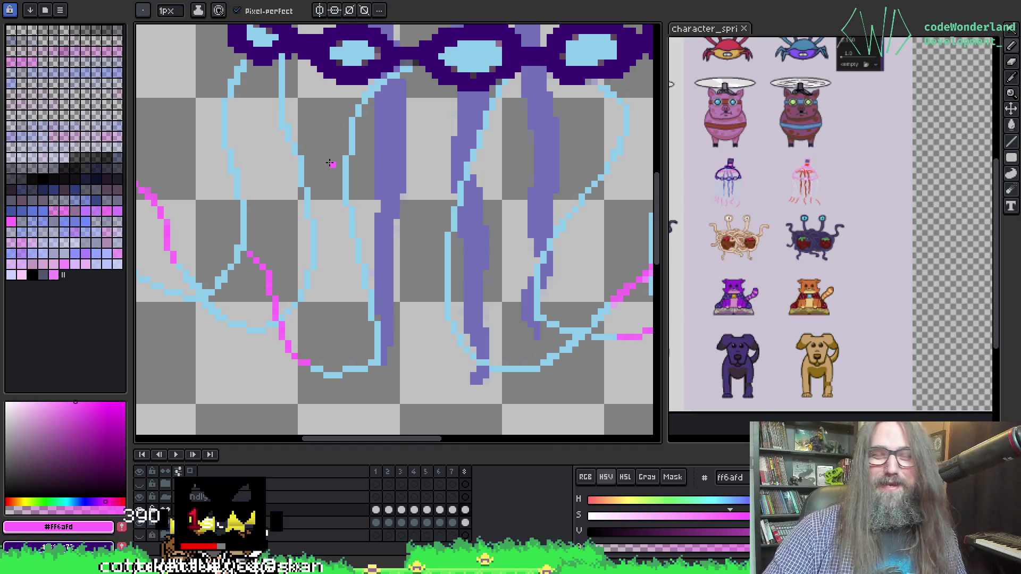
pyautogui.press('space')
pyautogui.moveTo(511, 261); pyautogui.dragTo(410, 262)
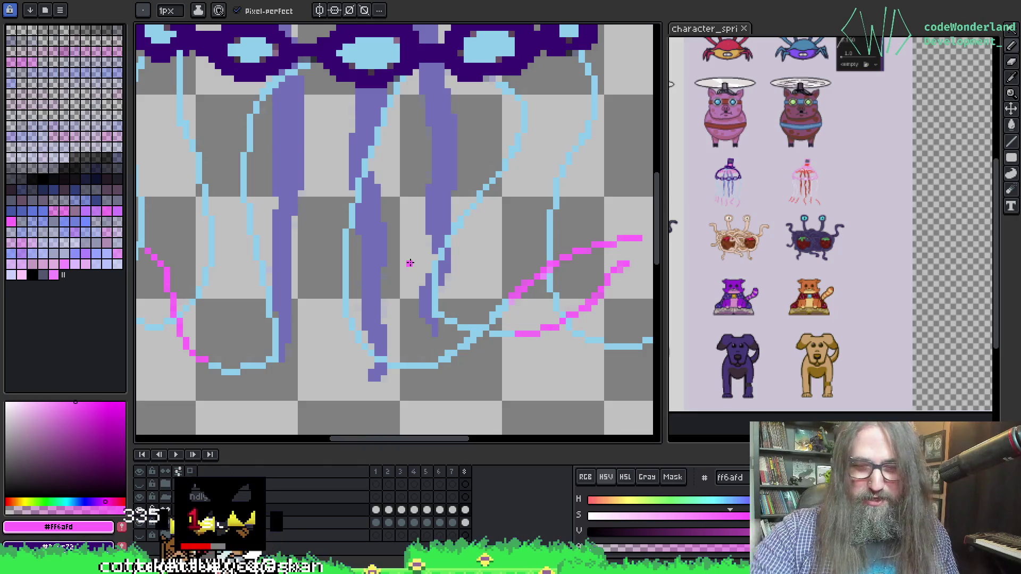
pyautogui.press('space')
pyautogui.moveTo(446, 230); pyautogui.dragTo(374, 267)
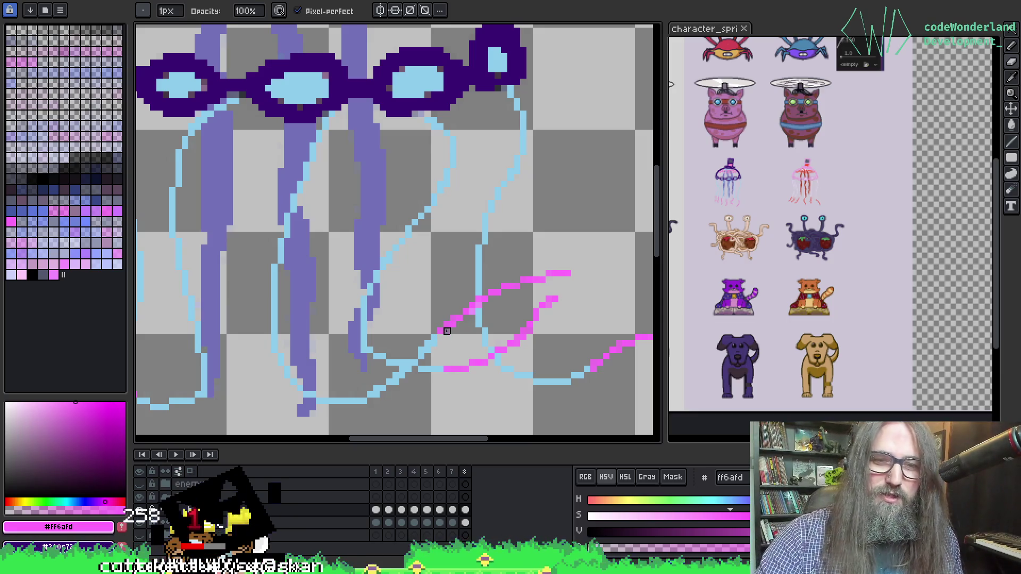
# Erase the pink overlaps and sample the light blue #8dcdeb from a tentacle line.
pyautogui.press('i')
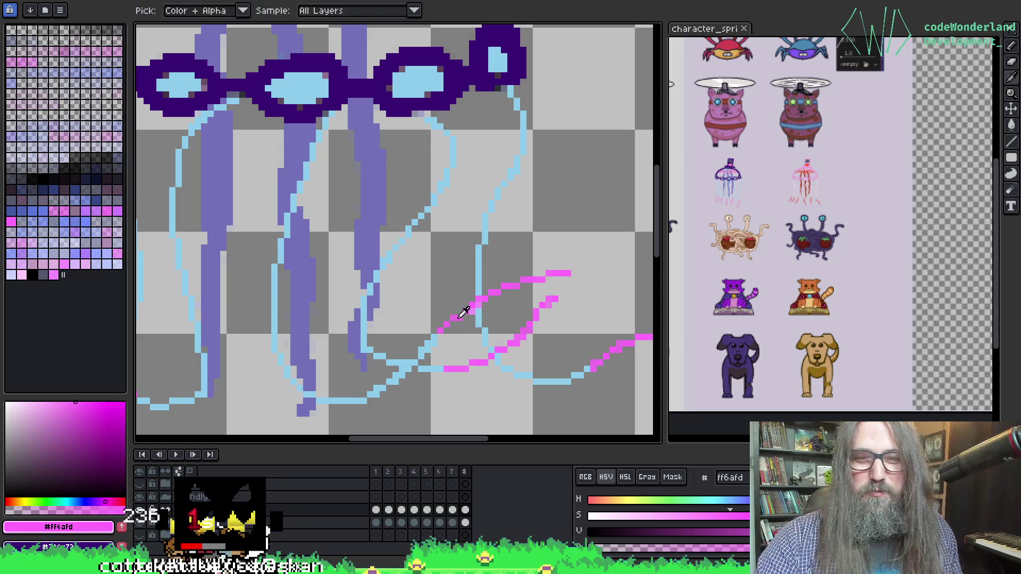
pyautogui.press('b')
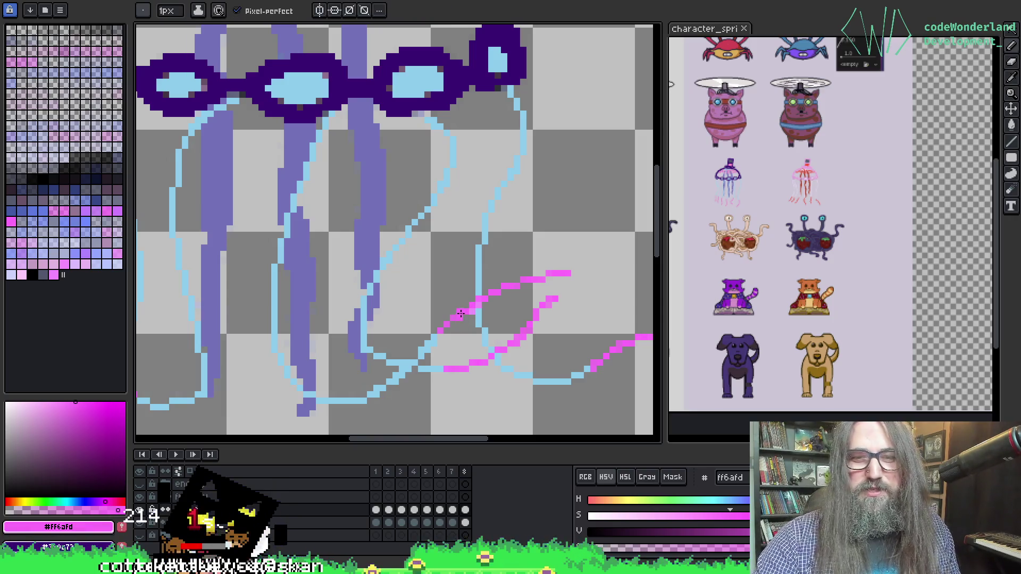
pyautogui.press('e')
pyautogui.press('i')
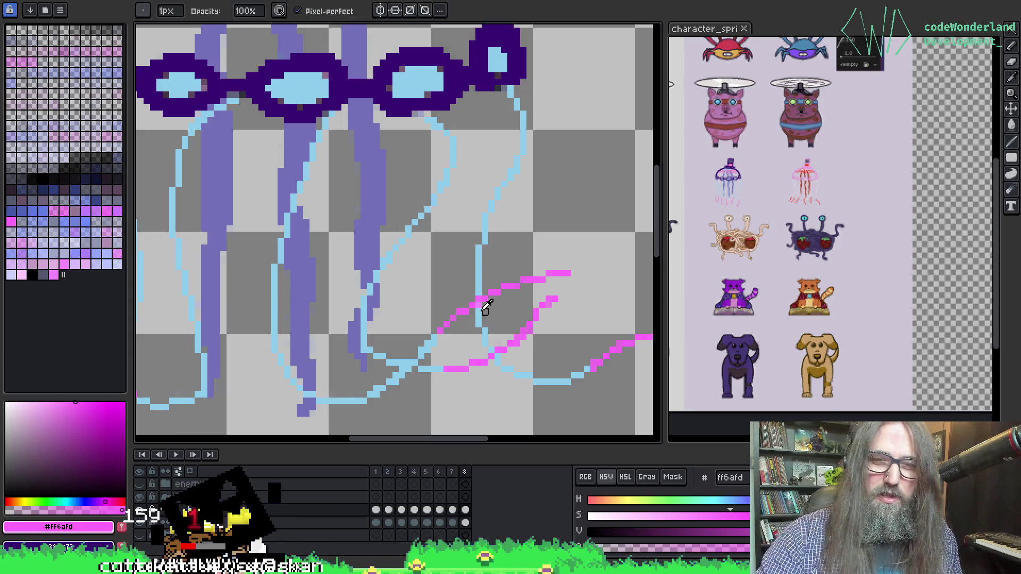
pyautogui.click(480, 316)
pyautogui.press('b')
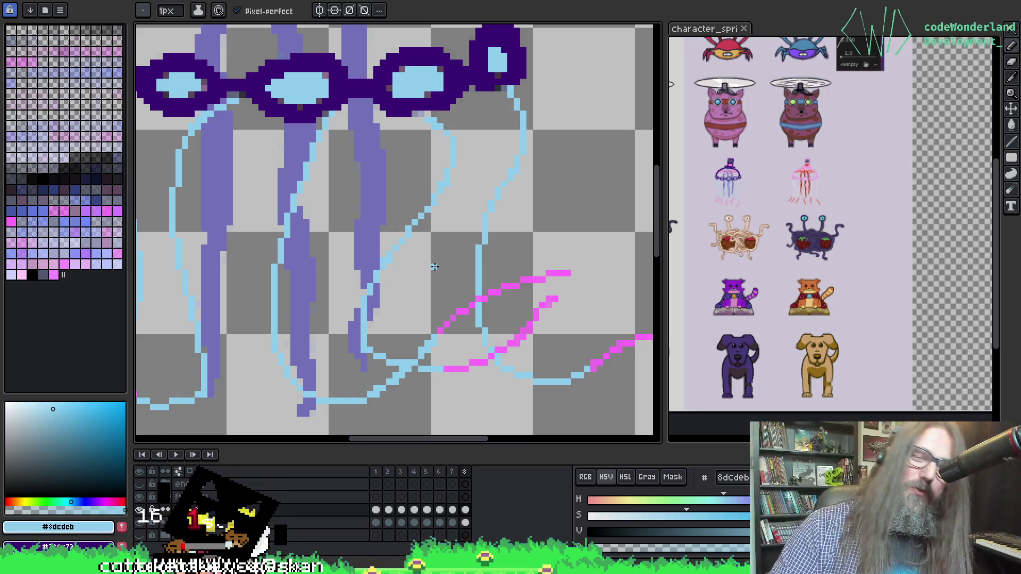
pyautogui.scroll(-5, 314, 268)
# Zoom back in on the right tentacle tip and sample its purple and light-blue colours.
pyautogui.scroll(3, 253, 192)
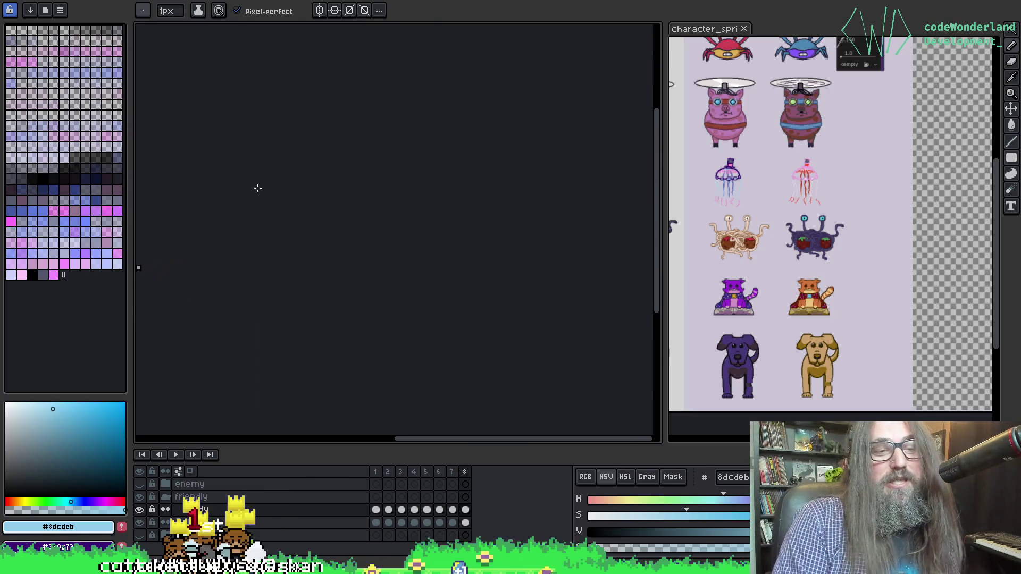
pyautogui.scroll(8, 296, 282)
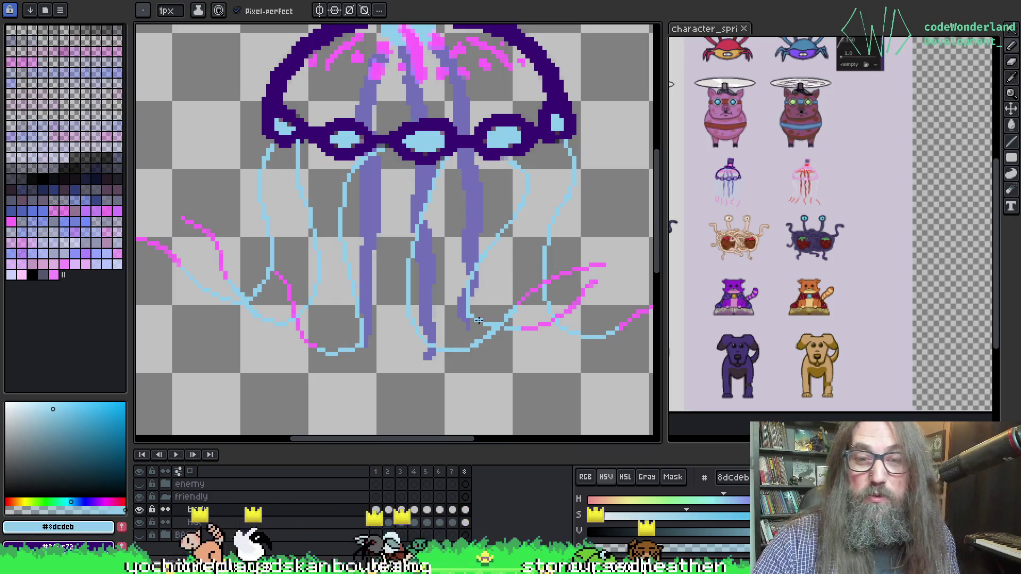
pyautogui.scroll(1, 485, 299)
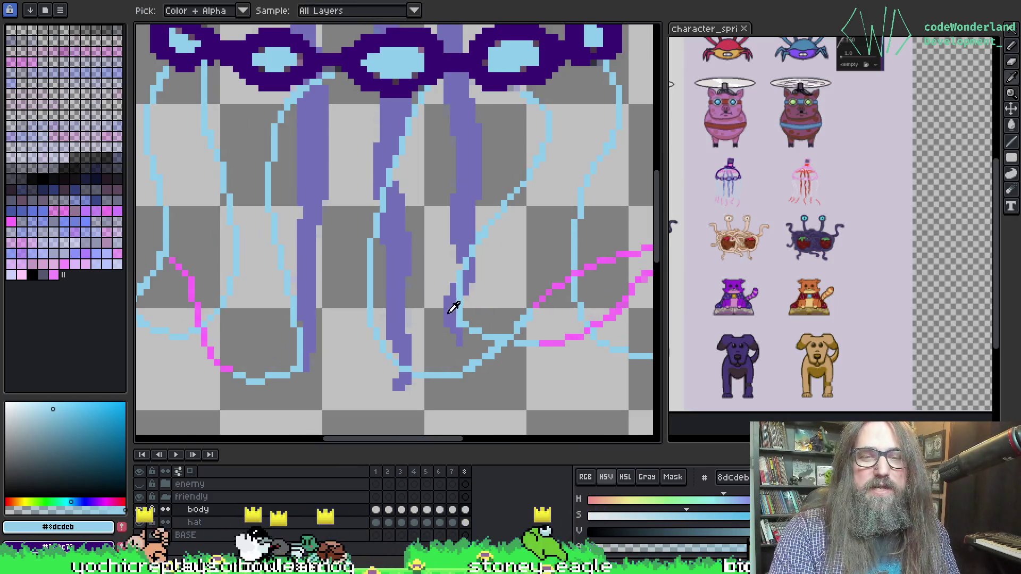
pyautogui.keyDown('alt'); pyautogui.click(456, 323); pyautogui.keyUp('alt')
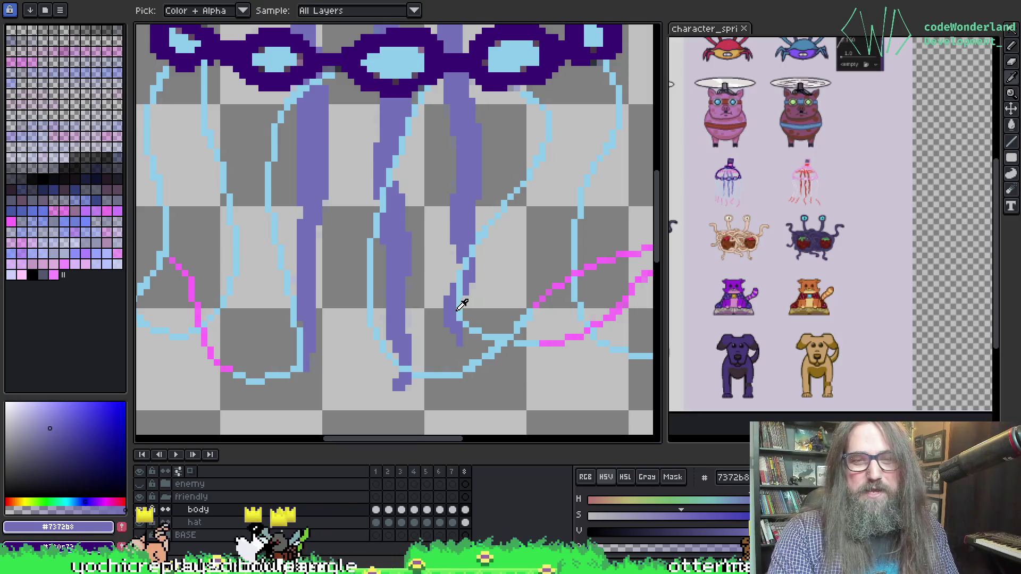
pyautogui.keyDown('alt'); pyautogui.click(460, 307); pyautogui.keyUp('alt')
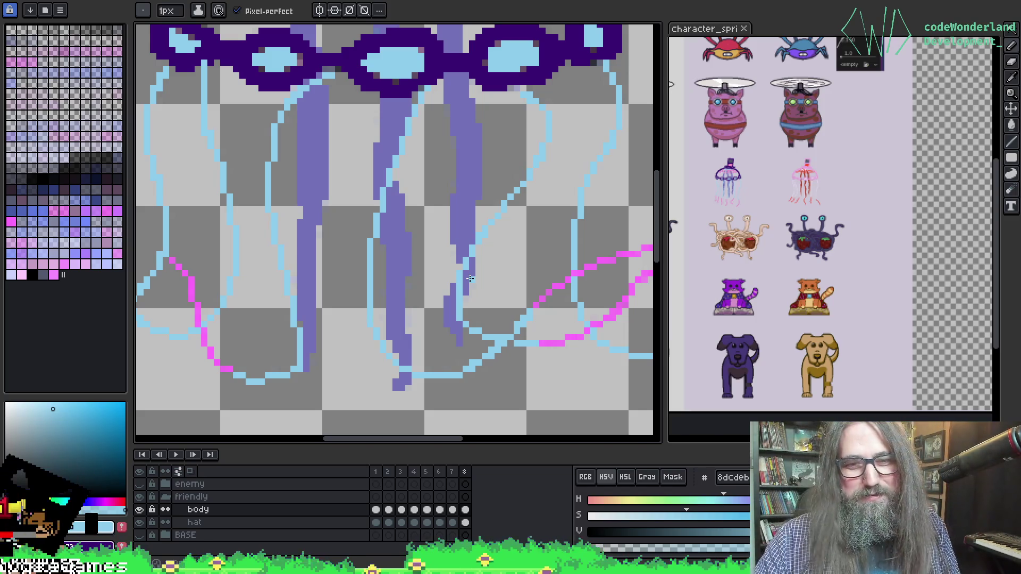
# Pan across the lower tentacles with the pencil ready.
pyautogui.moveTo(391, 215); pyautogui.dragTo(420, 177)
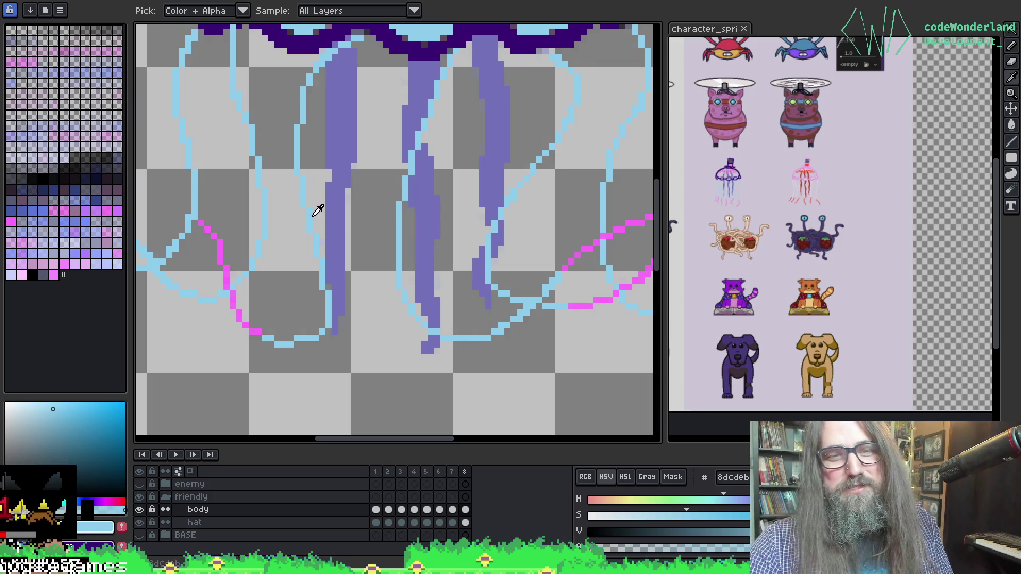
pyautogui.scroll(3, 375, 202)
pyautogui.scroll(-2, 383, 149)
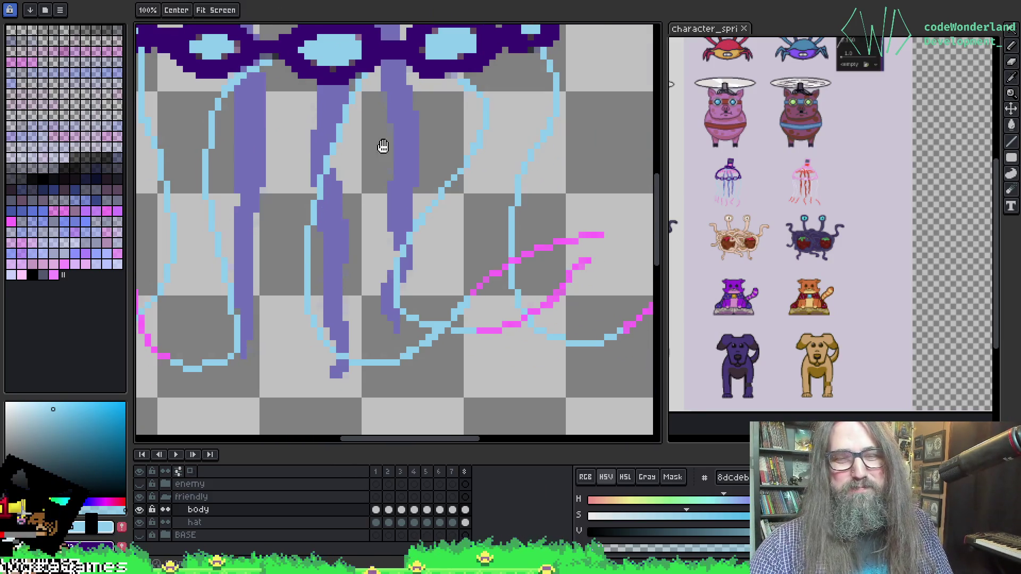
pyautogui.press('b')
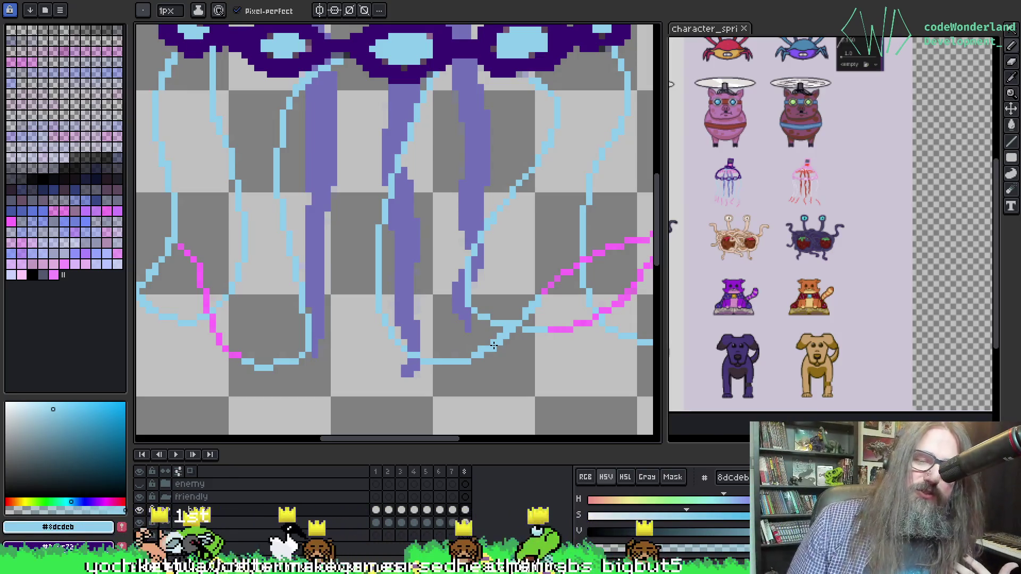
pyautogui.moveTo(456, 212)
pyautogui.mouseDown()
pyautogui.moveTo(425, 182)
pyautogui.moveTo(414, 196)
pyautogui.mouseUp()
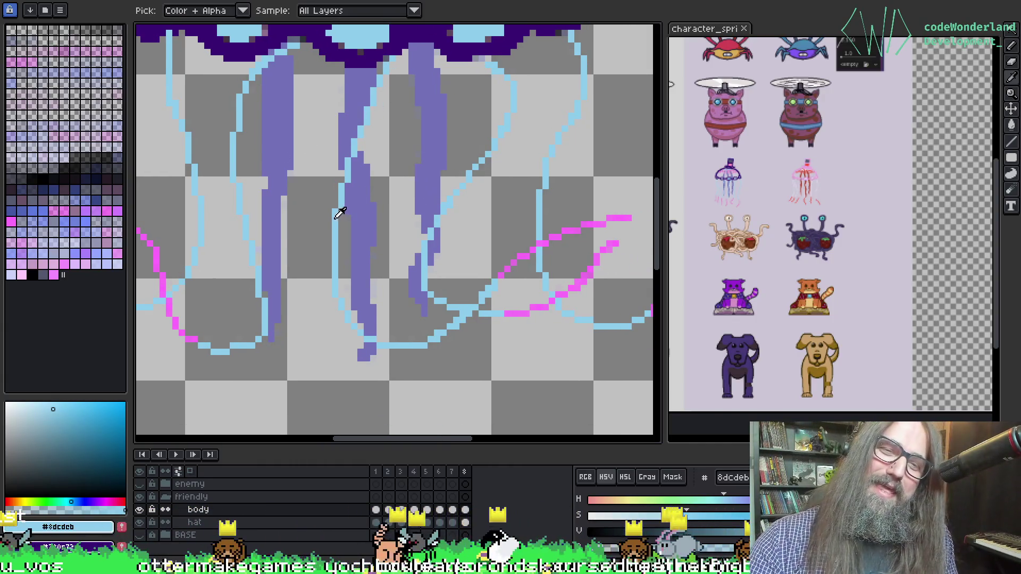
pyautogui.press('space')
pyautogui.moveTo(349, 148); pyautogui.dragTo(368, 153)
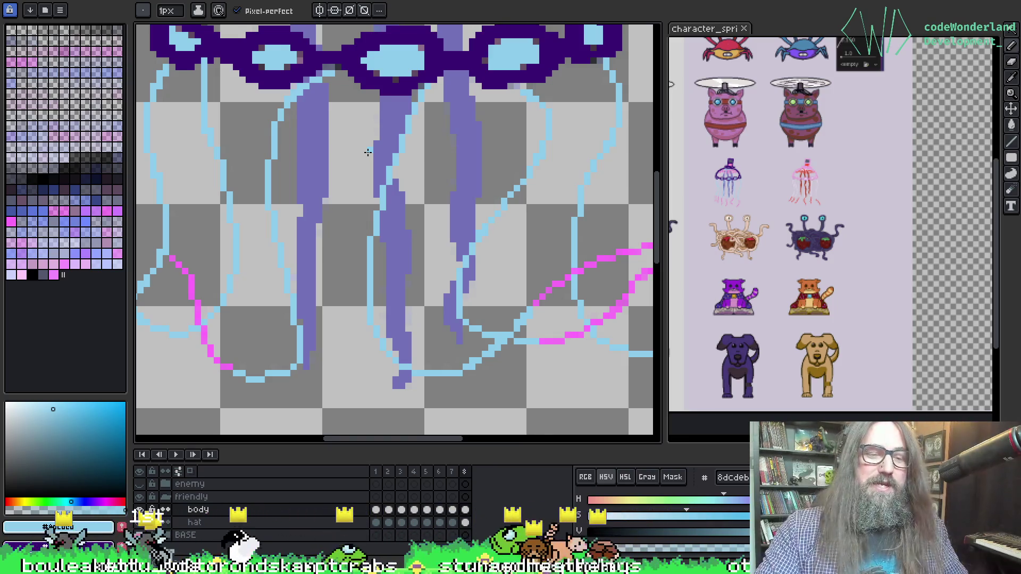
# Sample the light blue #8dcdeb from the tentacles and step to the next animation frame.
pyautogui.press('i')
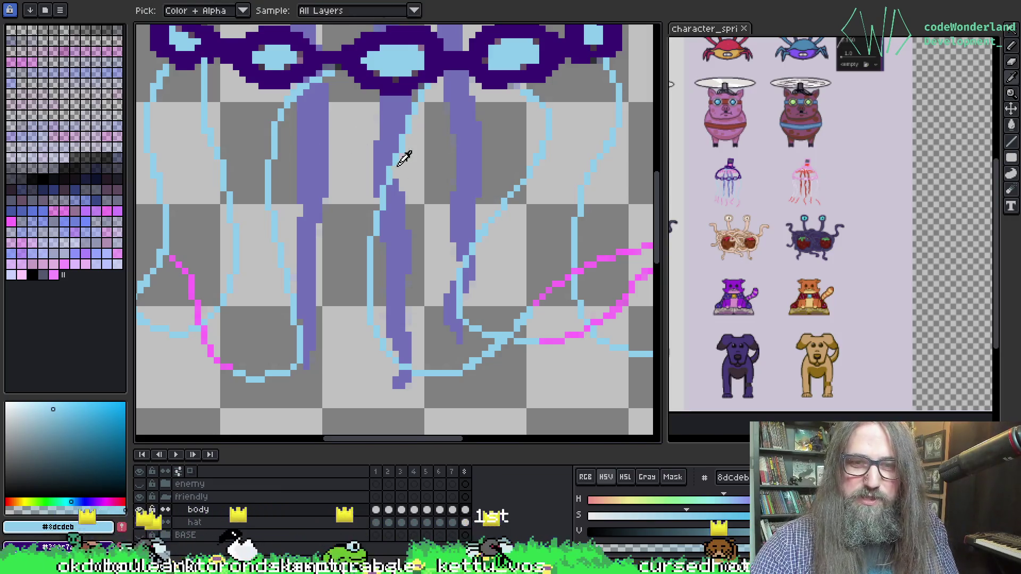
pyautogui.press('b')
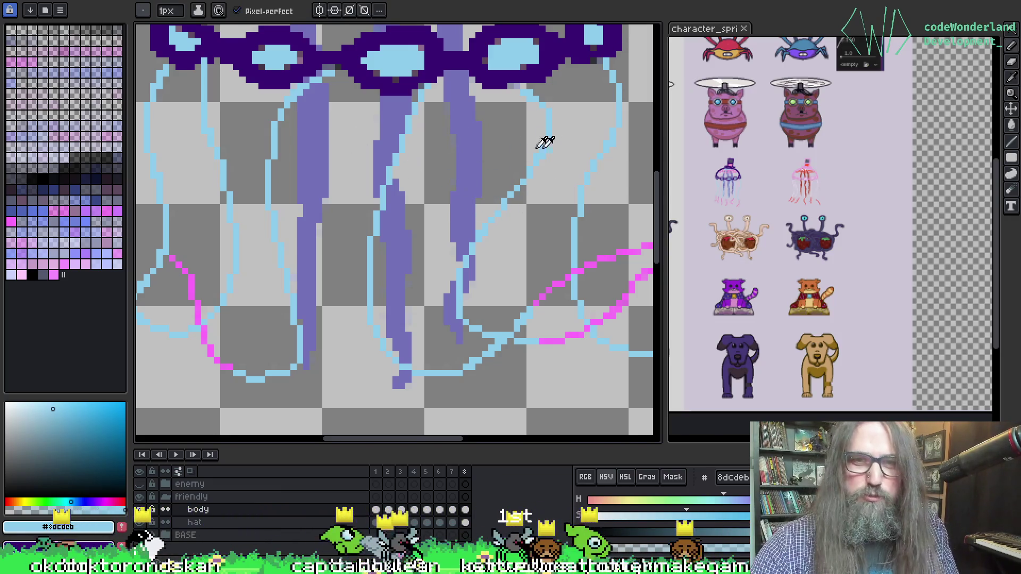
pyautogui.press('i')
pyautogui.press('b')
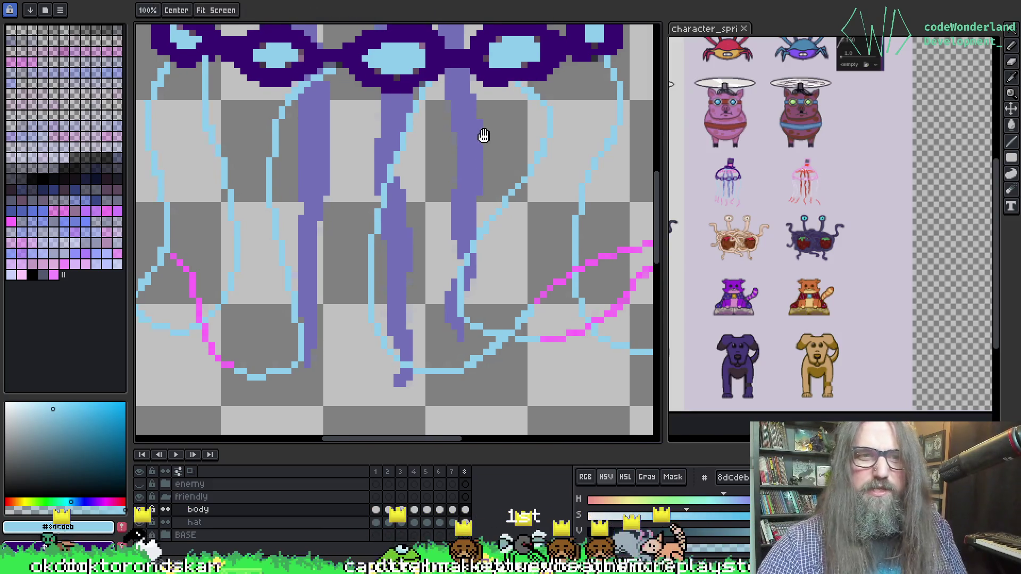
pyautogui.press('i')
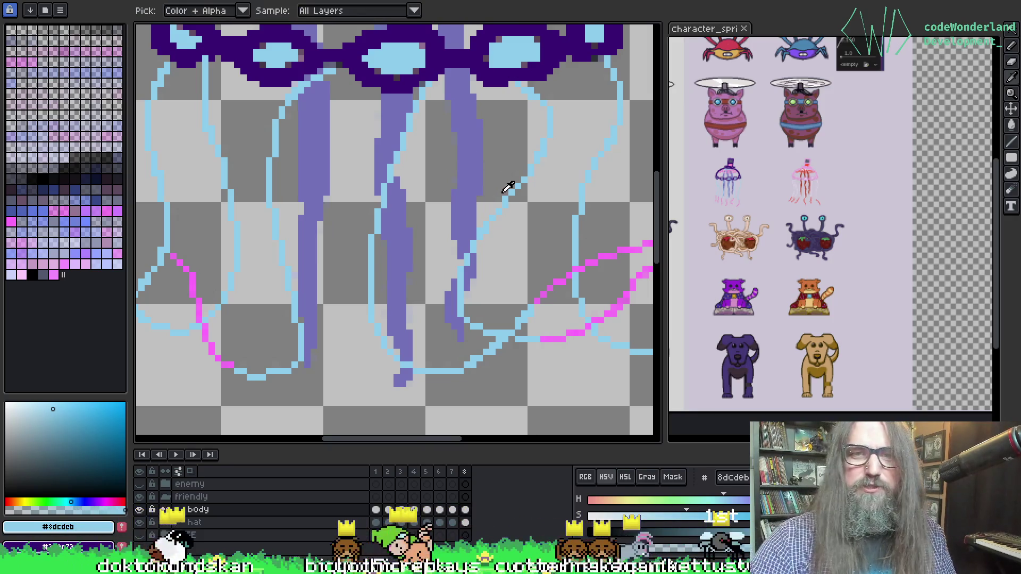
pyautogui.press('b')
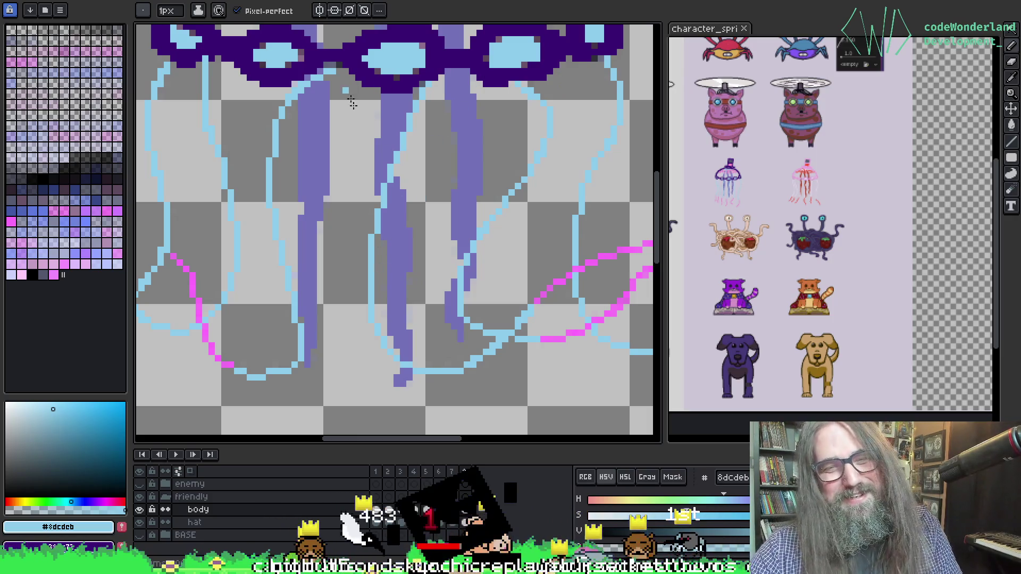
pyautogui.moveTo(563, 287)
pyautogui.mouseDown()
pyautogui.moveTo(554, 275)
pyautogui.moveTo(520, 280)
pyautogui.moveTo(522, 326)
pyautogui.moveTo(506, 299)
pyautogui.mouseUp()
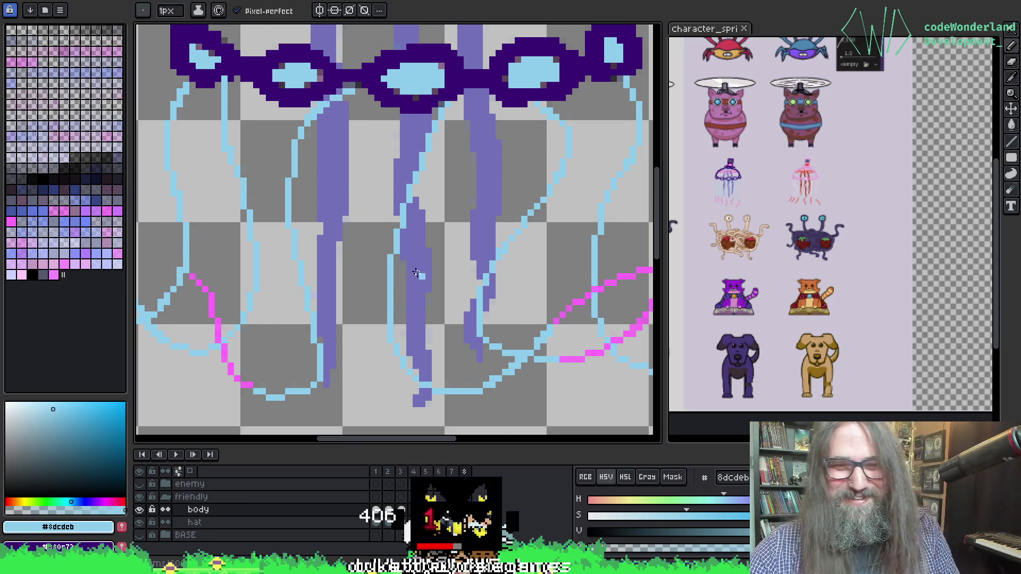
pyautogui.press('Right')
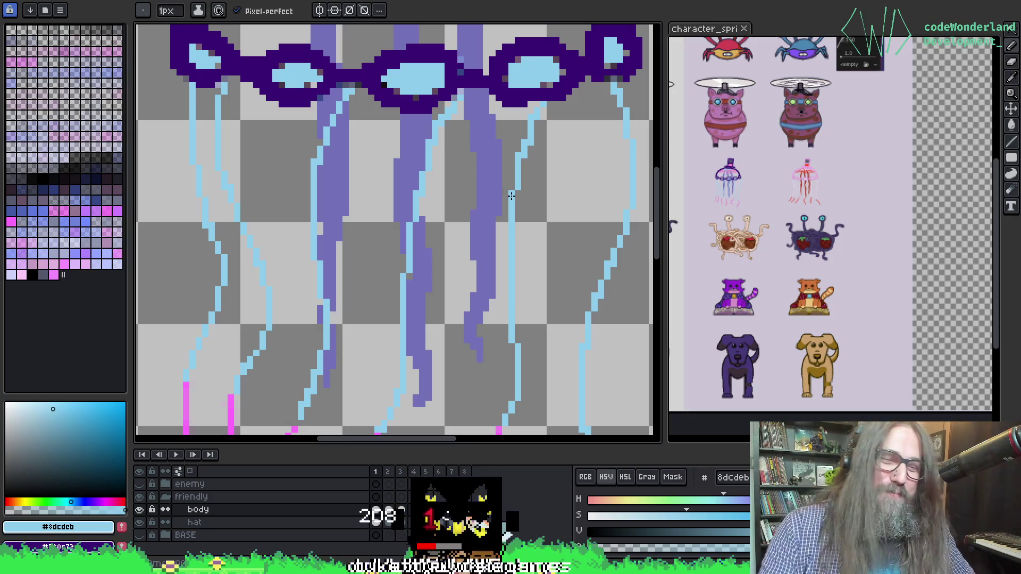
# Sample the magenta #ff6afd and add a pink pixel to a tentacle tip.
pyautogui.press('i')
pyautogui.scroll(-3, 449, 367)
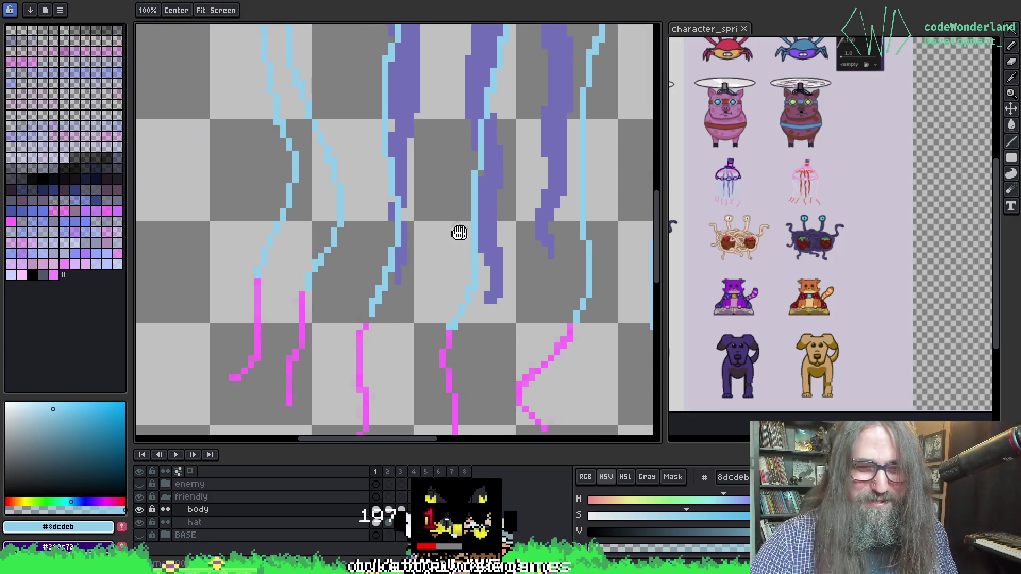
pyautogui.click(366, 323)
pyautogui.press('b')
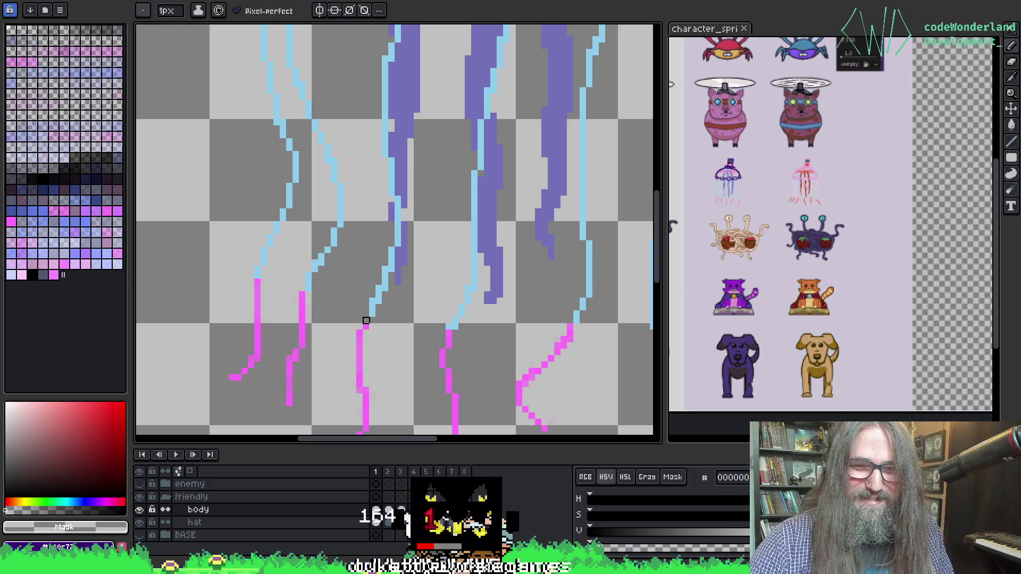
pyautogui.keyDown('alt'); pyautogui.click(365, 327); pyautogui.keyUp('alt')
pyautogui.click(384, 294)
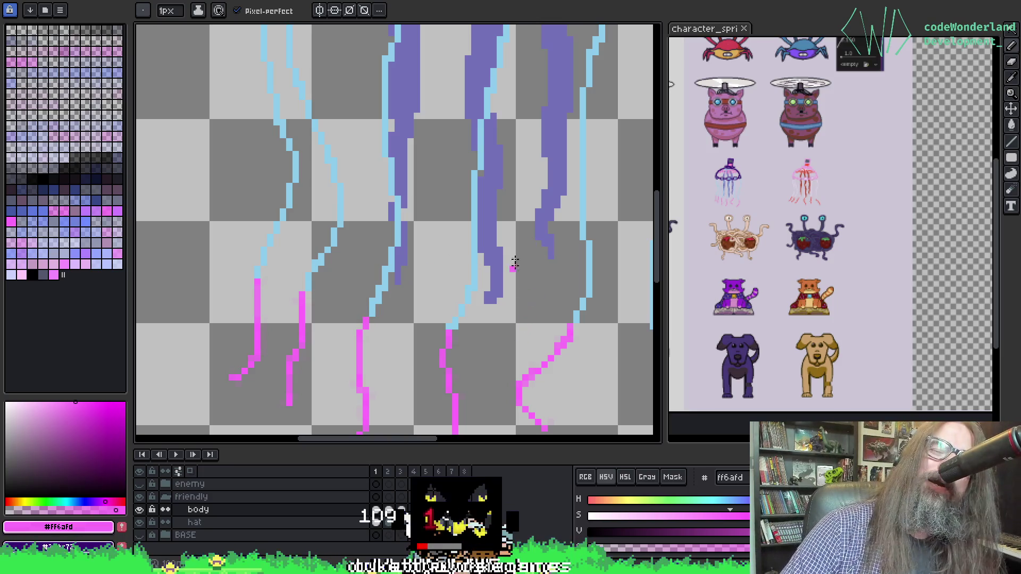
# Move to the right-hand pink tips and erase stray pixels there.
pyautogui.moveTo(457, 264)
pyautogui.mouseDown()
pyautogui.moveTo(389, 207)
pyautogui.moveTo(339, 232)
pyautogui.mouseUp()
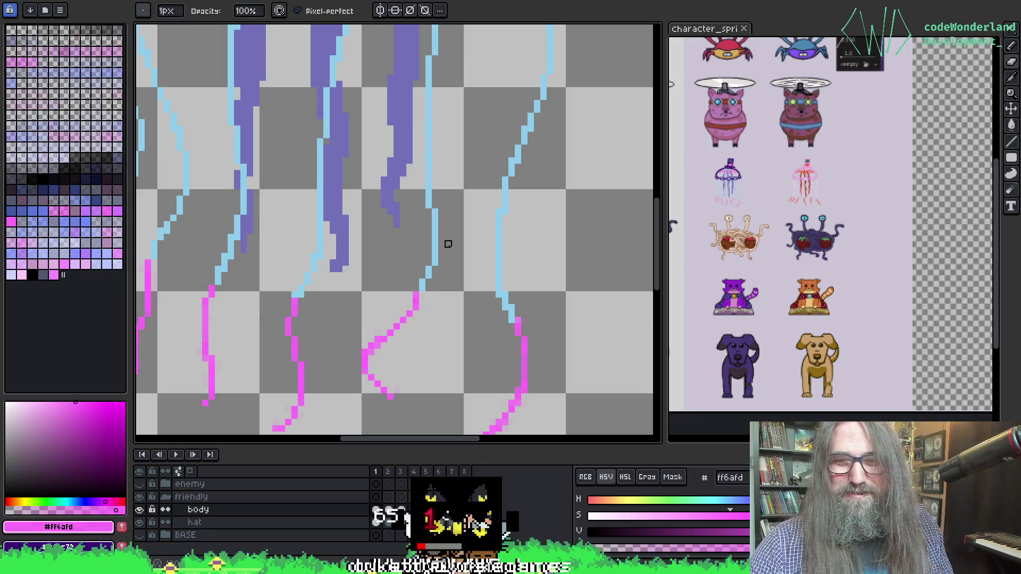
pyautogui.moveTo(518, 326); pyautogui.dragTo(491, 276)
pyautogui.press('i')
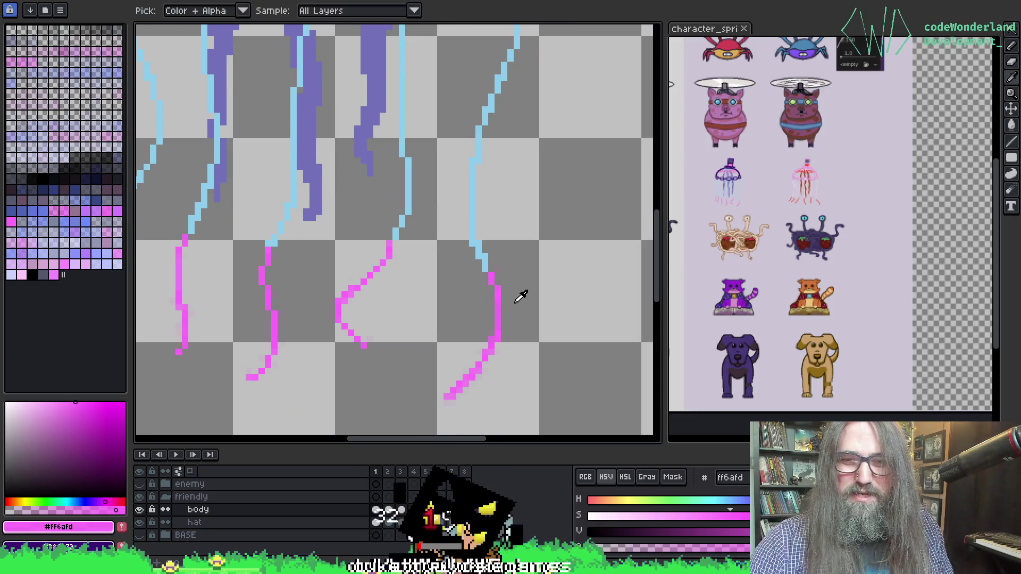
pyautogui.press('b')
pyautogui.press('e')
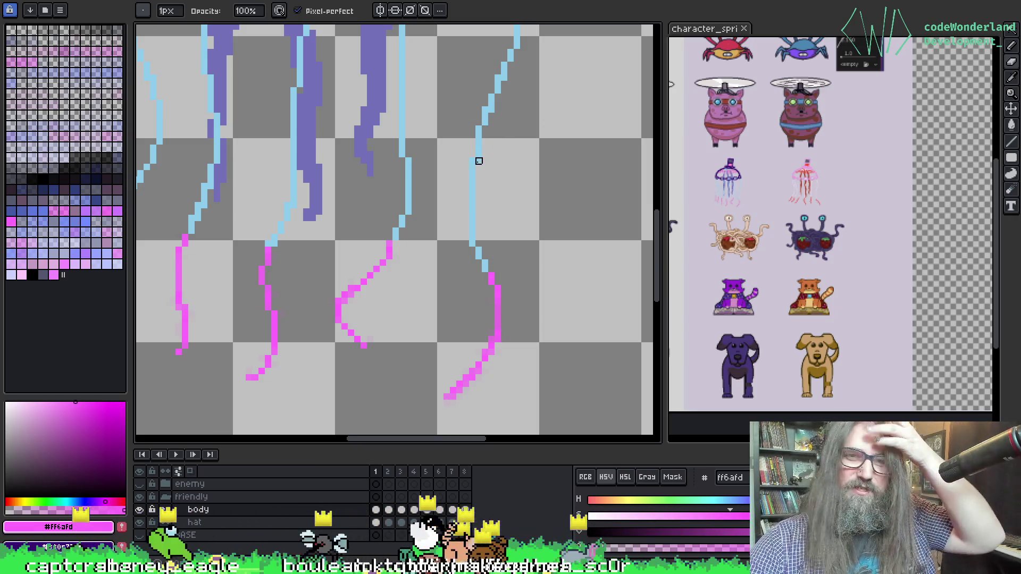
pyautogui.moveTo(505, 123)
pyautogui.mouseDown()
pyautogui.moveTo(433, 238)
pyautogui.moveTo(532, 171)
pyautogui.mouseUp()
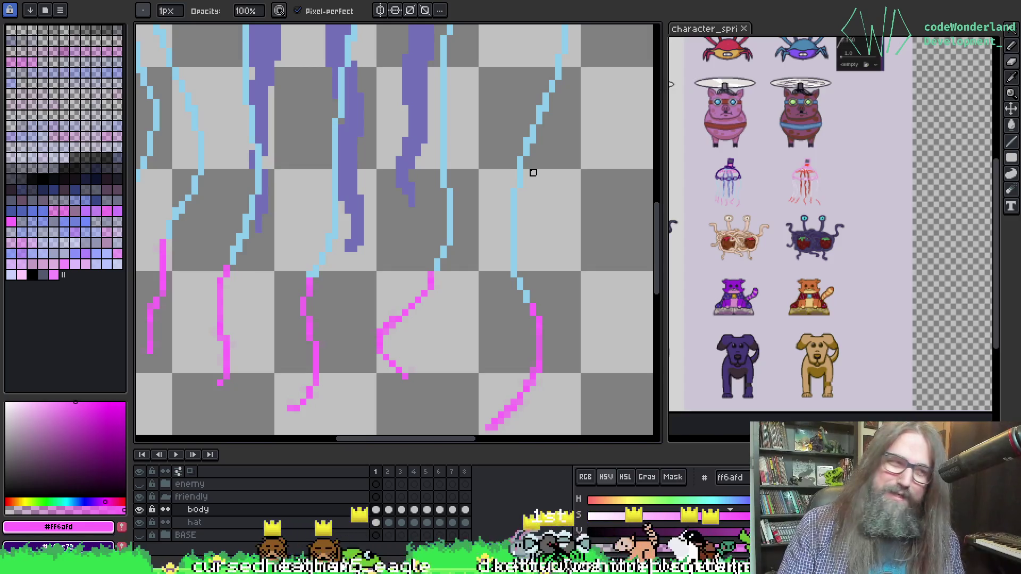
pyautogui.moveTo(387, 230)
pyautogui.mouseDown()
pyautogui.moveTo(338, 221)
pyautogui.moveTo(415, 170)
pyautogui.mouseUp()
# Sample the light blue #8dcdeb and the purple #7372b8 near the goggles.
pyautogui.moveTo(495, 82)
pyautogui.mouseDown()
pyautogui.moveTo(481, 204)
pyautogui.moveTo(505, 228)
pyautogui.mouseUp()
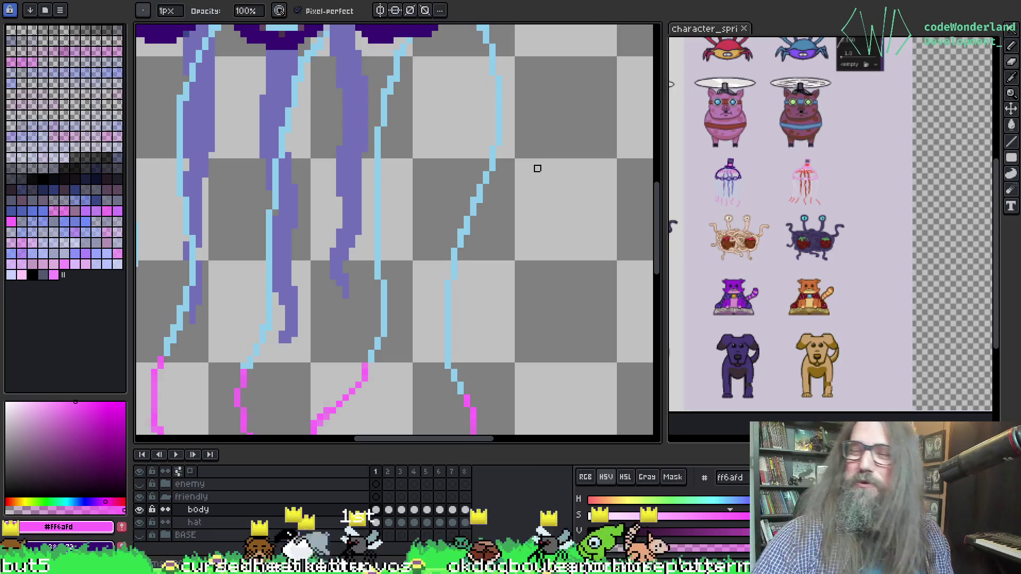
pyautogui.press('i')
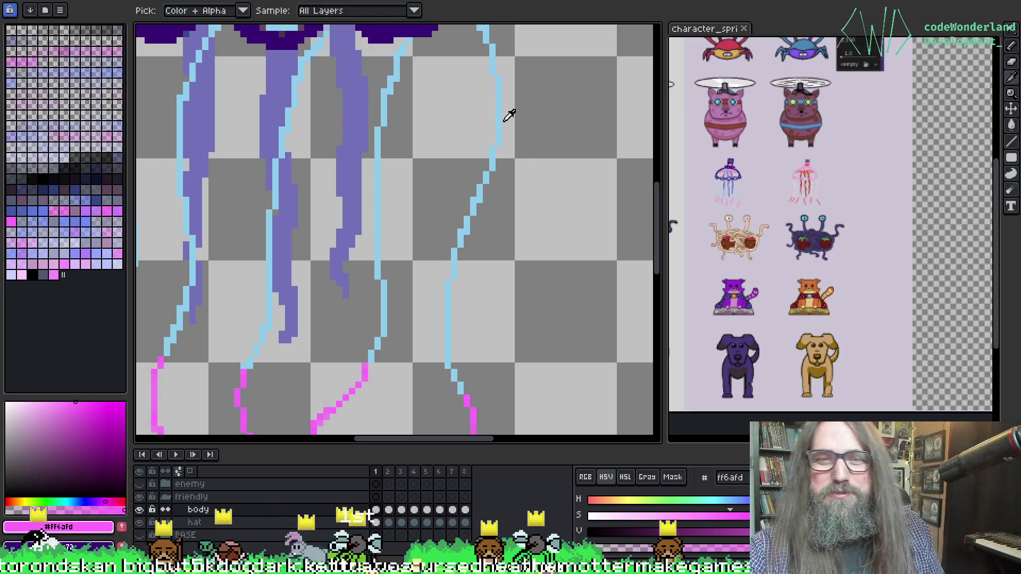
pyautogui.click(499, 122)
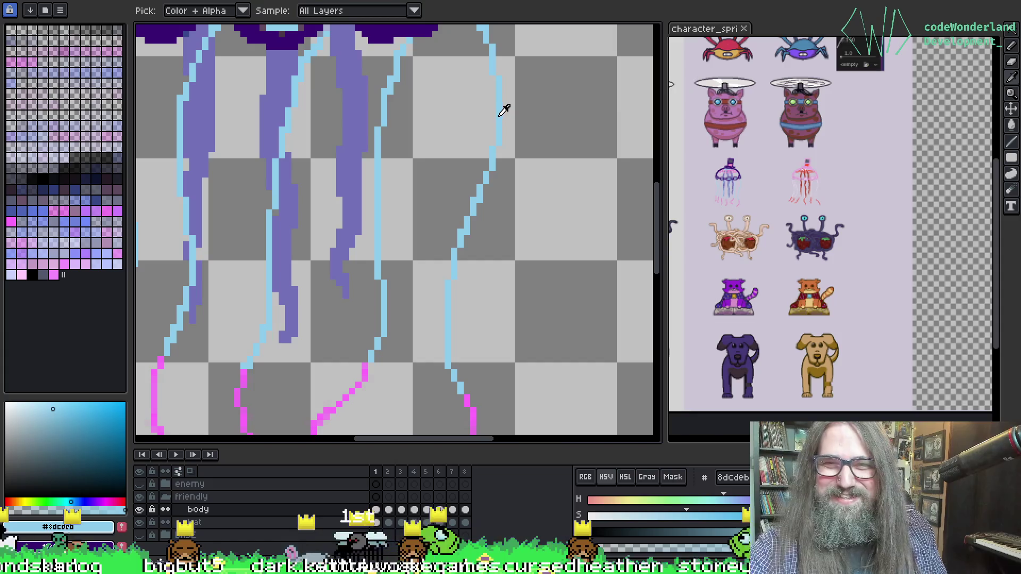
pyautogui.press('h')
pyautogui.moveTo(503, 110); pyautogui.dragTo(399, 84)
pyautogui.press('b')
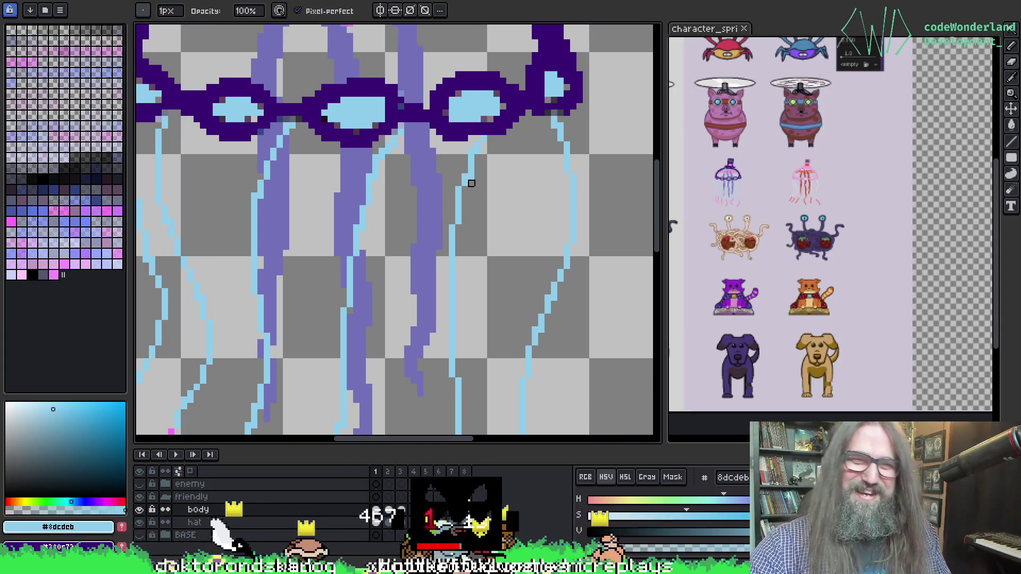
pyautogui.press('h')
pyautogui.moveTo(471, 177)
pyautogui.mouseDown()
pyautogui.moveTo(547, 149)
pyautogui.moveTo(309, 184)
pyautogui.mouseUp()
pyautogui.press('i')
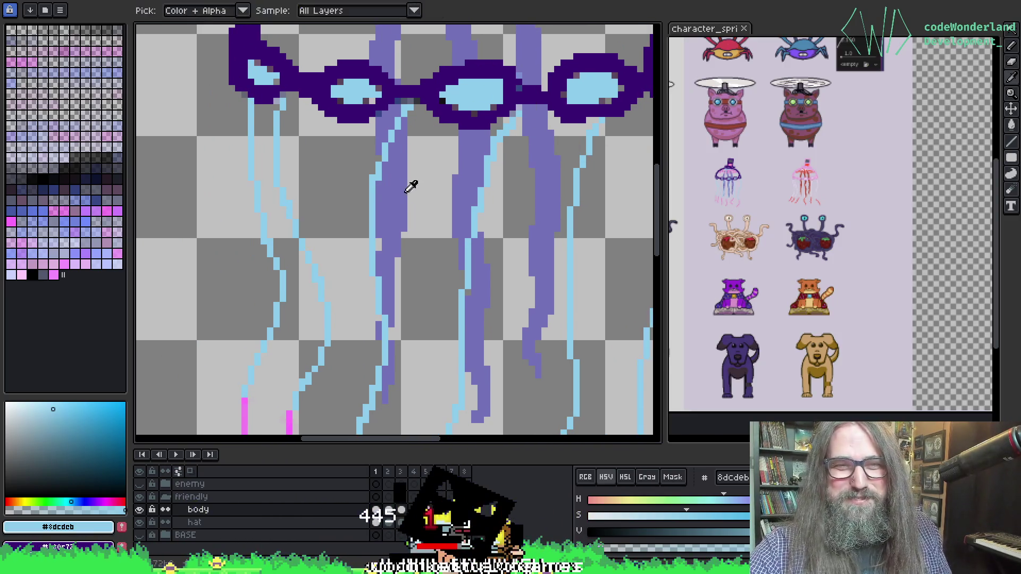
pyautogui.click(392, 184)
# Touch up the light-blue joins under the goggles, then sample the dark purple #380c72.
pyautogui.moveTo(547, 190); pyautogui.dragTo(534, 95)
pyautogui.moveTo(351, 158); pyautogui.dragTo(360, 171)
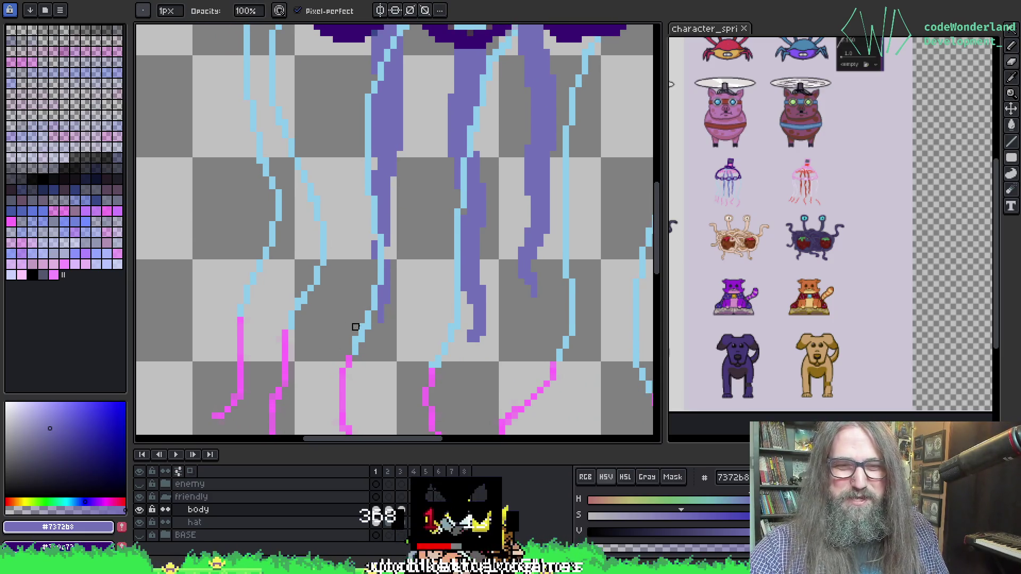
pyautogui.moveTo(375, 80); pyautogui.dragTo(399, 130)
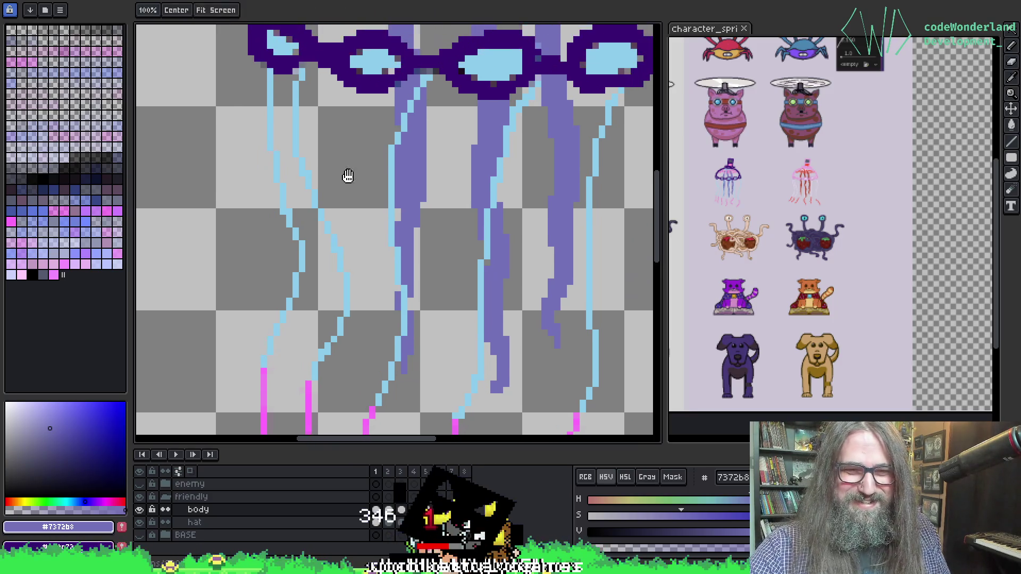
pyautogui.moveTo(337, 171); pyautogui.dragTo(324, 245)
pyautogui.keyDown('alt'); pyautogui.click(297, 120); pyautogui.keyUp('alt')
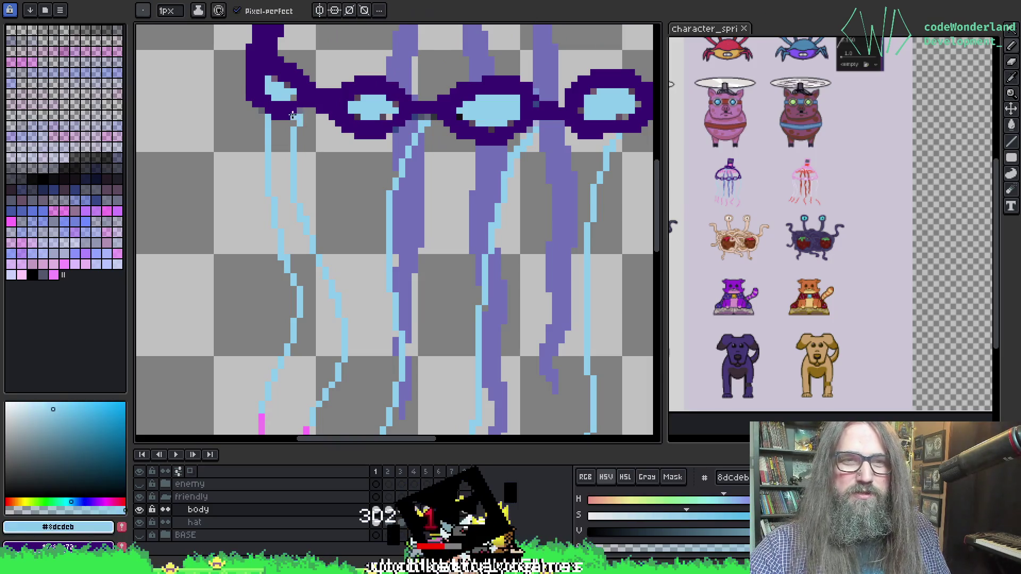
pyautogui.keyDown('alt'); pyautogui.click(301, 123); pyautogui.keyUp('alt')
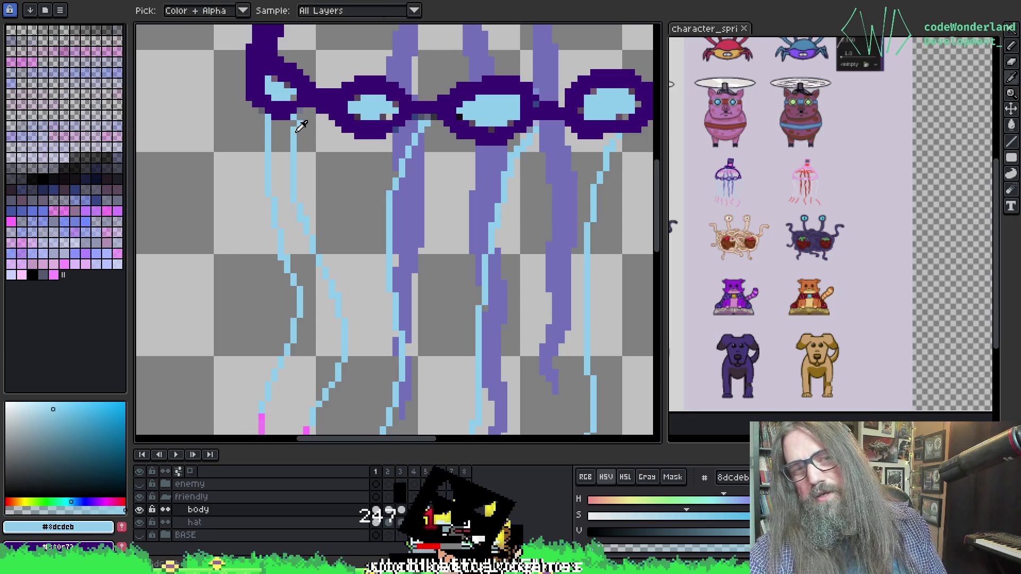
pyautogui.keyDown('alt'); pyautogui.click(297, 126); pyautogui.keyUp('alt')
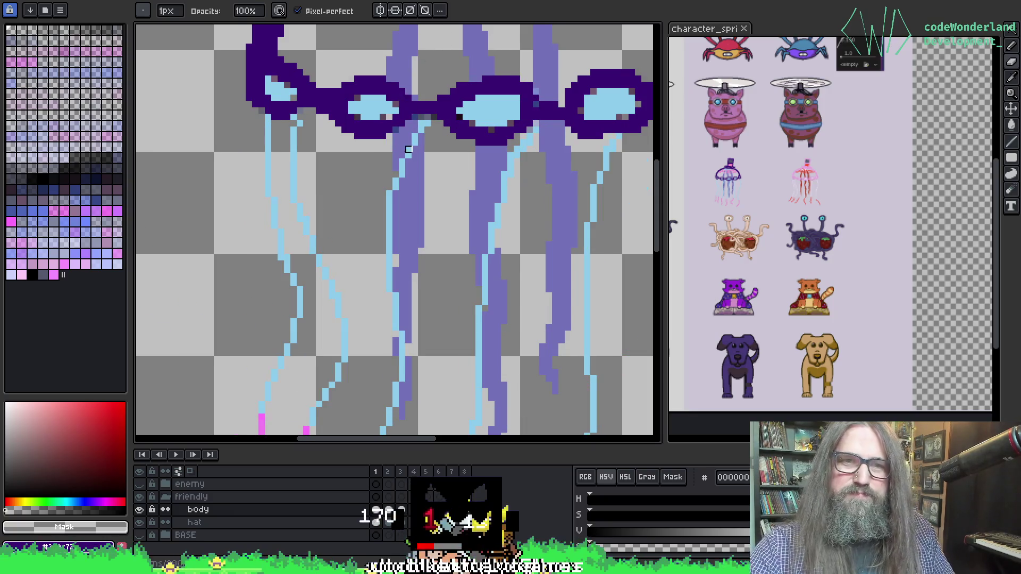
pyautogui.keyDown('alt'); pyautogui.click(393, 129); pyautogui.keyUp('alt')
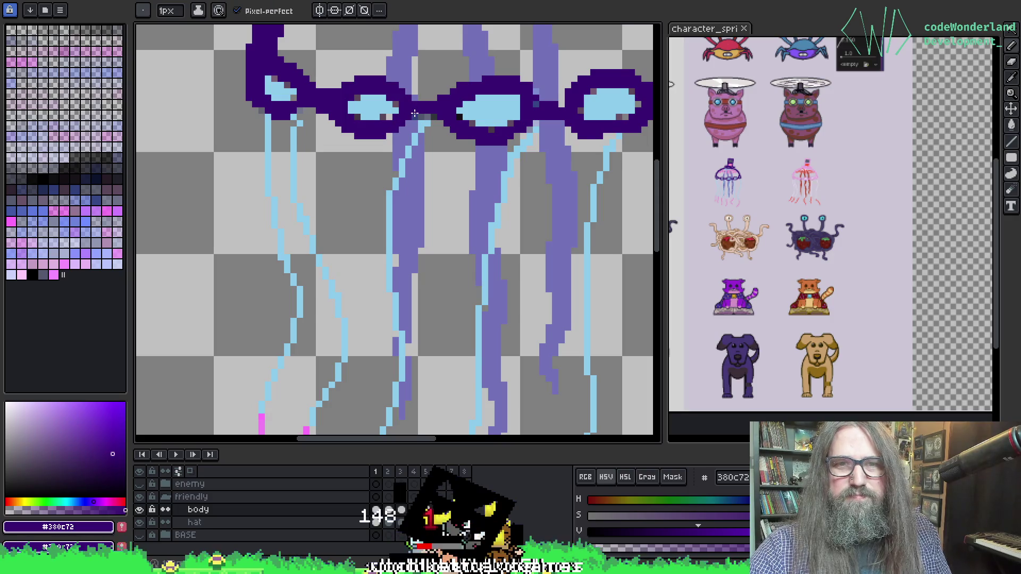
pyautogui.scroll(-4, 453, 64)
pyautogui.scroll(2, 447, 106)
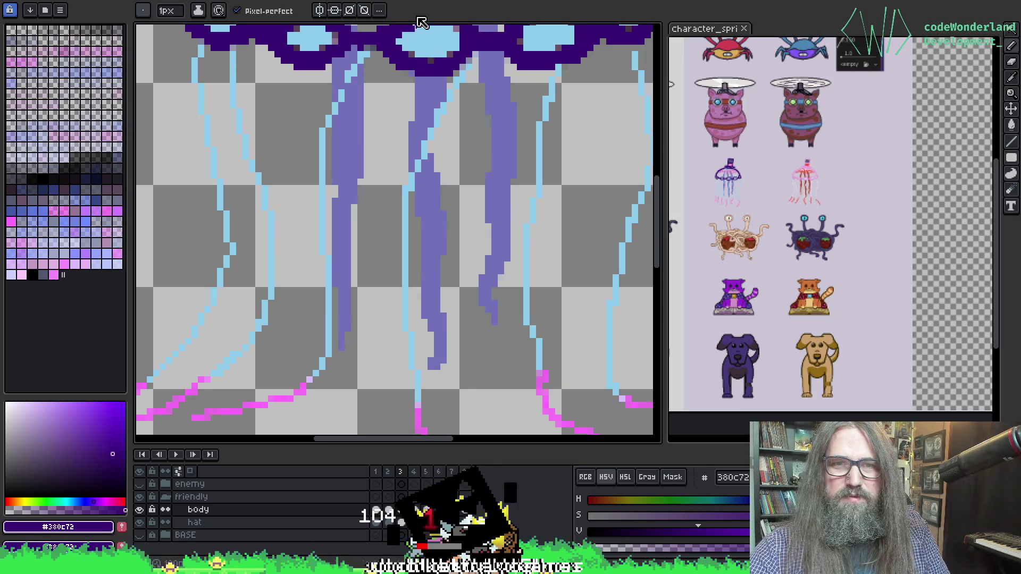
# Play the tentacle animation, resample the lavender #7372b8, and zoom out to the full jellyfish.
pyautogui.press('b')
pyautogui.press('Return')
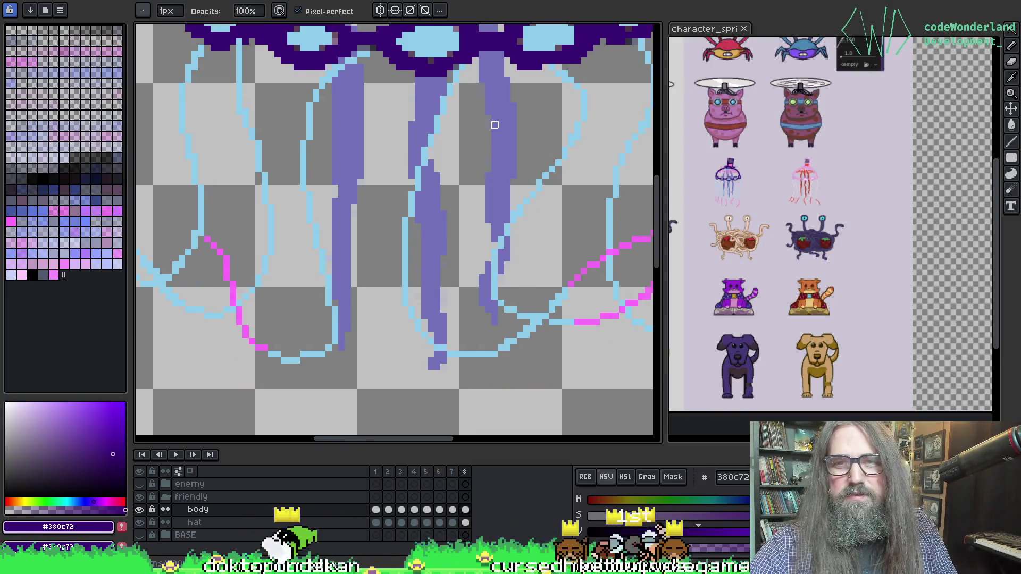
pyautogui.press('alt')
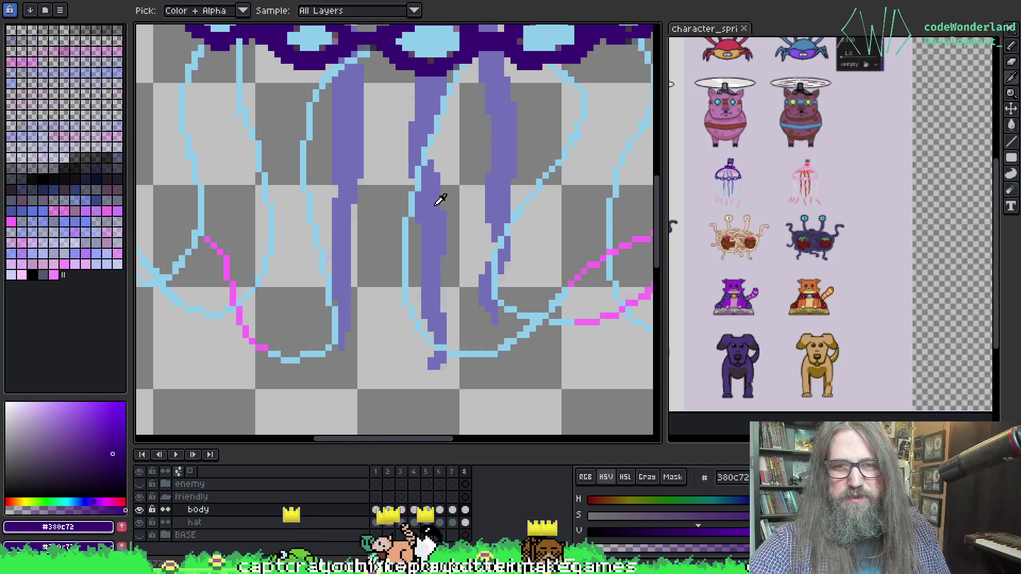
pyautogui.keyDown('alt'); pyautogui.click(431, 206); pyautogui.keyUp('alt')
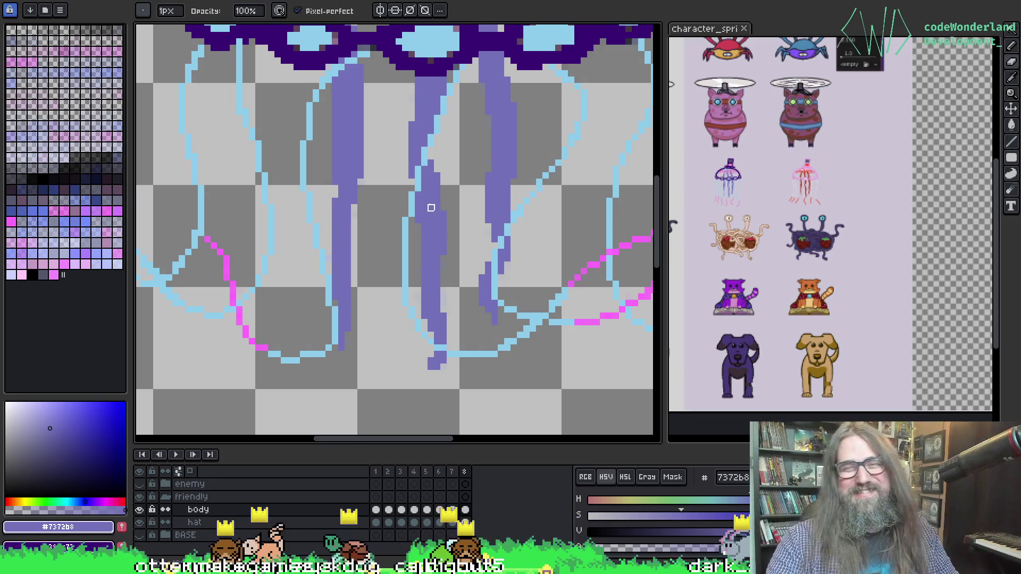
pyautogui.press('i')
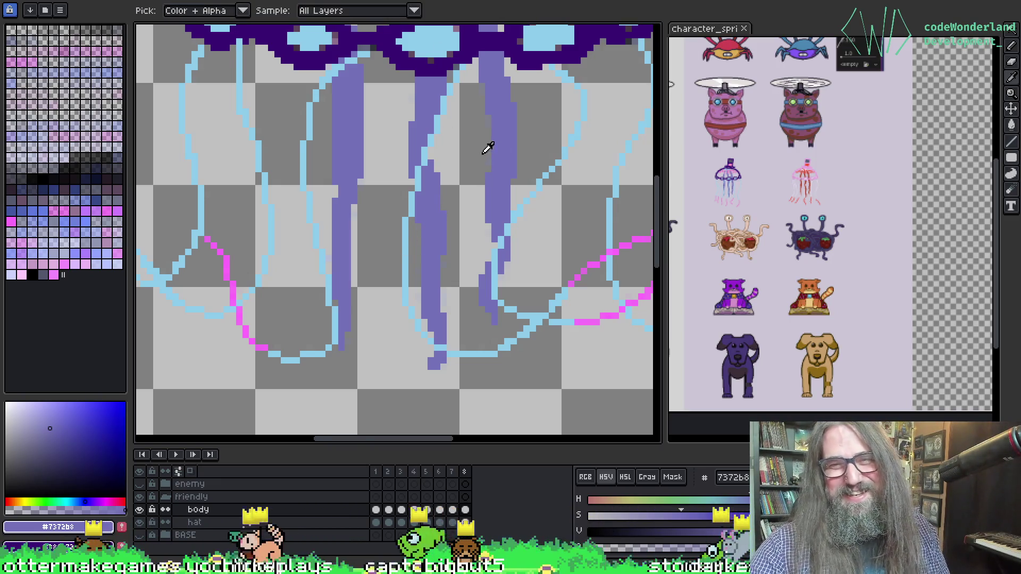
pyautogui.press('b')
pyautogui.scroll(-1, 499, 130)
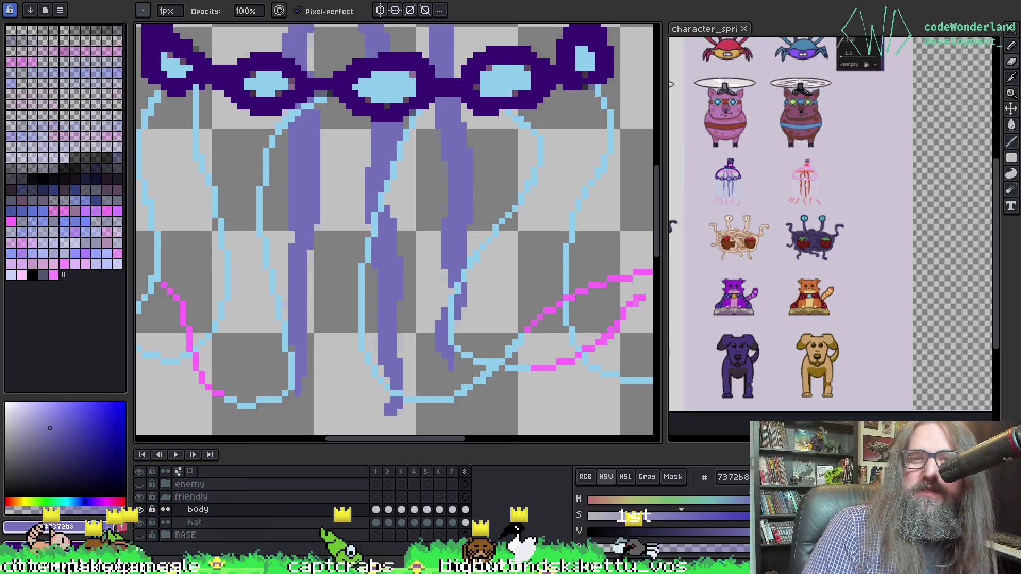
pyautogui.scroll(-2, 385, 161)
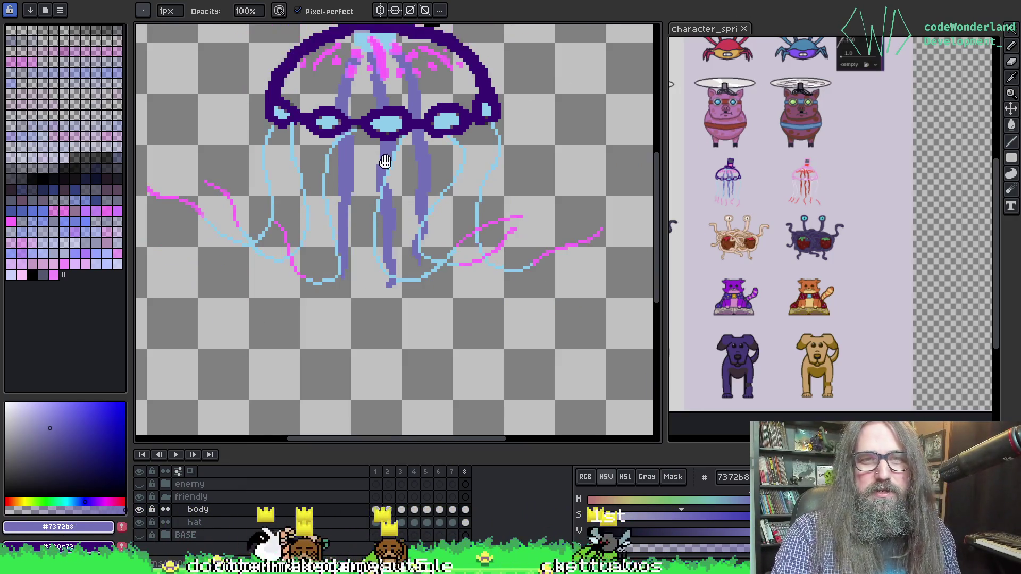
# Zoom onto the red jellyfish in the character_sprites reference, then return to the jellyfish sprite.
pyautogui.moveTo(385, 161); pyautogui.dragTo(398, 194)
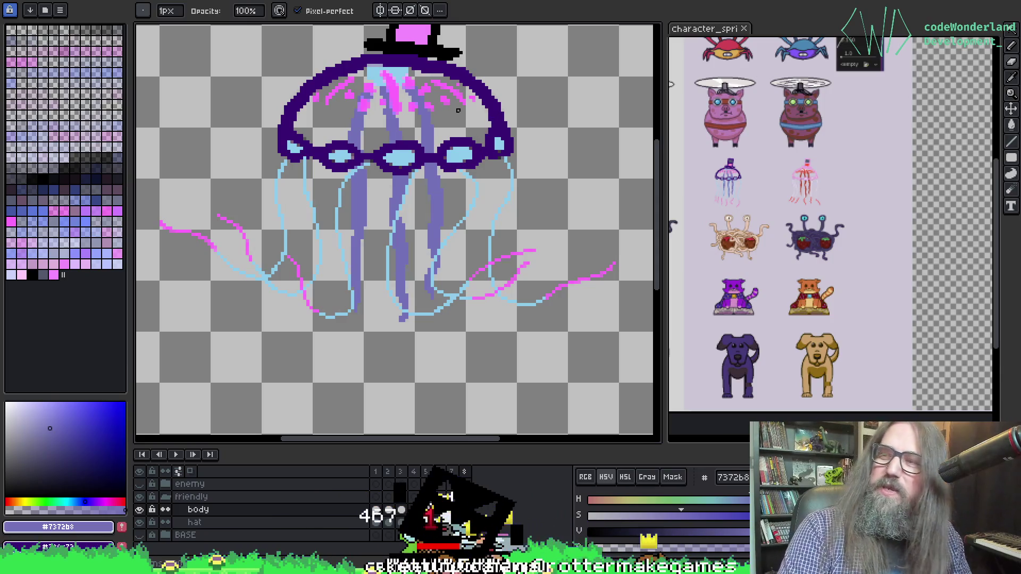
pyautogui.scroll(-1, 455, 120)
pyautogui.scroll(2, 528, 159)
pyautogui.scroll(-1, 567, 178)
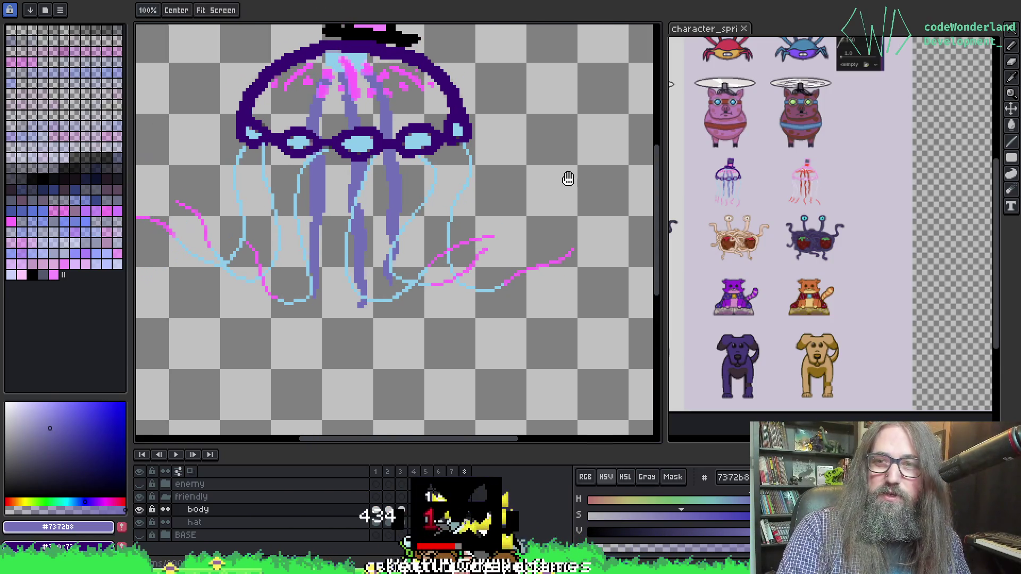
pyautogui.scroll(2, 856, 194)
pyautogui.moveTo(809, 210); pyautogui.dragTo(923, 210)
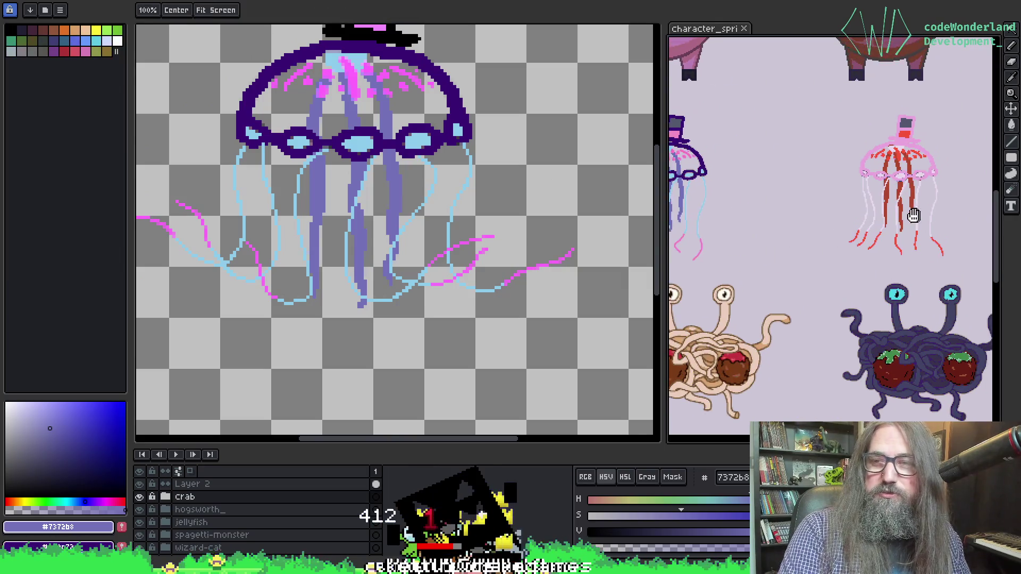
pyautogui.scroll(3, 904, 223)
pyautogui.moveTo(877, 239)
pyautogui.mouseDown()
pyautogui.moveTo(837, 304)
pyautogui.moveTo(832, 292)
pyautogui.mouseUp()
pyautogui.press('b')
pyautogui.scroll(-3, 851, 285)
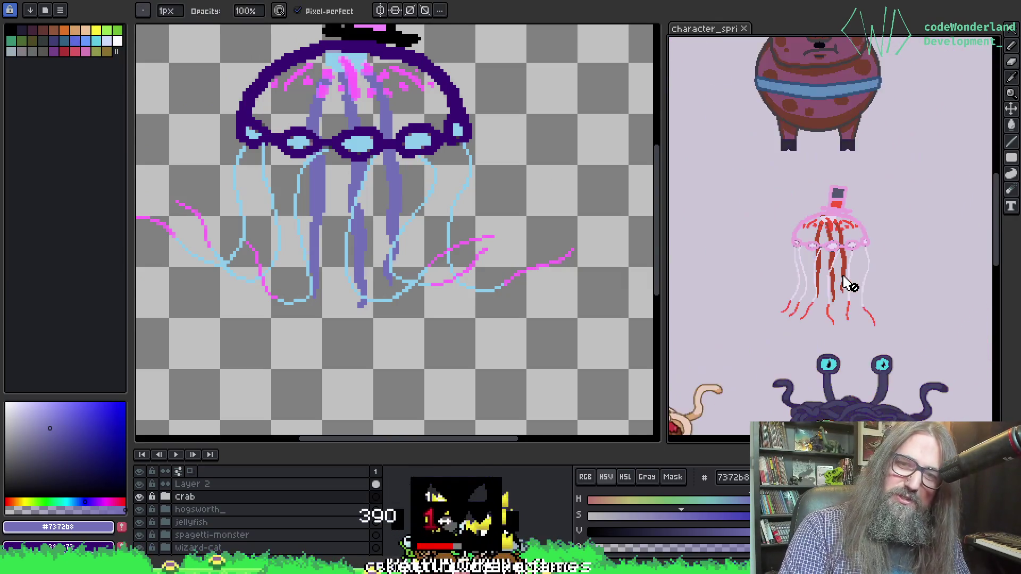
pyautogui.scroll(2, 796, 330)
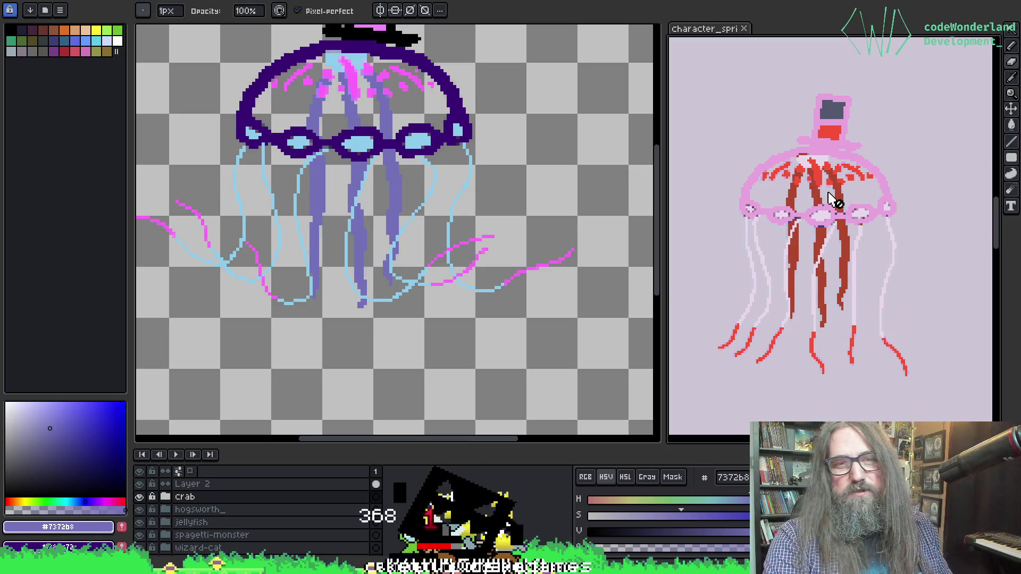
pyautogui.hotkey('ctrl', 'Tab')
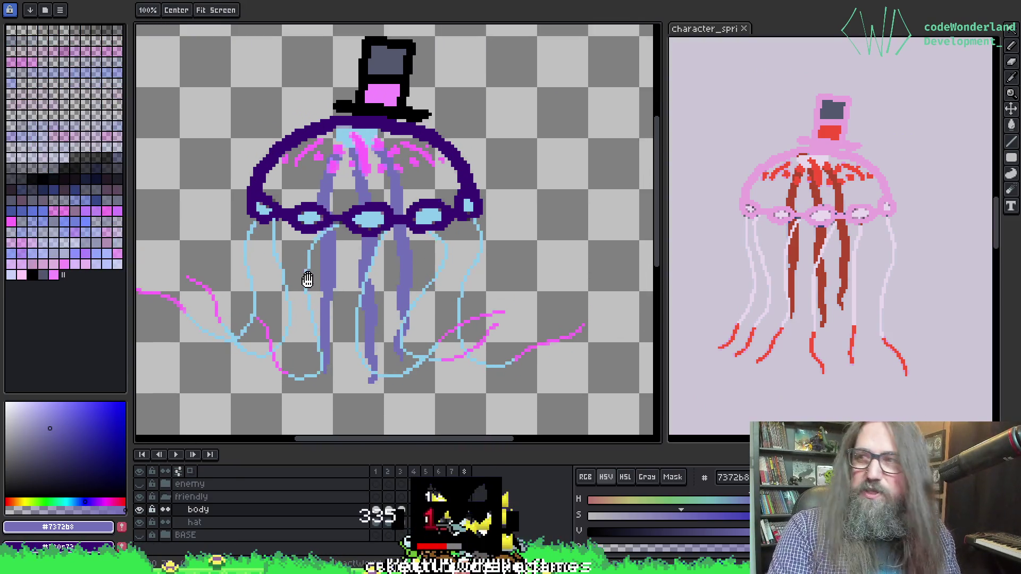
pyautogui.hotkey('ctrl', 's')
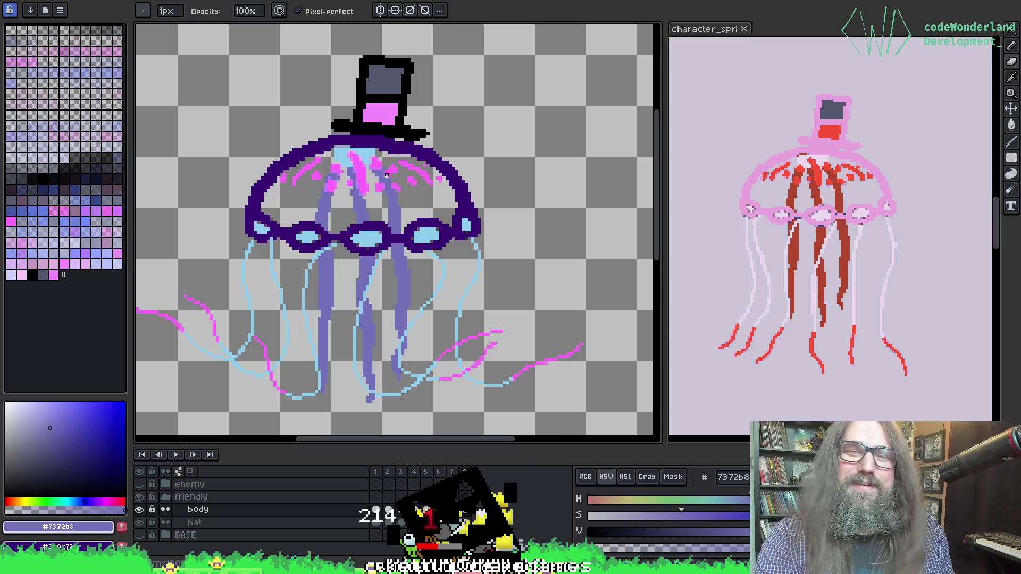
pyautogui.scroll(2, 349, 189)
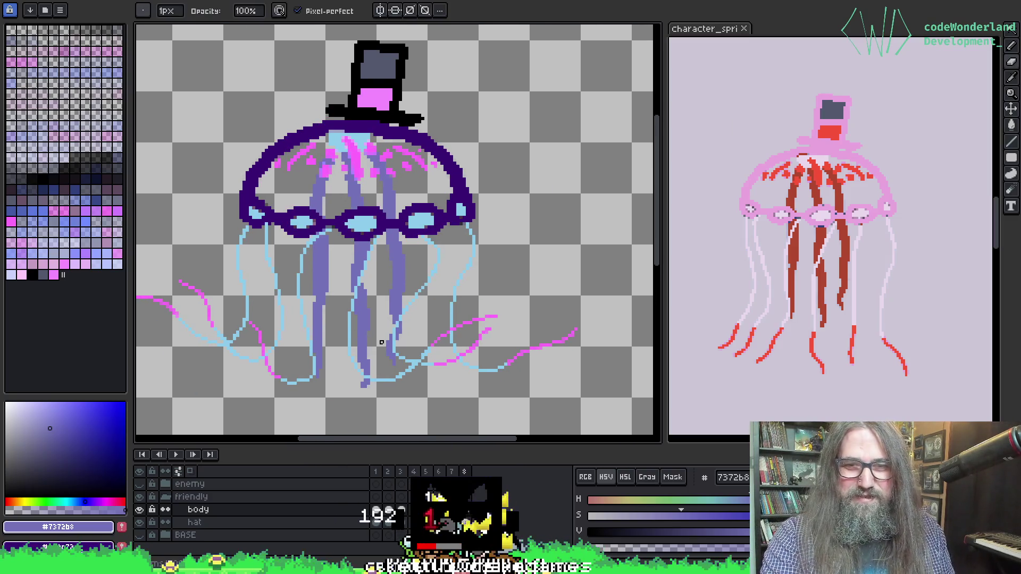
pyautogui.scroll(-2, 420, 246)
pyautogui.scroll(2, 389, 294)
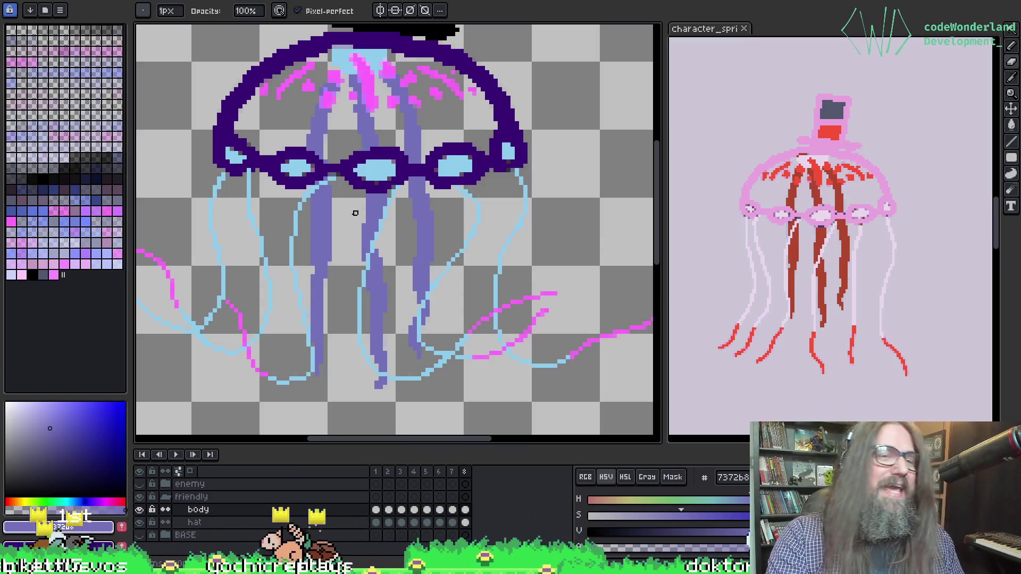
pyautogui.scroll(-1, 343, 179)
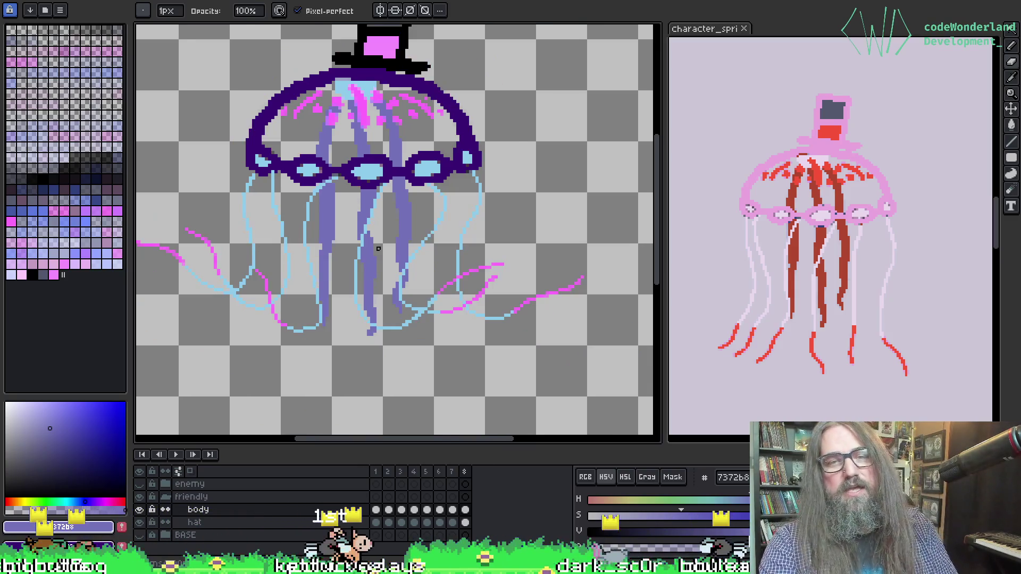
pyautogui.scroll(1, 343, 179)
pyautogui.moveTo(404, 274); pyautogui.dragTo(433, 283)
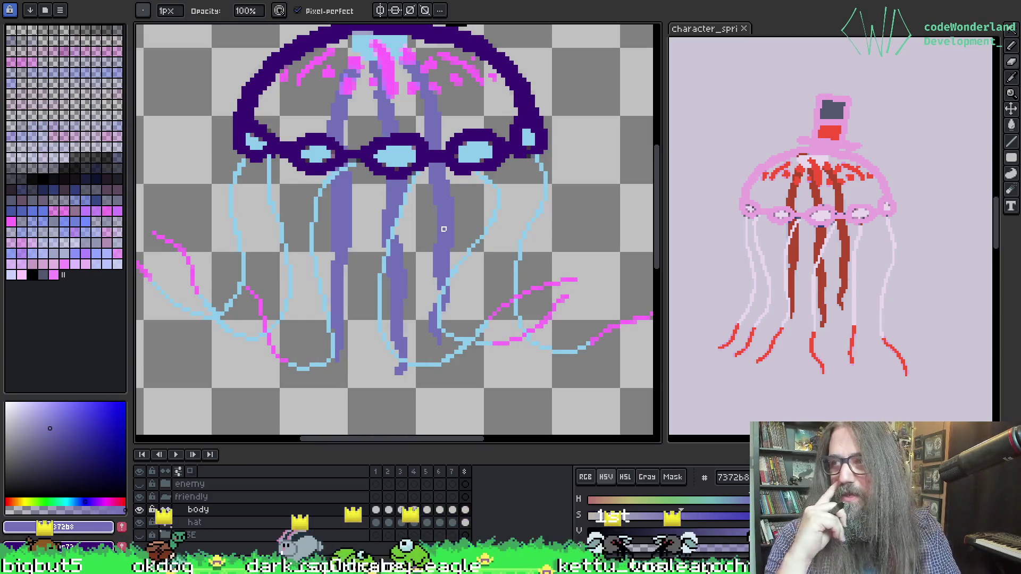
# Step to the fourth animation frame of the jellyfish.
pyautogui.press('Right')
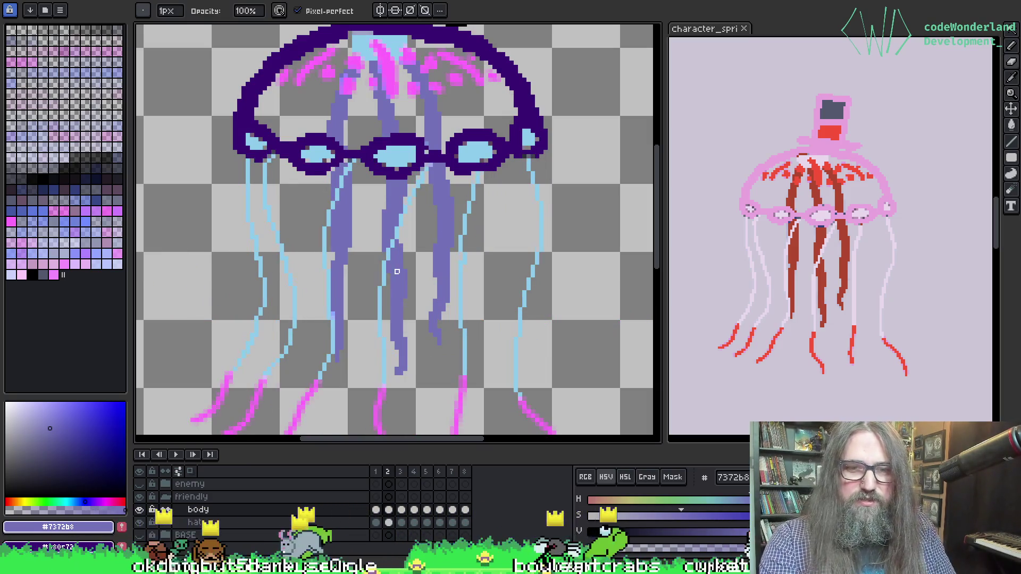
pyautogui.press('Right')
pyautogui.press('Right')
pyautogui.press('Left')
pyautogui.press('Right')
pyautogui.scroll(1, 384, 234)
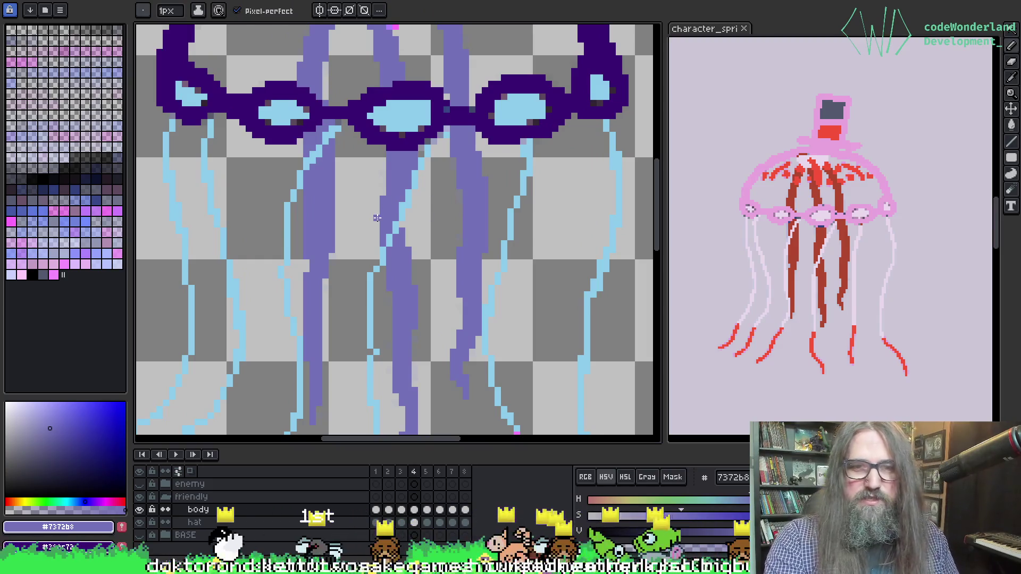
pyautogui.press('alt')
pyautogui.press('alt')
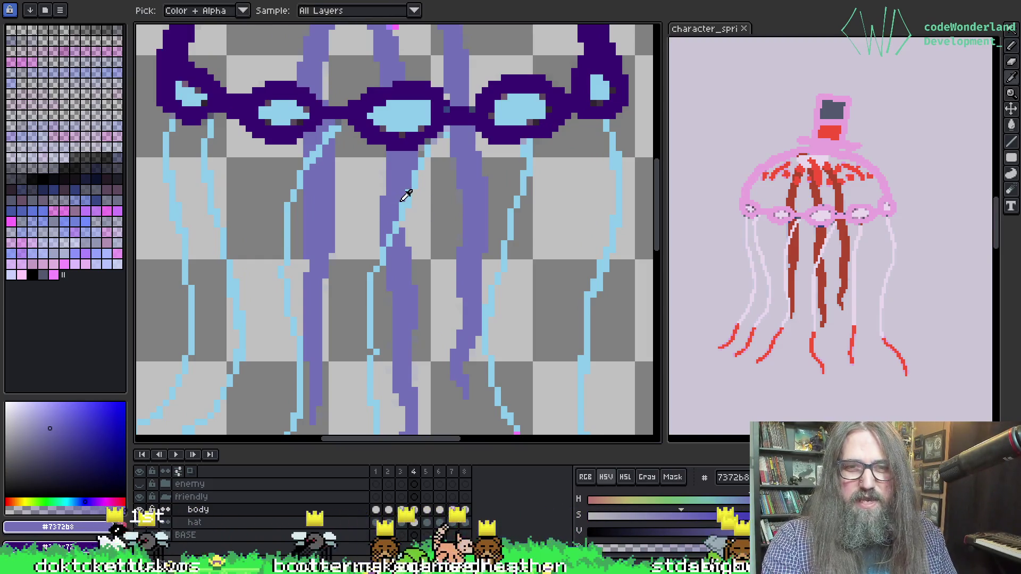
pyautogui.scroll(-1, 429, 184)
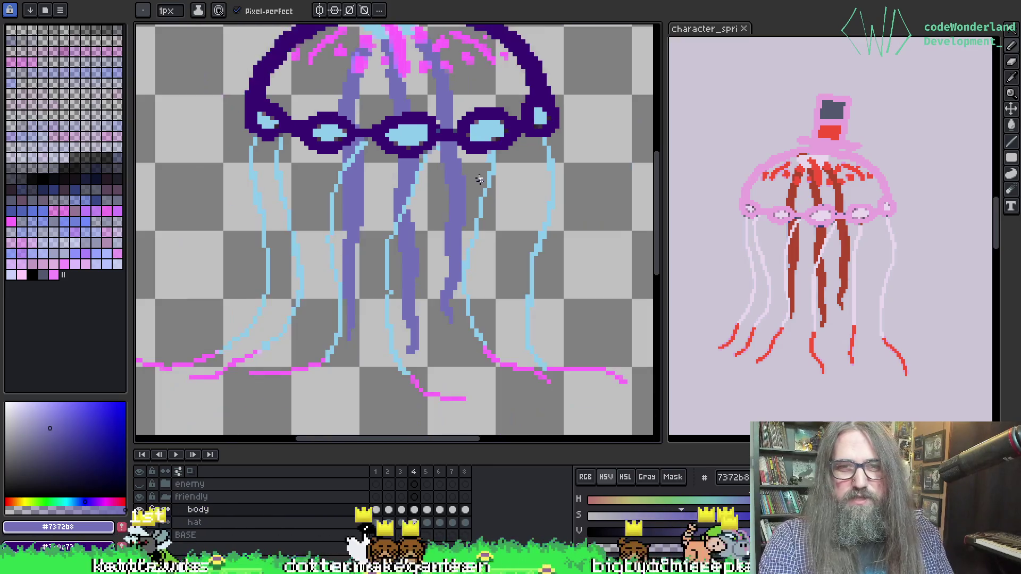
pyautogui.scroll(1, 433, 202)
pyautogui.scroll(-3, 456, 173)
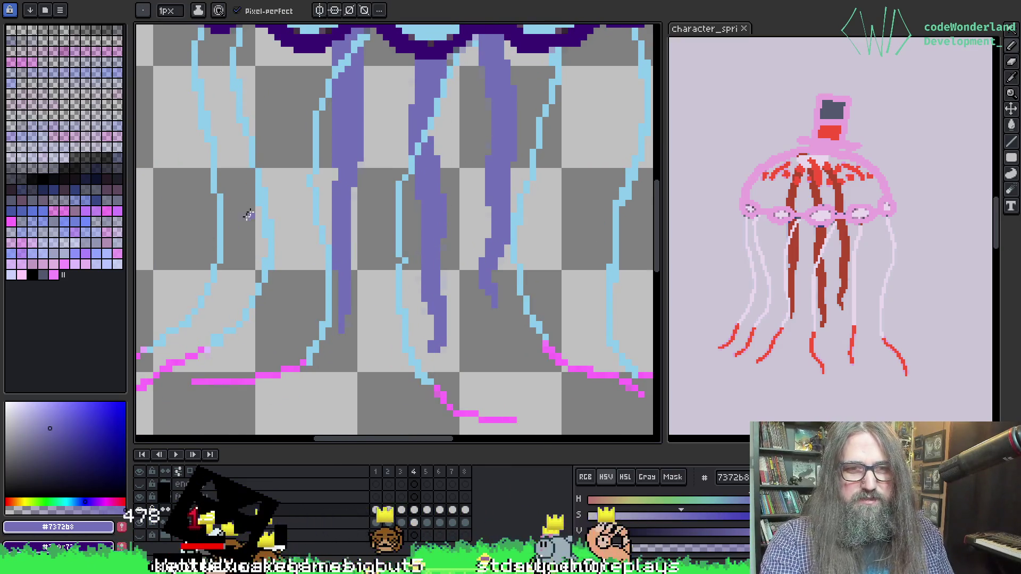
# Sample the outer tentacles' light blue #8dcdeb, then make and clear a colour selection.
pyautogui.press('e')
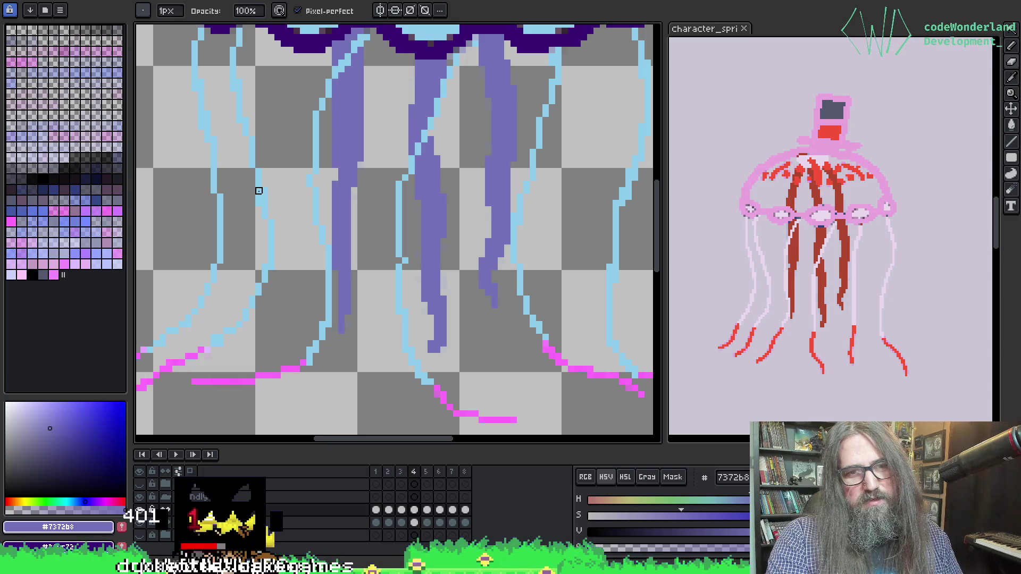
pyautogui.scroll(2, 372, 240)
pyautogui.press('o')
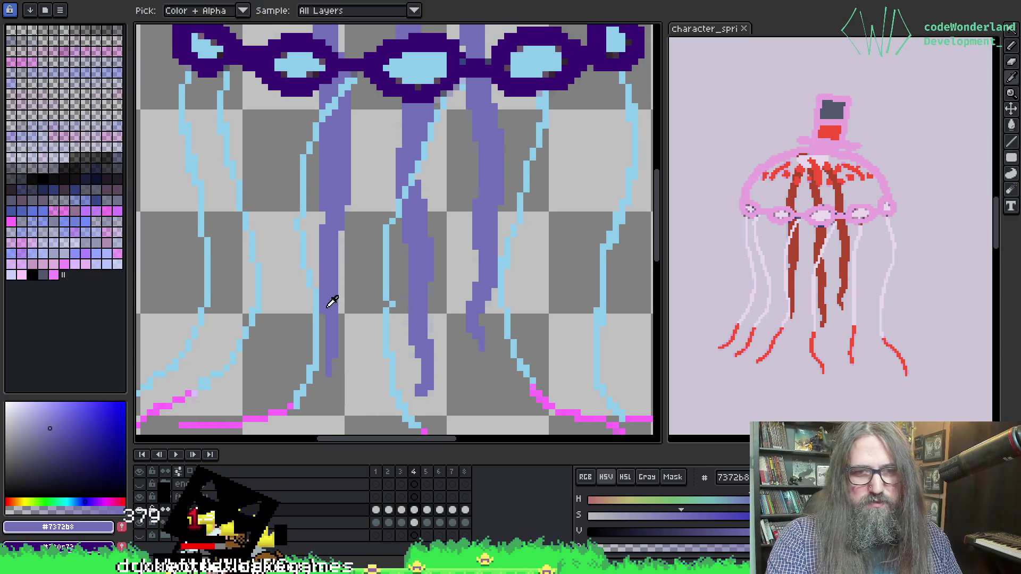
pyautogui.click(389, 308)
pyautogui.hscroll(1, 393, 312)
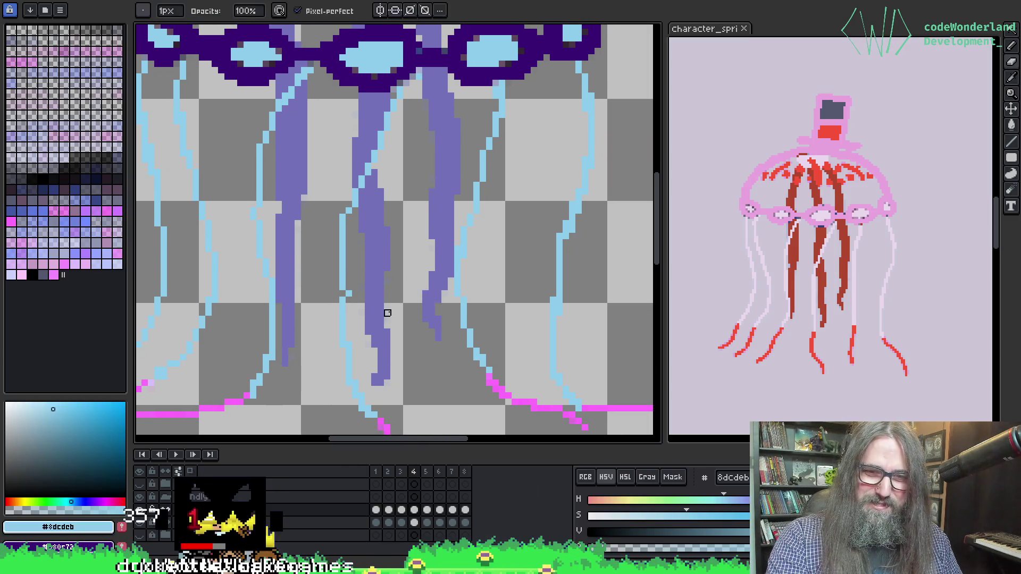
pyautogui.press('q')
pyautogui.click(392, 313)
pyautogui.scroll(-1, 393, 314)
pyautogui.hotkey('ctrl', 'd')
pyautogui.moveTo(372, 167)
pyautogui.mouseDown()
pyautogui.moveTo(384, 204)
pyautogui.moveTo(372, 222)
pyautogui.moveTo(381, 205)
pyautogui.moveTo(421, 238)
pyautogui.mouseUp()
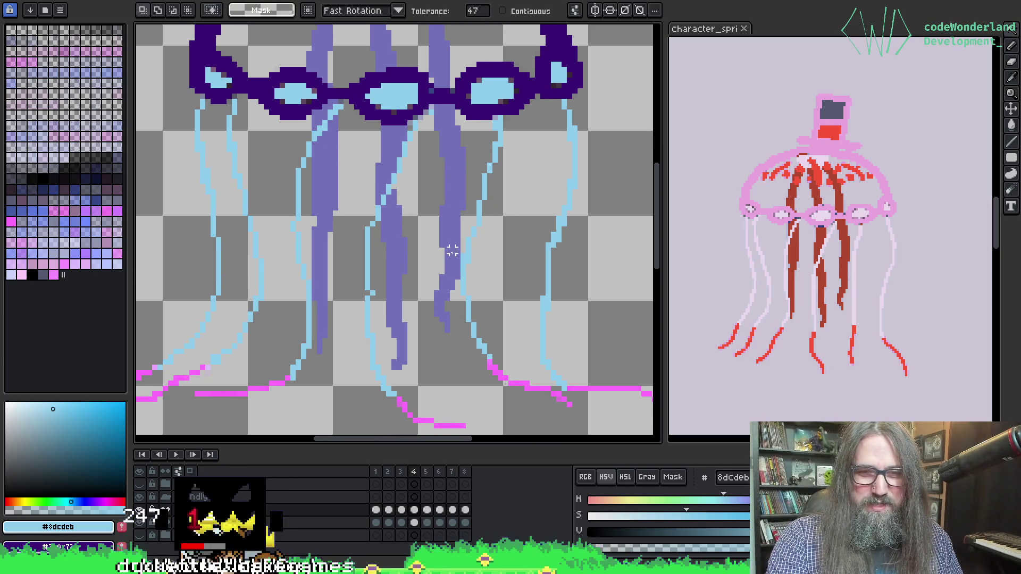
# Eyedrop the inner-tentacle purple #7372b8 from frame 4 and return to the pencil.
pyautogui.press('i')
pyautogui.click(449, 206)
pyautogui.press('b')
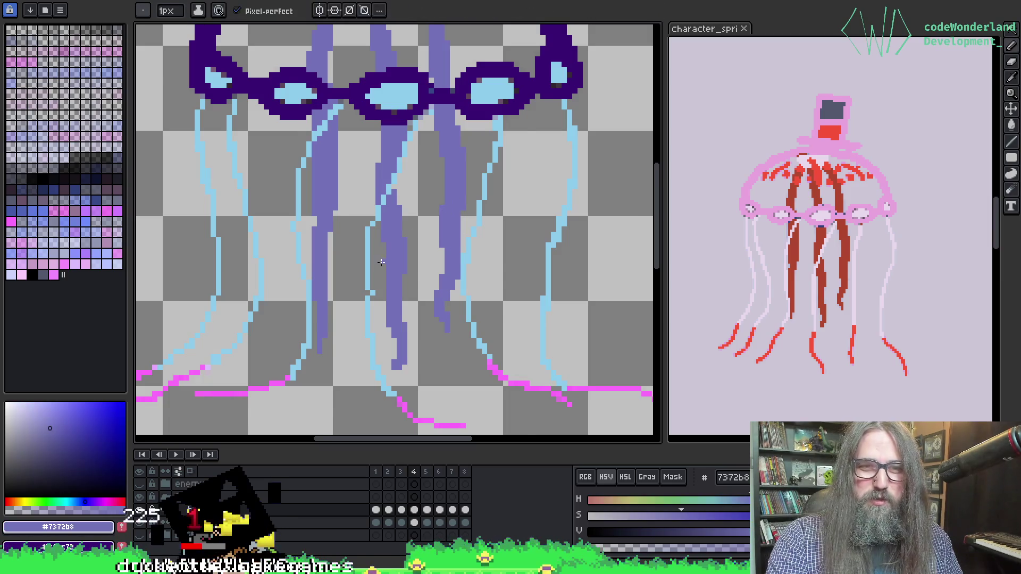
pyautogui.scroll(1, 381, 254)
pyautogui.scroll(-1, 390, 214)
pyautogui.scroll(1, 402, 203)
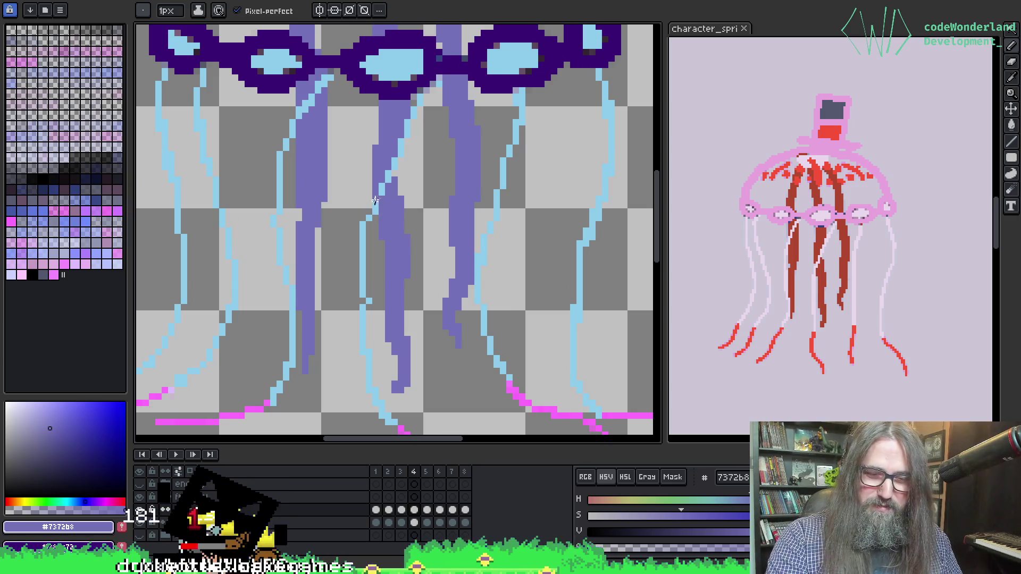
pyautogui.press('w')
pyautogui.scroll(1, 353, 216)
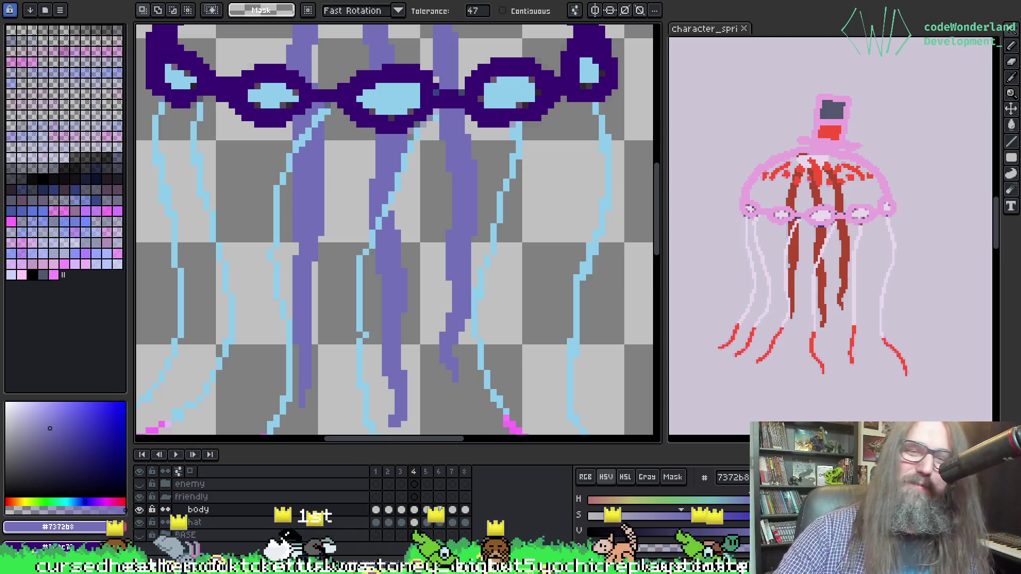
pyautogui.press('b')
pyautogui.scroll(-1, 427, 117)
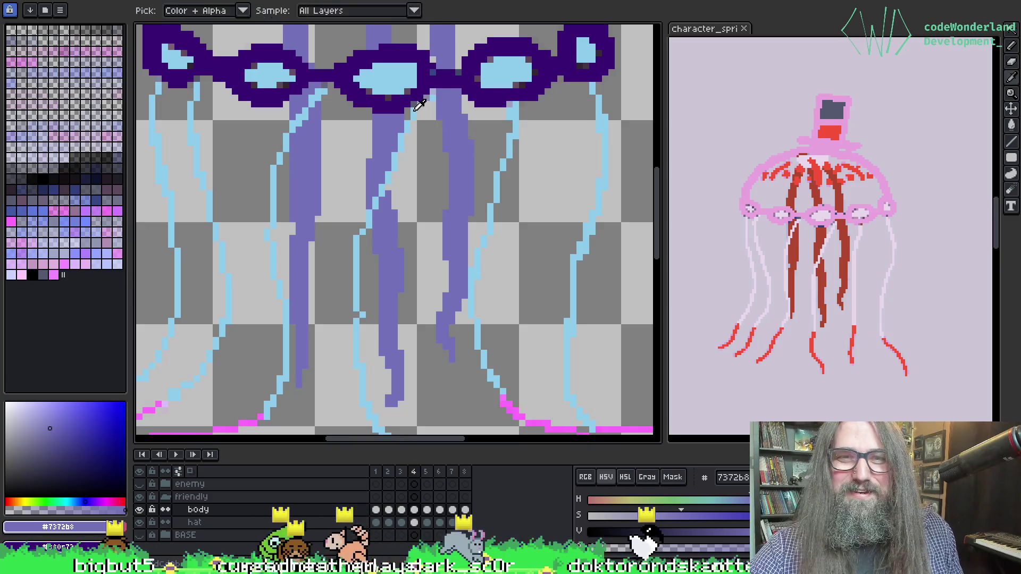
# Sample the outer tentacles' light blue as the drawing colour, briefly trying white.
pyautogui.keyDown('alt'); pyautogui.click(420, 102); pyautogui.keyUp('alt')
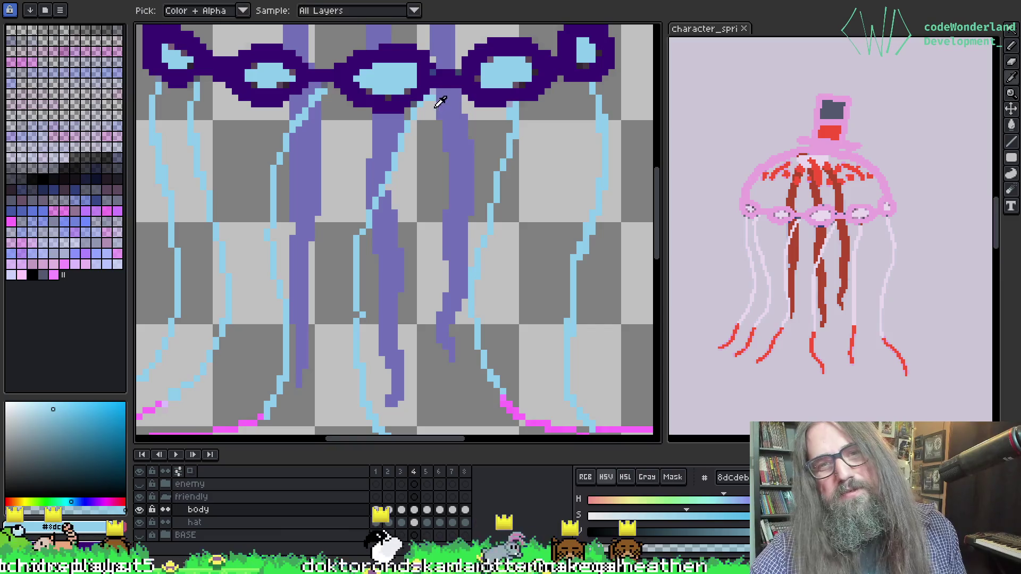
pyautogui.click(73, 114)
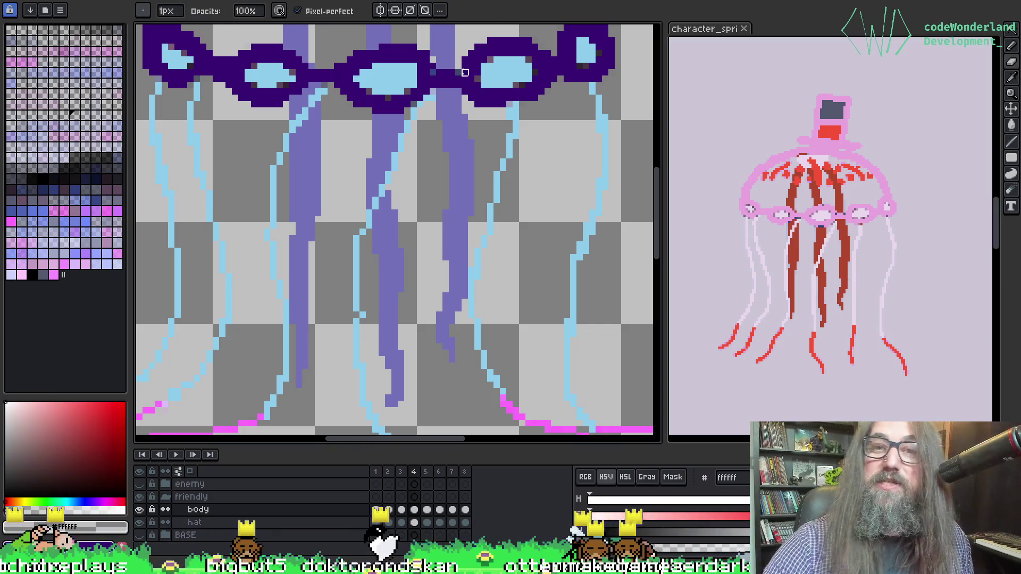
pyautogui.keyDown('alt'); pyautogui.click(433, 92); pyautogui.keyUp('alt')
# Flip between frames 4 and 5 to compare the tentacles, then bring the bell into view.
pyautogui.press('Right')
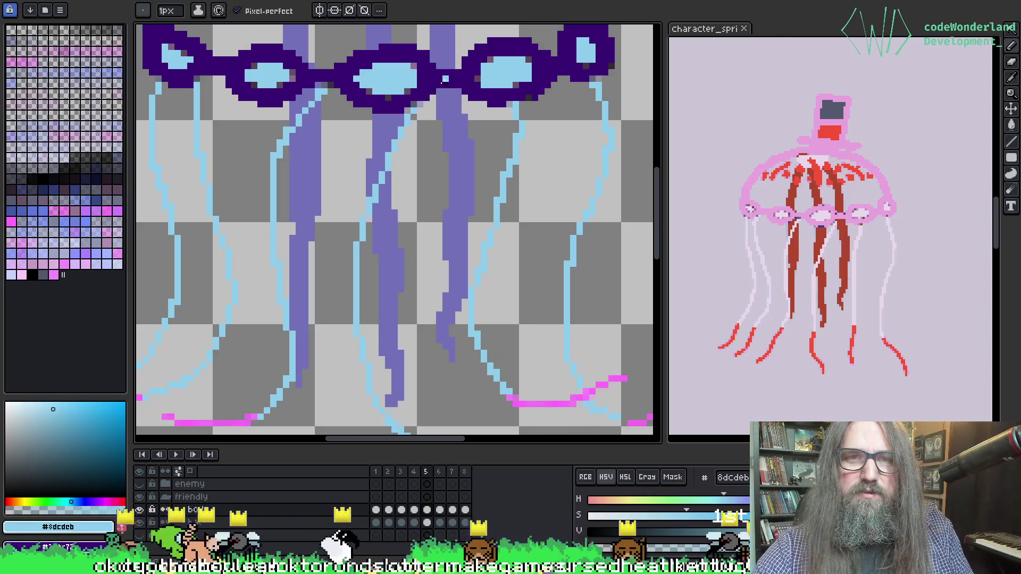
pyautogui.press('Left')
pyautogui.keyDown('alt'); pyautogui.click(432, 85); pyautogui.keyUp('alt')
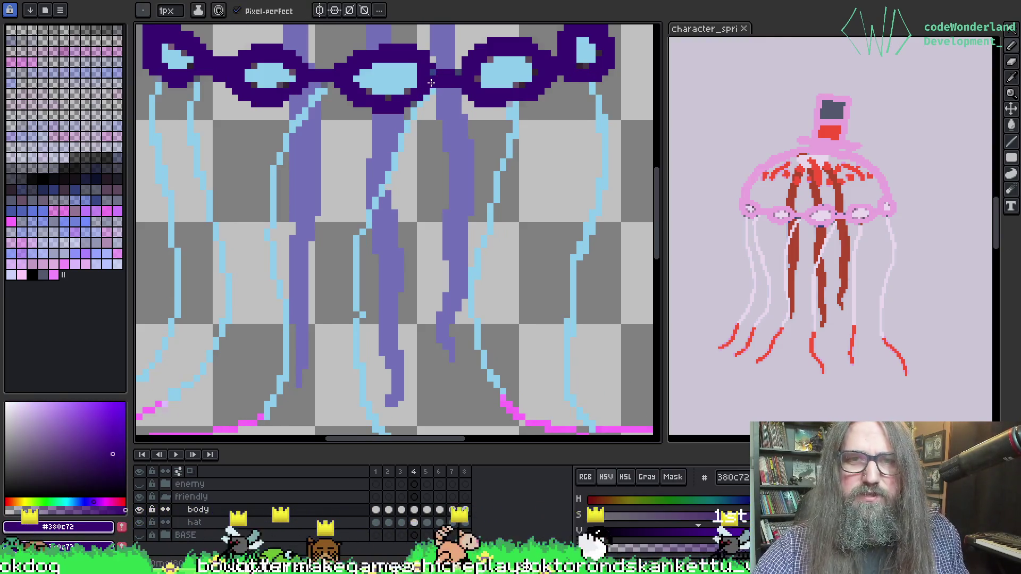
pyautogui.press('Right')
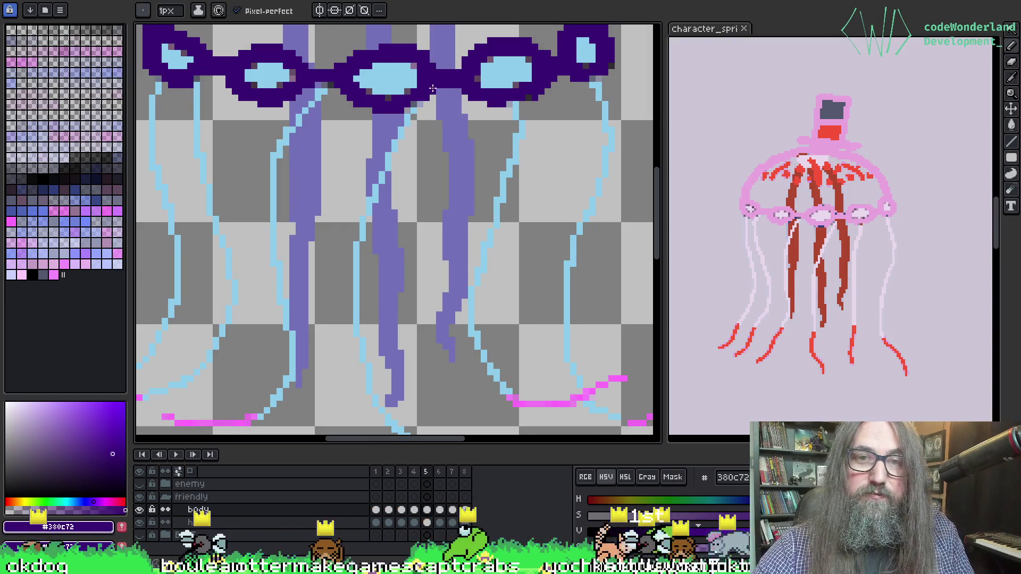
pyautogui.press('Left')
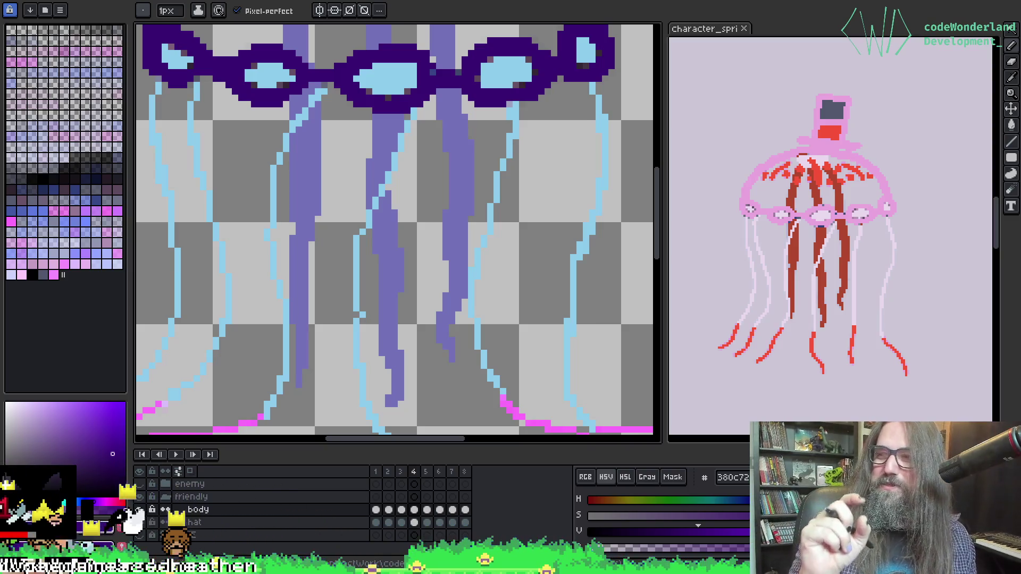
pyautogui.moveTo(296, 246)
pyautogui.mouseDown()
pyautogui.moveTo(383, 174)
pyautogui.moveTo(323, 163)
pyautogui.mouseUp()
# Zoom in on the tentacle tips and eyedrop the tip pink #fd70fd.
pyautogui.scroll(-3, 371, 159)
pyautogui.scroll(3, 371, 160)
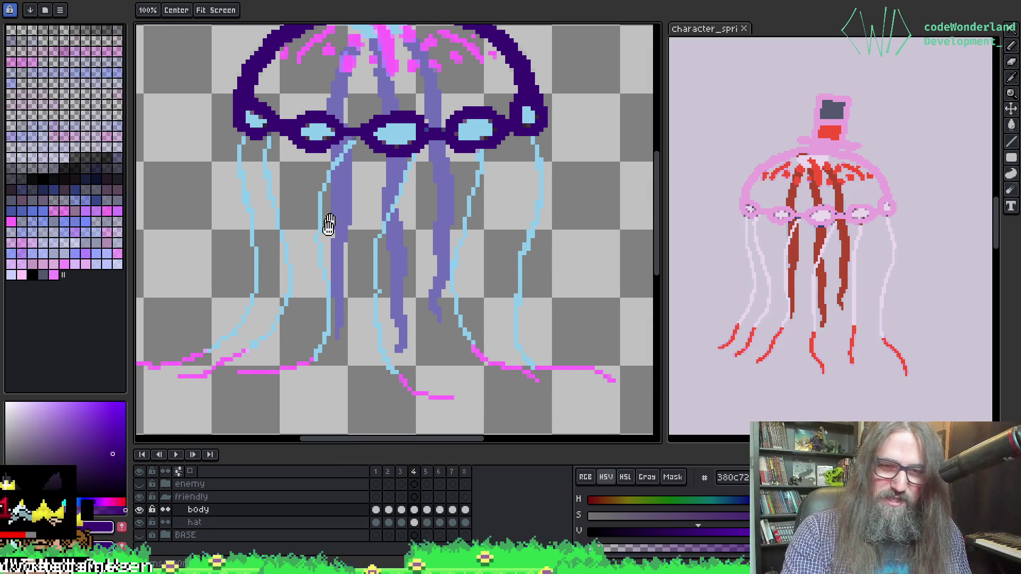
pyautogui.moveTo(398, 363); pyautogui.dragTo(392, 273)
pyautogui.scroll(2, 376, 303)
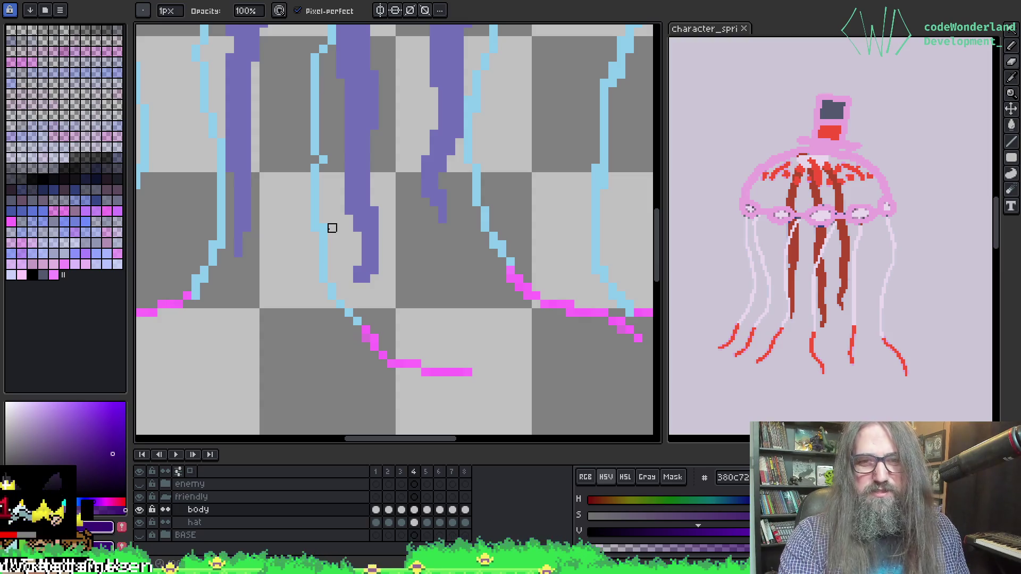
pyautogui.moveTo(595, 269); pyautogui.dragTo(452, 273)
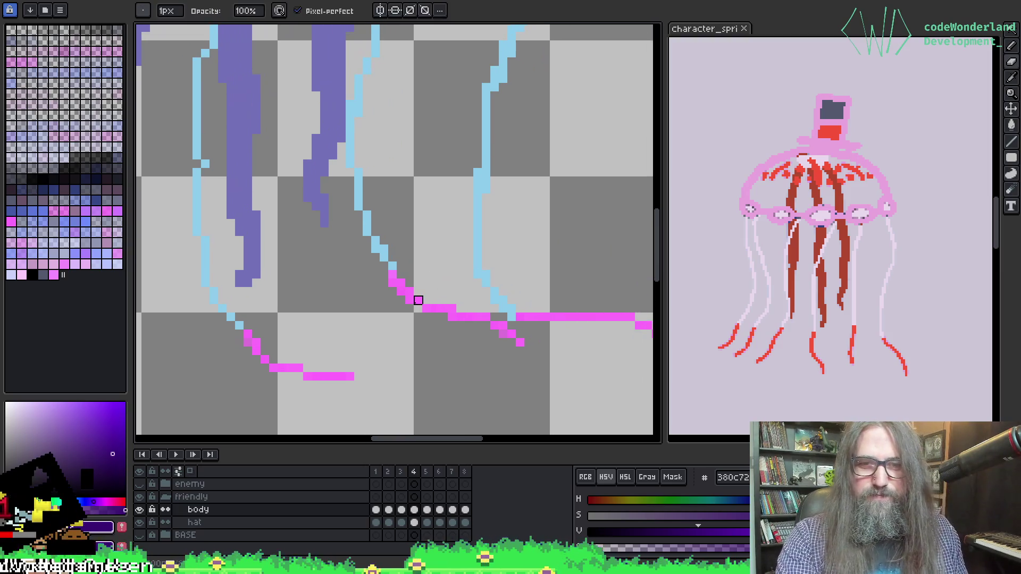
pyautogui.keyDown('alt'); pyautogui.click(391, 277); pyautogui.keyUp('alt')
pyautogui.scroll(5, 534, 339)
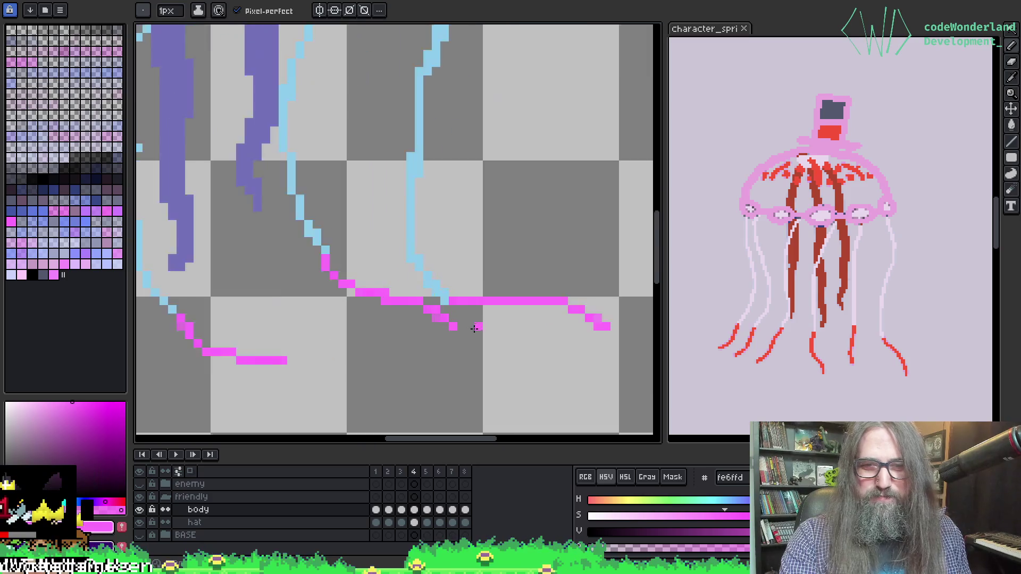
pyautogui.press('e')
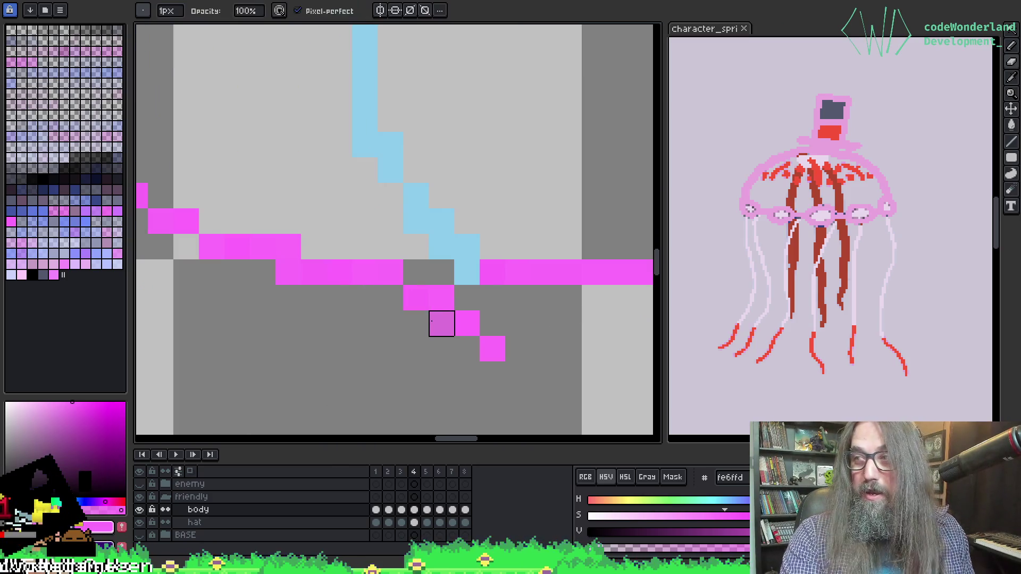
# Pan along the curving pink tentacle tips and switch back to the pencil.
pyautogui.moveTo(209, 392)
pyautogui.mouseDown()
pyautogui.moveTo(205, 369)
pyautogui.moveTo(335, 300)
pyautogui.moveTo(438, 291)
pyautogui.moveTo(372, 289)
pyautogui.mouseUp()
pyautogui.scroll(-3, 367, 303)
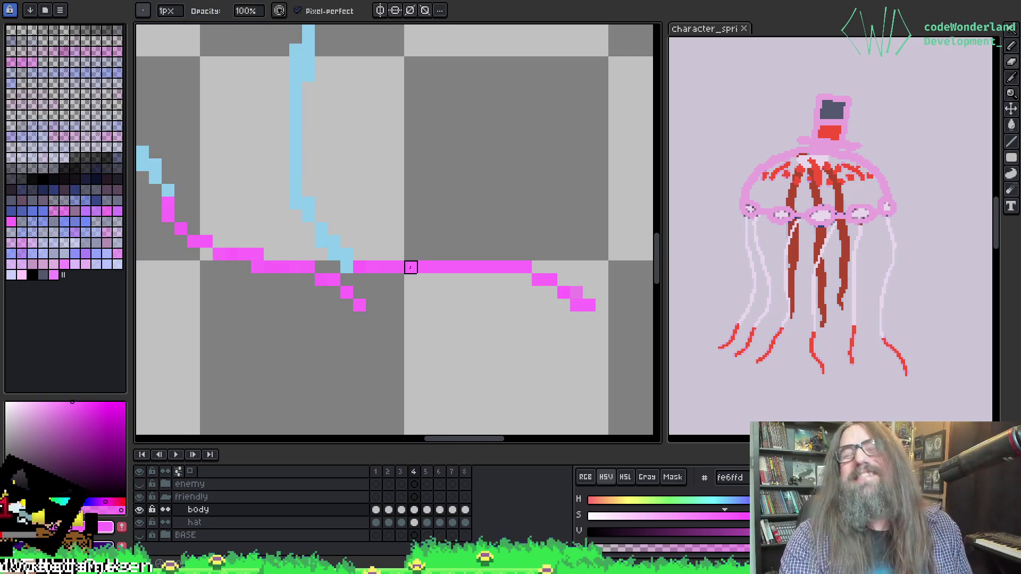
pyautogui.scroll(-2, 425, 245)
pyautogui.moveTo(370, 252)
pyautogui.mouseDown()
pyautogui.moveTo(406, 298)
pyautogui.moveTo(474, 235)
pyautogui.mouseUp()
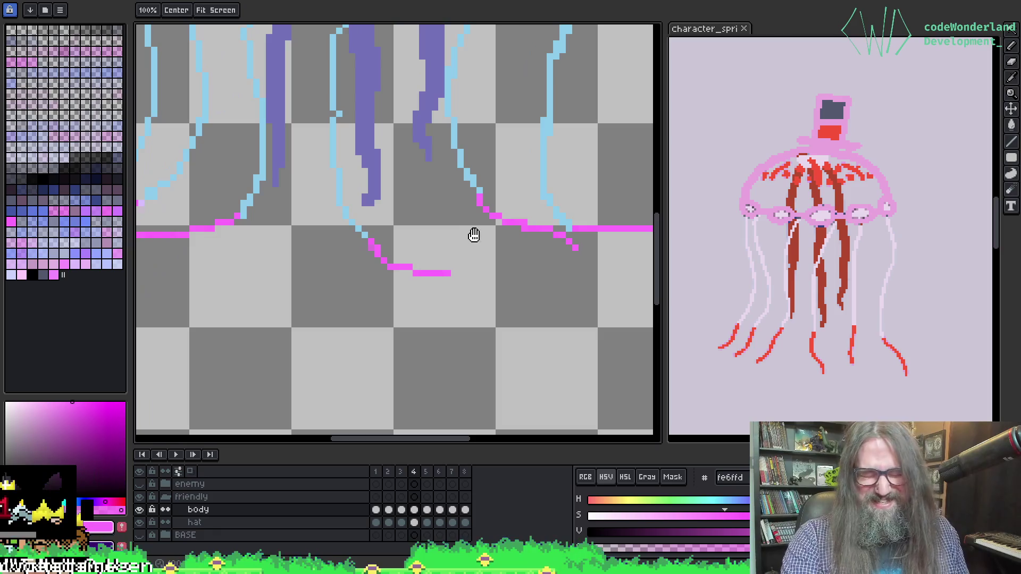
pyautogui.moveTo(246, 109)
pyautogui.mouseDown()
pyautogui.moveTo(255, 161)
pyautogui.moveTo(393, 157)
pyautogui.moveTo(269, 166)
pyautogui.moveTo(335, 223)
pyautogui.mouseUp()
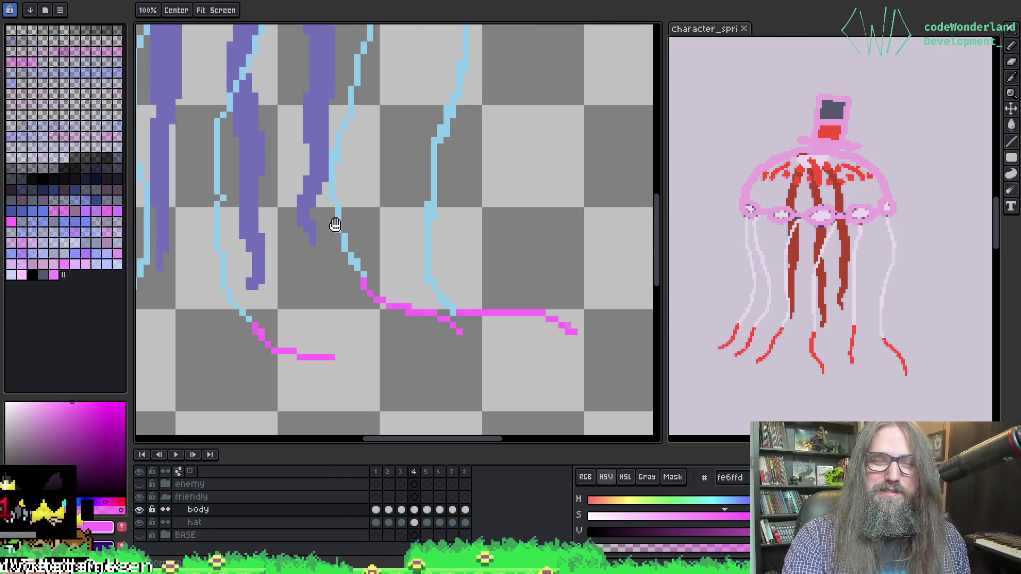
pyautogui.moveTo(312, 176); pyautogui.dragTo(401, 161)
pyautogui.scroll(-1, 358, 230)
pyautogui.scroll(1, 419, 301)
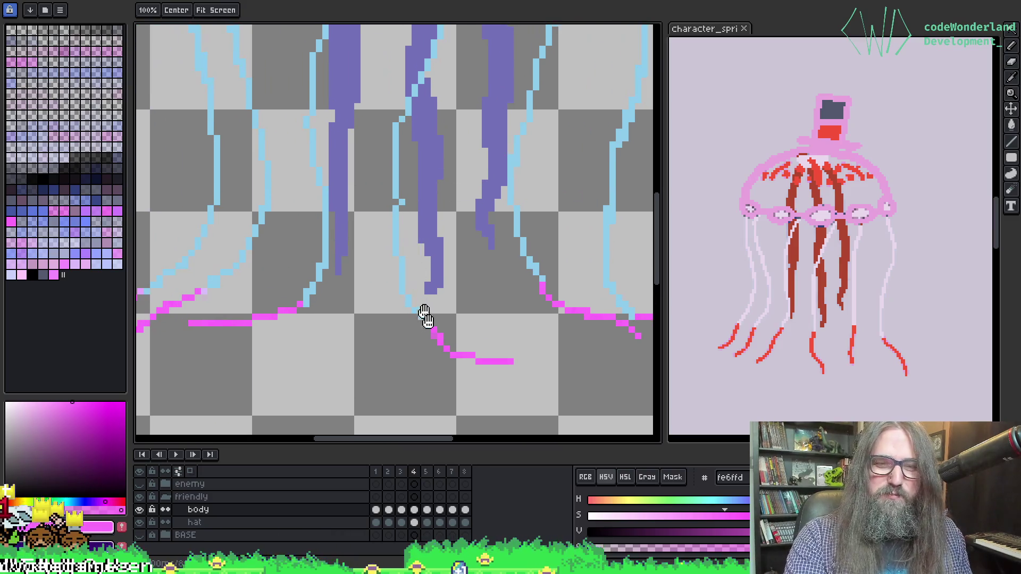
pyautogui.press('b')
pyautogui.scroll(2, 435, 356)
pyautogui.scroll(1, 399, 300)
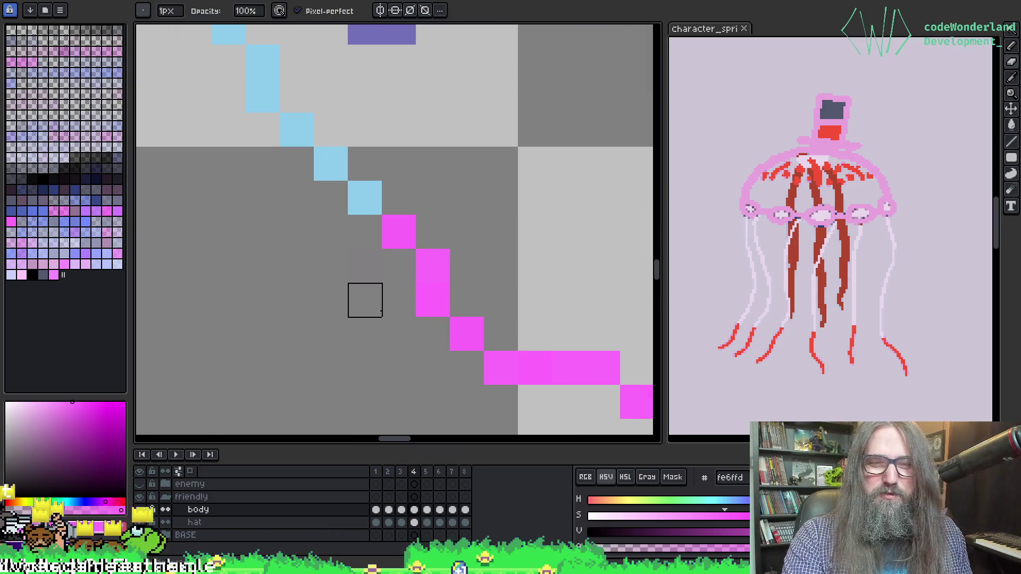
pyautogui.scroll(-1, 314, 249)
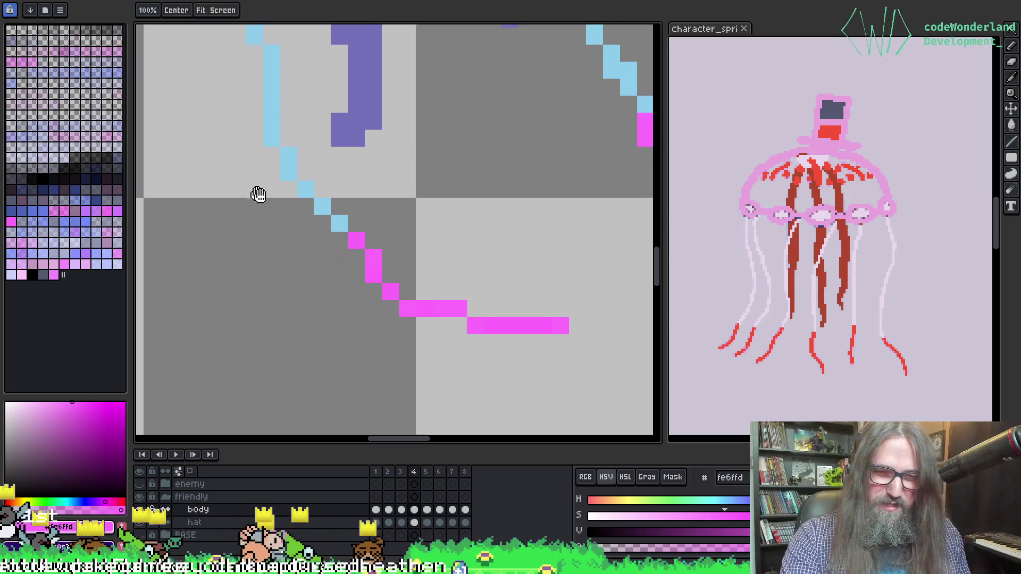
pyautogui.moveTo(289, 171); pyautogui.dragTo(415, 166)
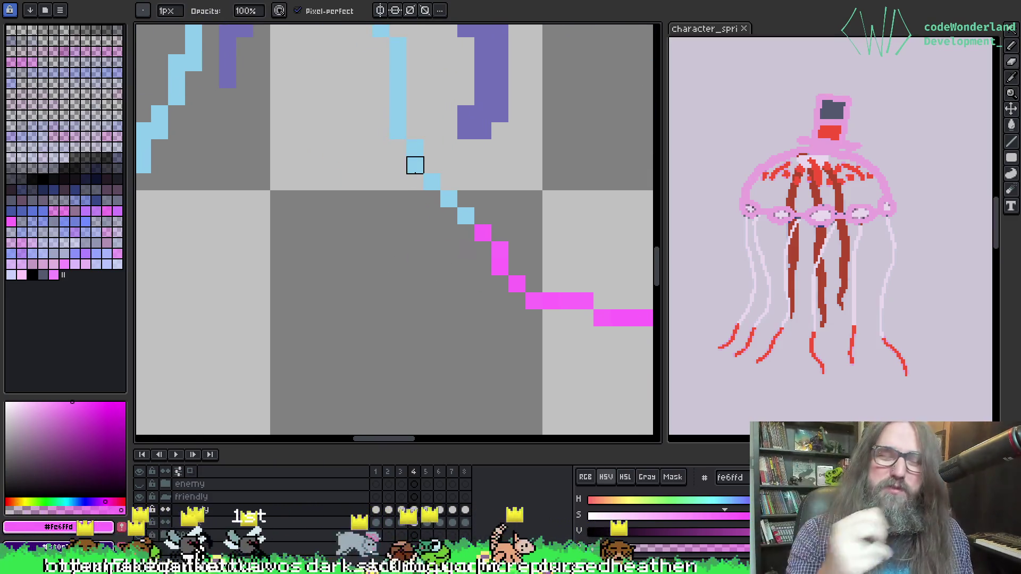
pyautogui.scroll(-1, 392, 175)
pyautogui.moveTo(392, 176)
pyautogui.mouseDown()
pyautogui.moveTo(485, 303)
pyautogui.moveTo(330, 279)
pyautogui.moveTo(326, 253)
pyautogui.moveTo(394, 276)
pyautogui.mouseUp()
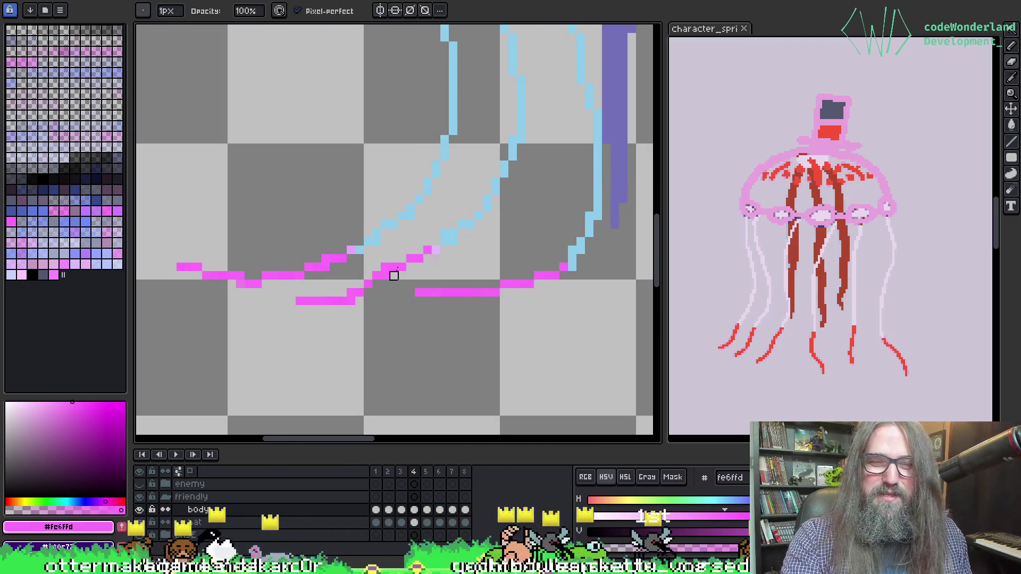
pyautogui.scroll(1, 428, 250)
# Sample the tip pink and repaint a stray light-pink tip pixel magenta.
pyautogui.keyDown('alt'); pyautogui.click(440, 245); pyautogui.keyUp('alt')
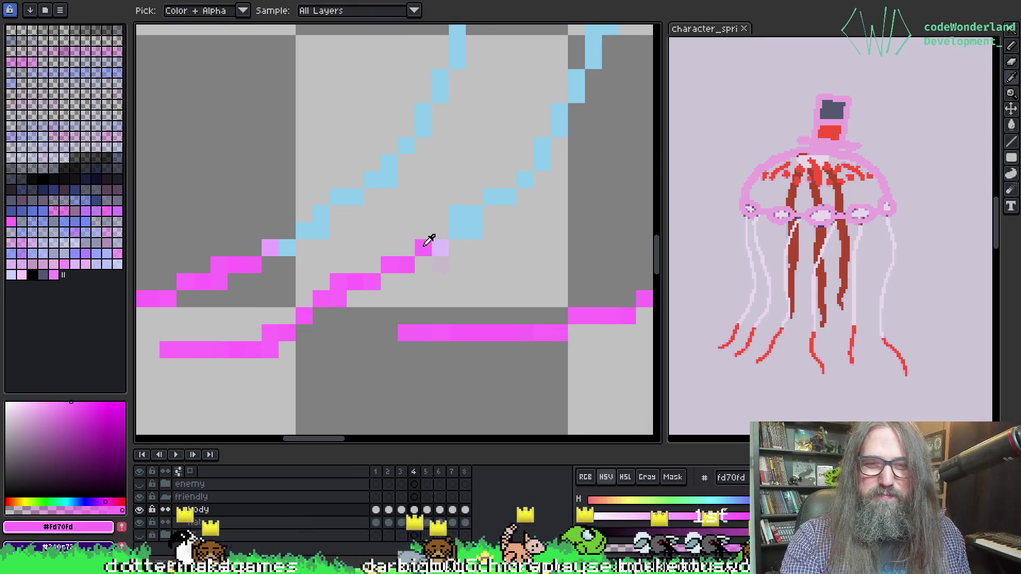
pyautogui.click(270, 248)
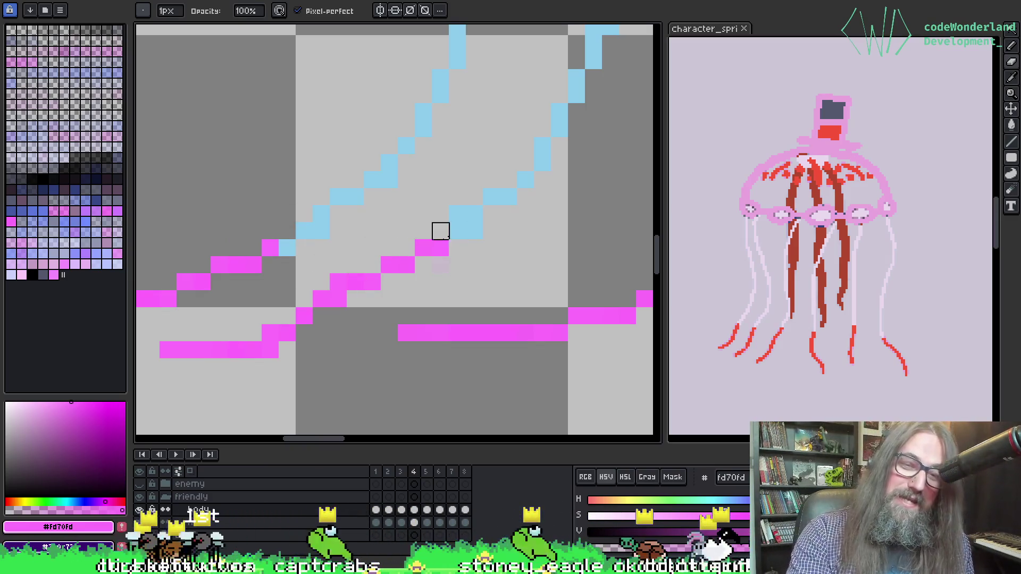
pyautogui.moveTo(399, 229); pyautogui.dragTo(494, 215)
pyautogui.moveTo(451, 250)
pyautogui.mouseDown()
pyautogui.moveTo(522, 262)
pyautogui.moveTo(474, 228)
pyautogui.moveTo(448, 61)
pyautogui.moveTo(461, 202)
pyautogui.mouseUp()
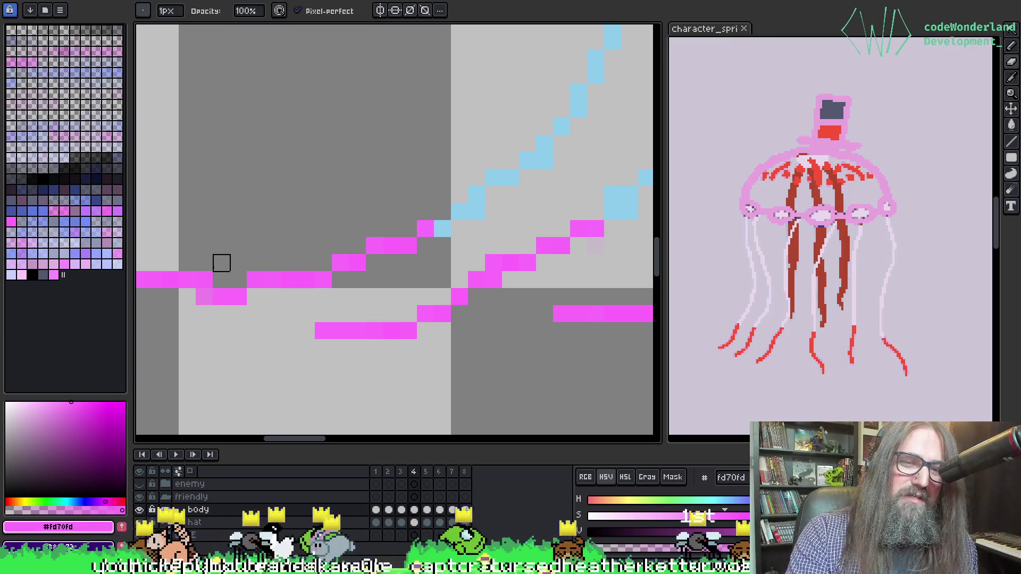
# Pick the neighbouring tip's magenta #ff6efd and paint the grey gap pixel pink.
pyautogui.press('i')
pyautogui.press('b')
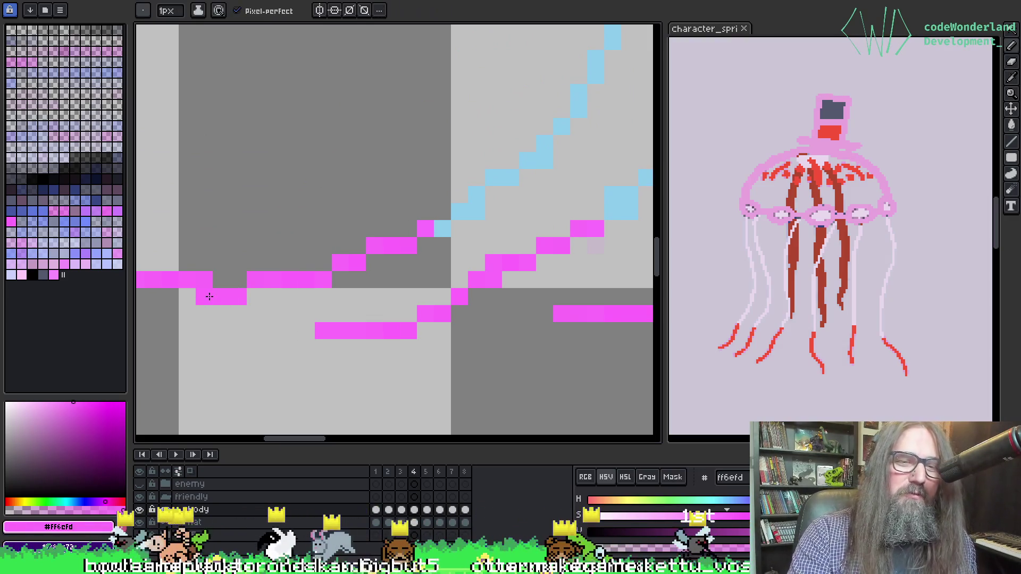
pyautogui.keyDown('alt'); pyautogui.click(203, 296); pyautogui.keyUp('alt')
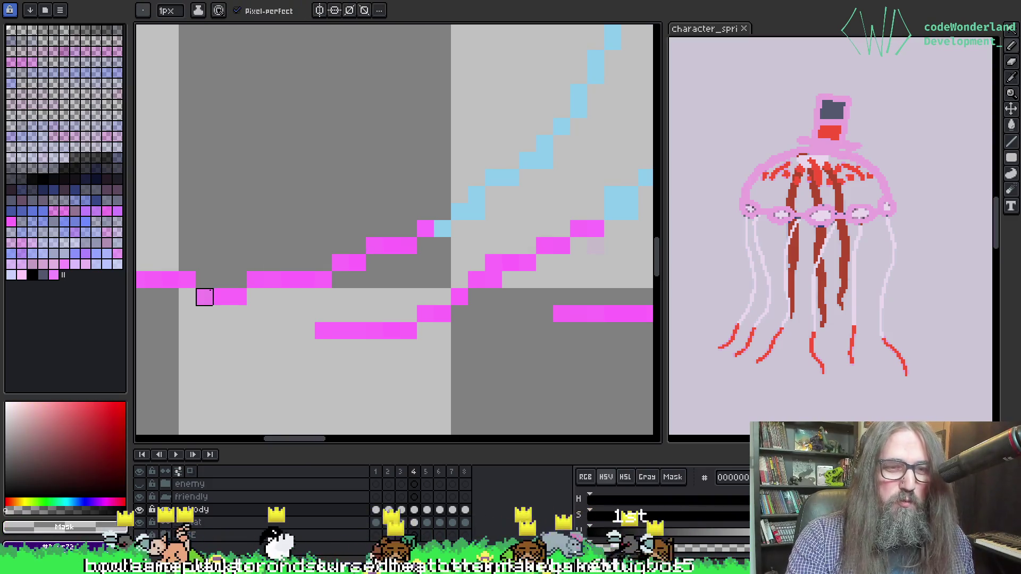
pyautogui.press('b')
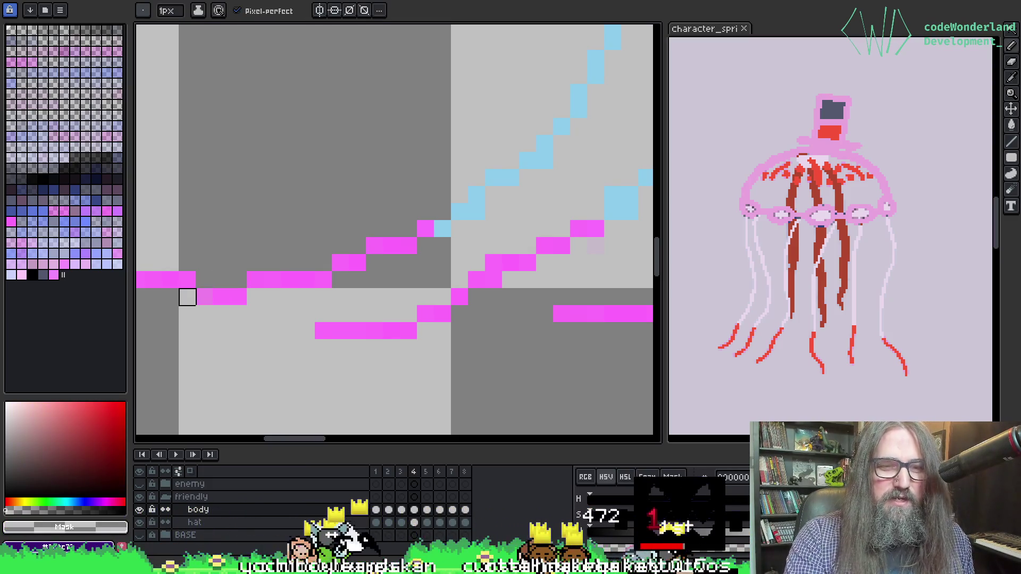
pyautogui.keyDown('alt'); pyautogui.click(229, 296); pyautogui.keyUp('alt')
pyautogui.click(205, 292)
pyautogui.scroll(-1, 205, 290)
pyautogui.scroll(1, 265, 298)
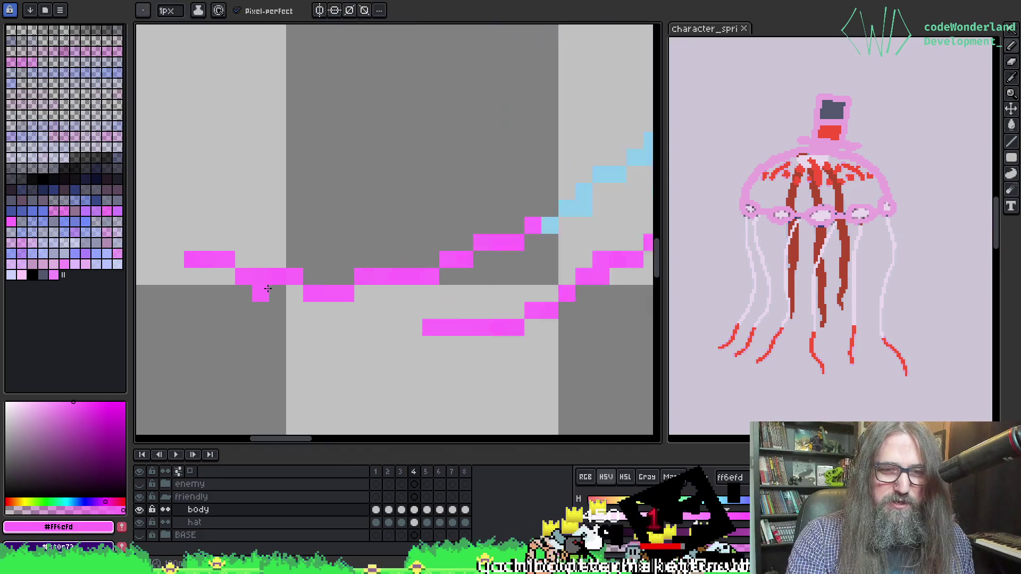
pyautogui.scroll(-1, 401, 326)
pyautogui.hscroll(3, 405, 335)
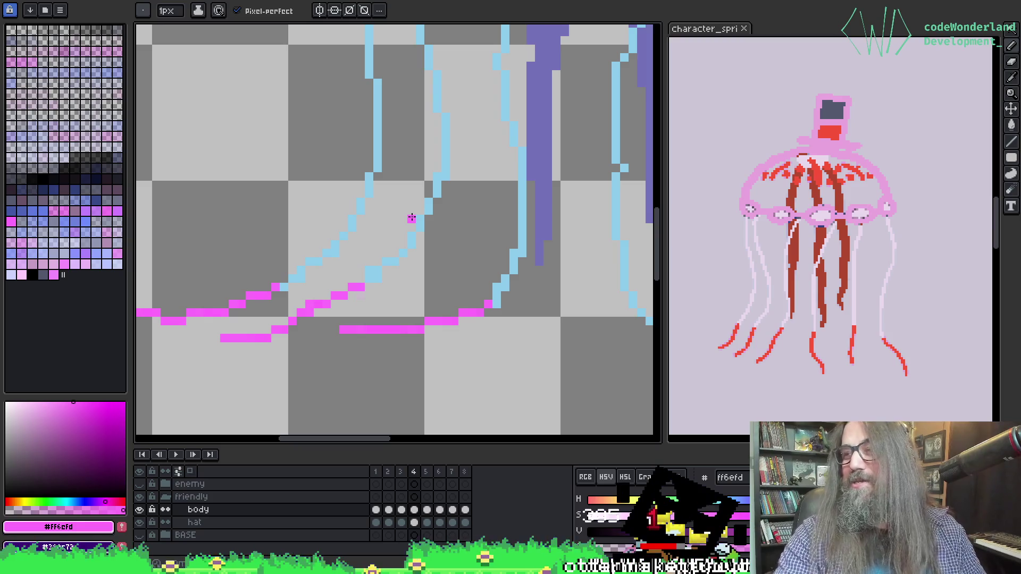
pyautogui.scroll(-1, 415, 224)
pyautogui.moveTo(457, 223)
pyautogui.mouseDown()
pyautogui.moveTo(358, 296)
pyautogui.moveTo(271, 261)
pyautogui.mouseUp()
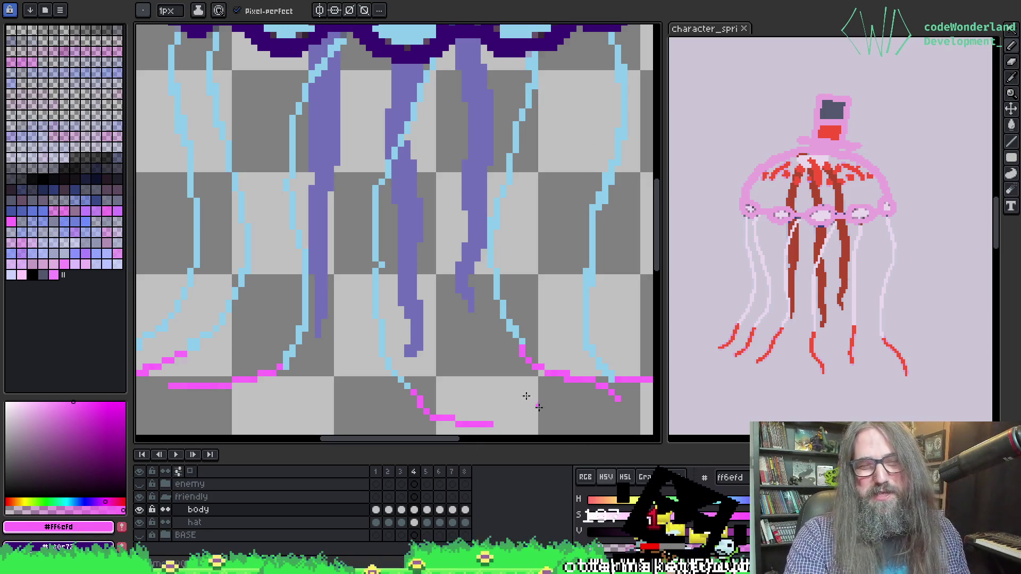
pyautogui.moveTo(446, 257); pyautogui.dragTo(346, 323)
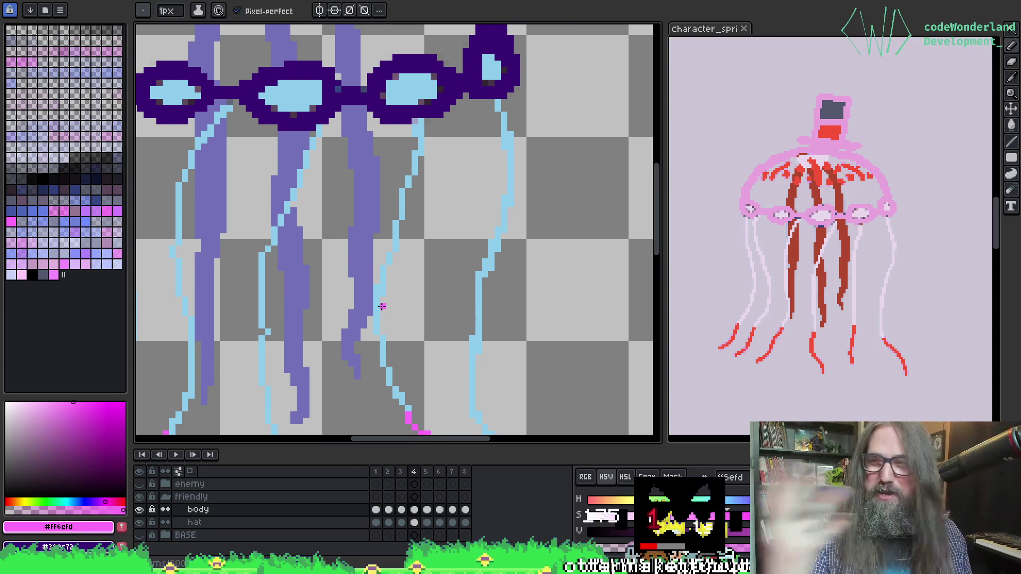
pyautogui.scroll(3, 452, 294)
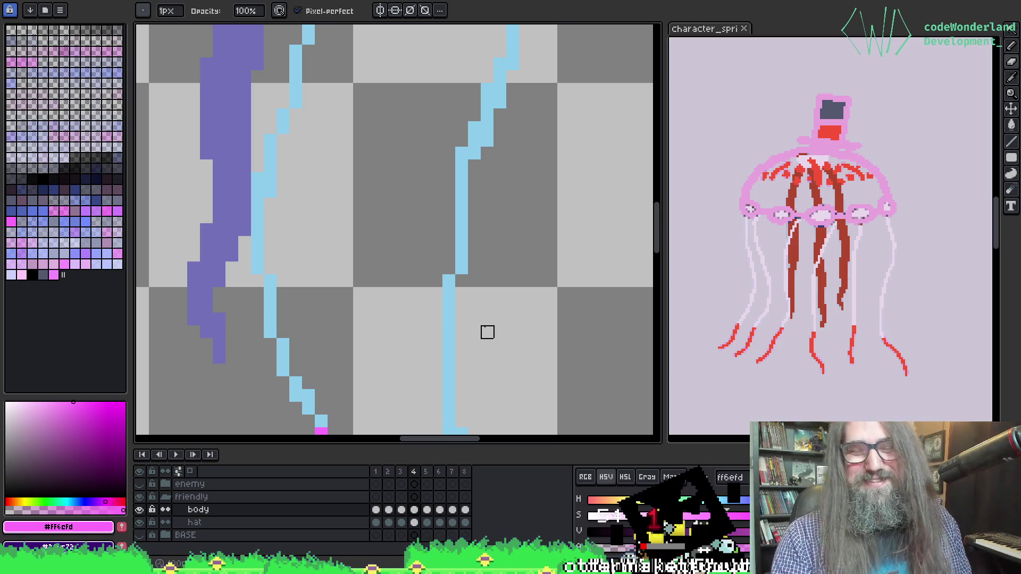
pyautogui.scroll(-3, 524, 114)
pyautogui.moveTo(464, 255)
pyautogui.mouseDown()
pyautogui.moveTo(531, 297)
pyautogui.moveTo(497, 298)
pyautogui.moveTo(501, 262)
pyautogui.moveTo(488, 277)
pyautogui.mouseUp()
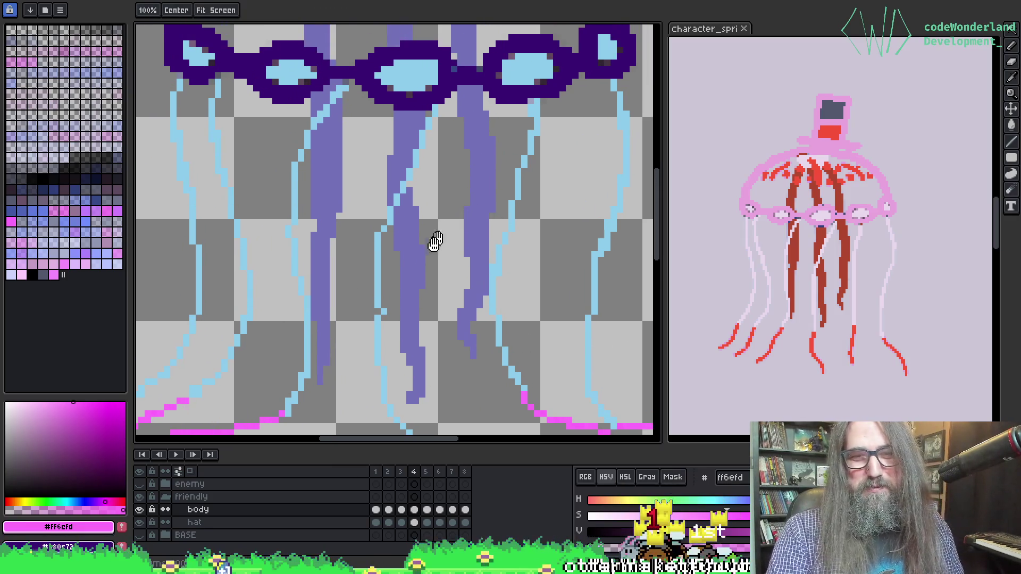
# Pick the tentacle purple, select the Paint Bucket, and flip frames to land on frame 6.
pyautogui.keyDown('alt'); pyautogui.click(320, 255); pyautogui.keyUp('alt')
pyautogui.press('g')
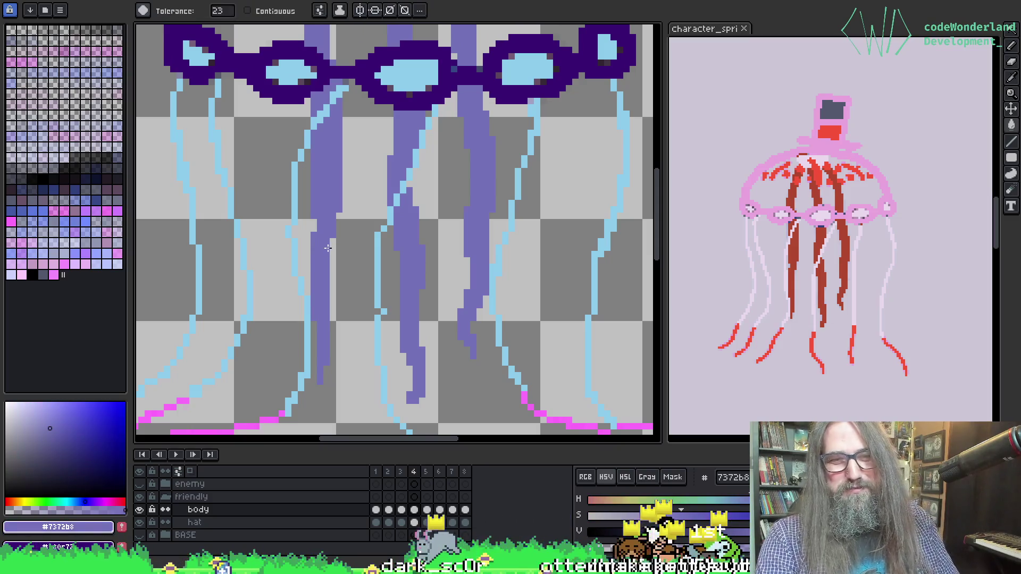
pyautogui.press('Right')
pyautogui.press('Right')
pyautogui.press('Right')
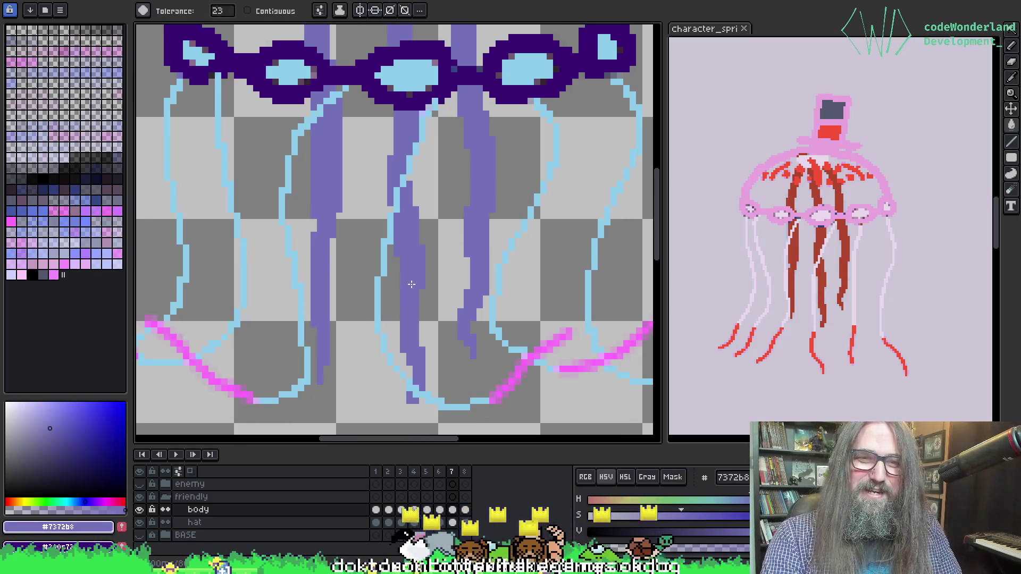
pyautogui.press('Right')
pyautogui.press('Left')
pyautogui.press('Left')
pyautogui.press('Right')
pyautogui.press('Left')
pyautogui.press('Left')
pyautogui.press('Right')
pyautogui.press('Left')
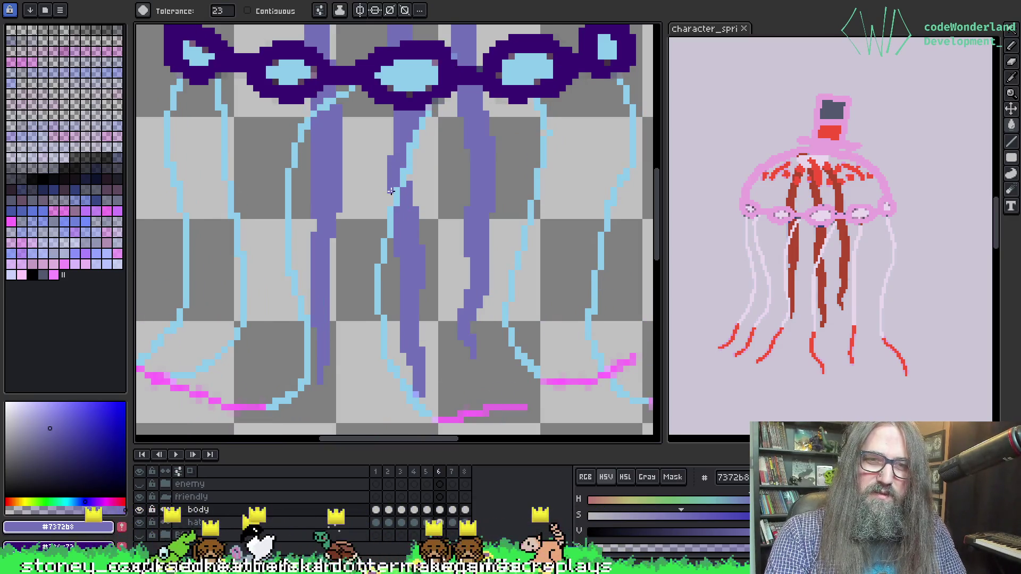
# Try a purple background fill and undo it, then test a magic-wand tentacle selection.
pyautogui.click(390, 195)
pyautogui.hotkey('ctrl', 'z')
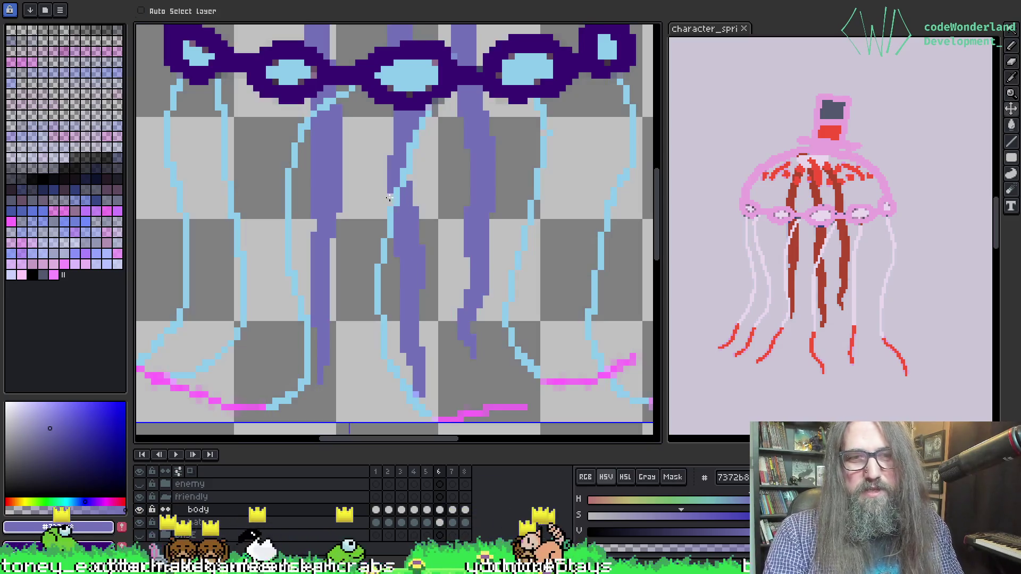
pyautogui.hotkey('ctrl', 'y')
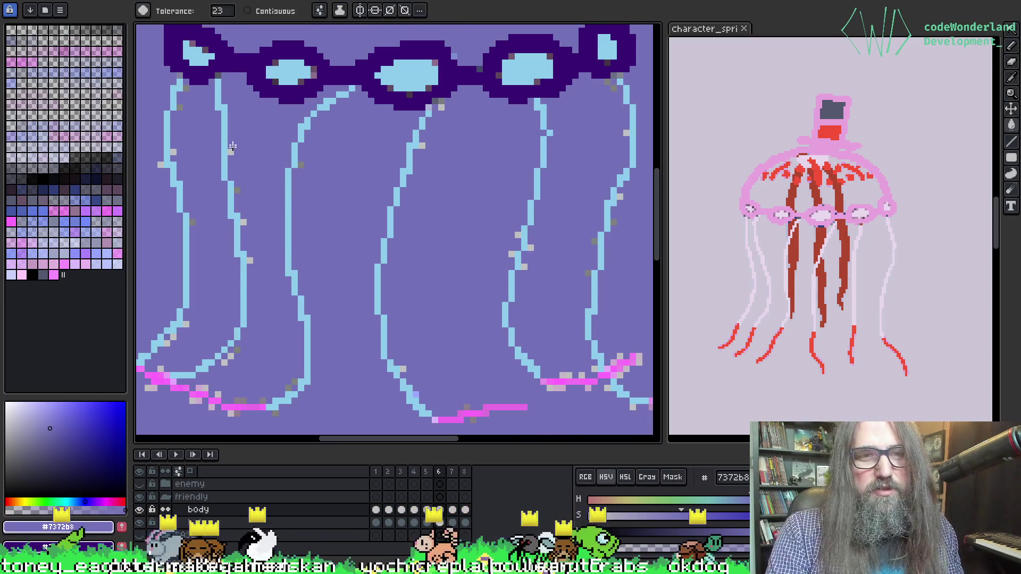
pyautogui.hotkey('ctrl', 'z')
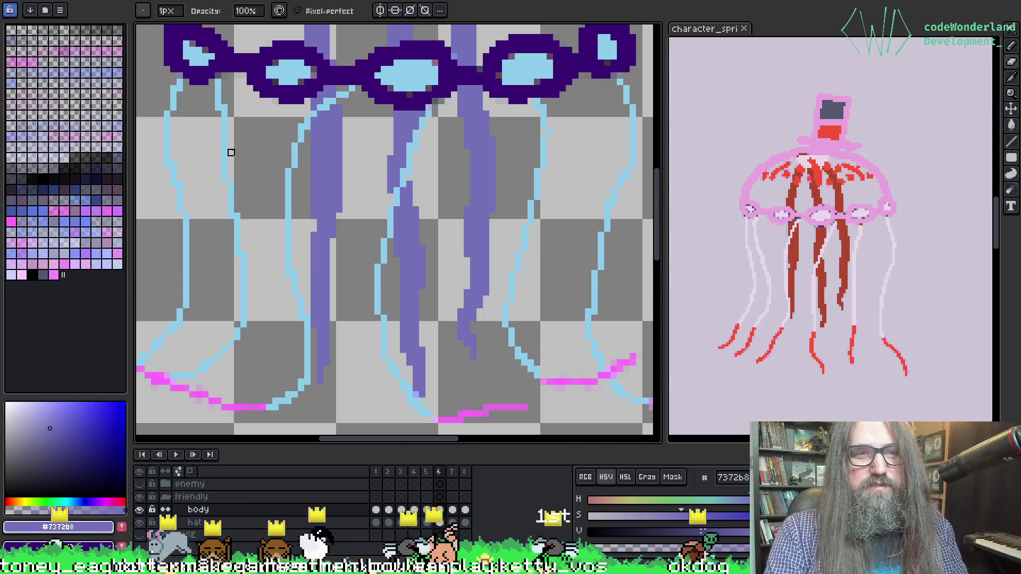
pyautogui.press('w')
pyautogui.click(228, 154)
pyautogui.press('Delete')
pyautogui.hotkey('ctrl', 'z')
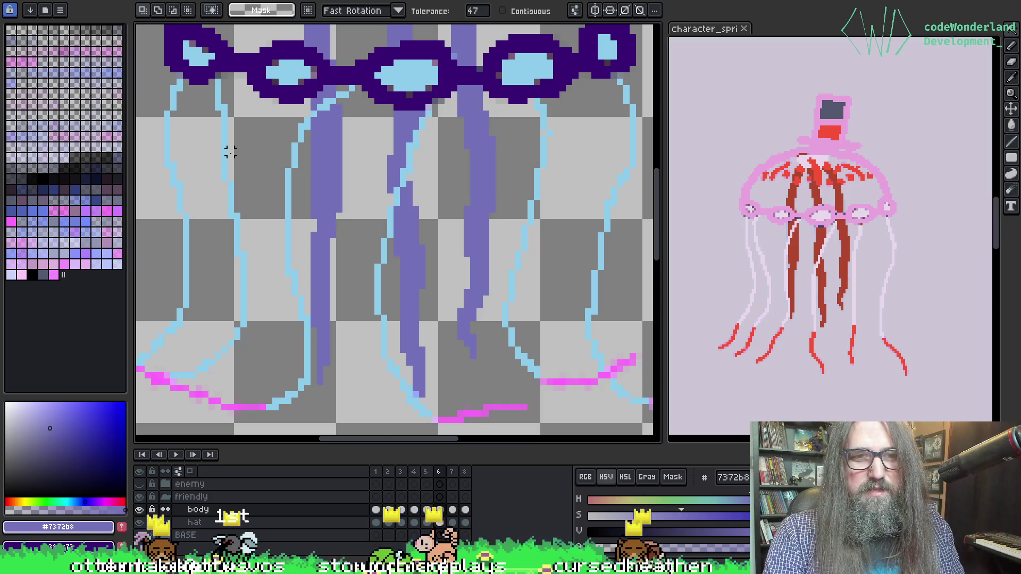
# Clear the tentacle selection, switch to the pencil, and step through the frames to frame 4.
pyautogui.click(229, 154)
pyautogui.hotkey('ctrl', 'd')
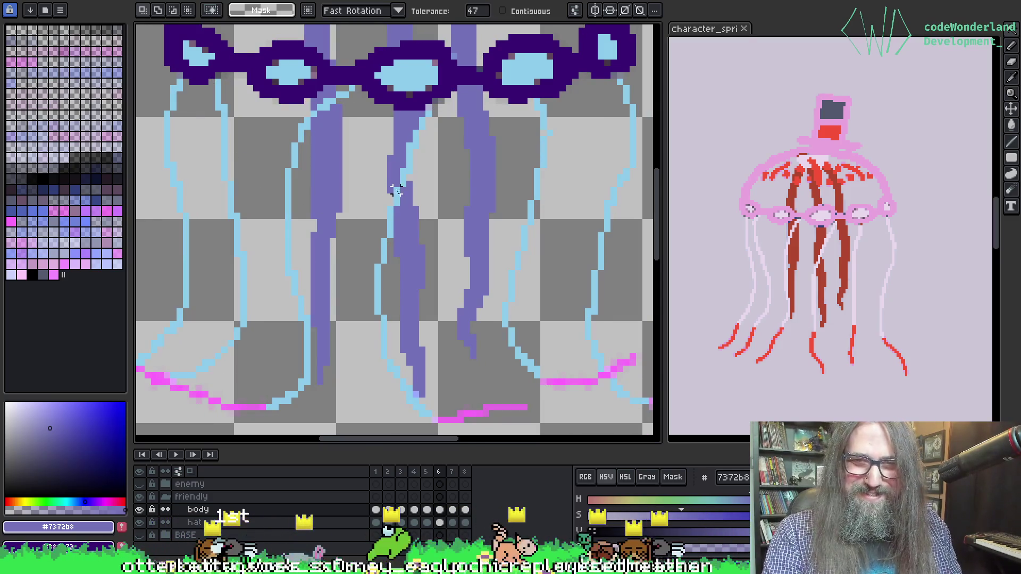
pyautogui.press('b')
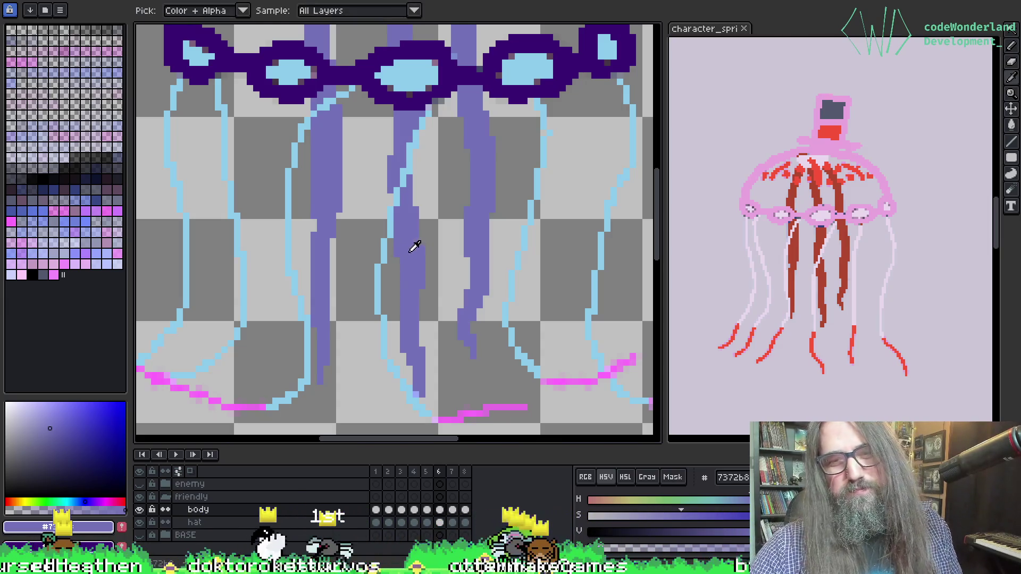
pyautogui.press('.')
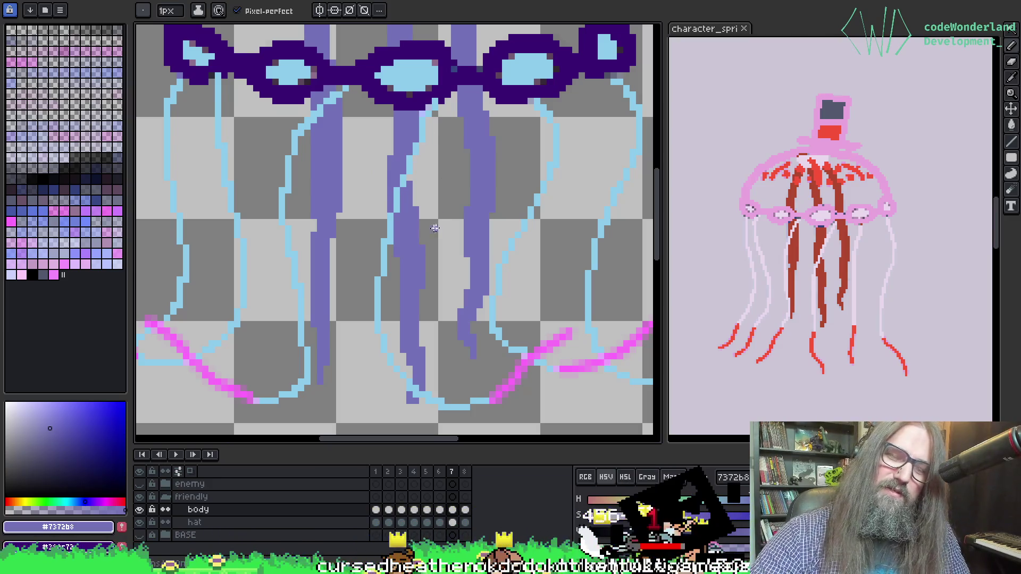
pyautogui.press('.')
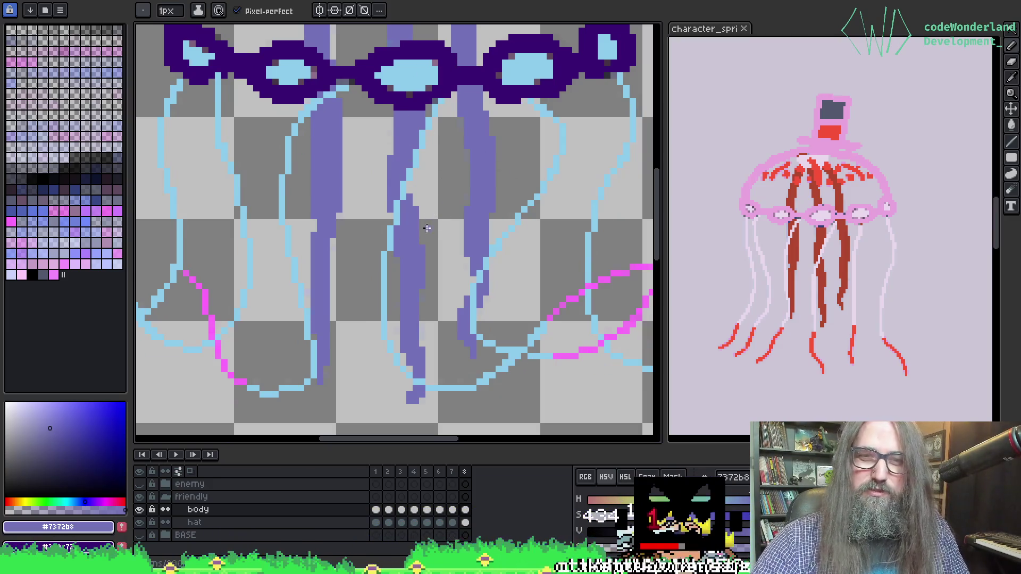
pyautogui.press(',')
pyautogui.press('.')
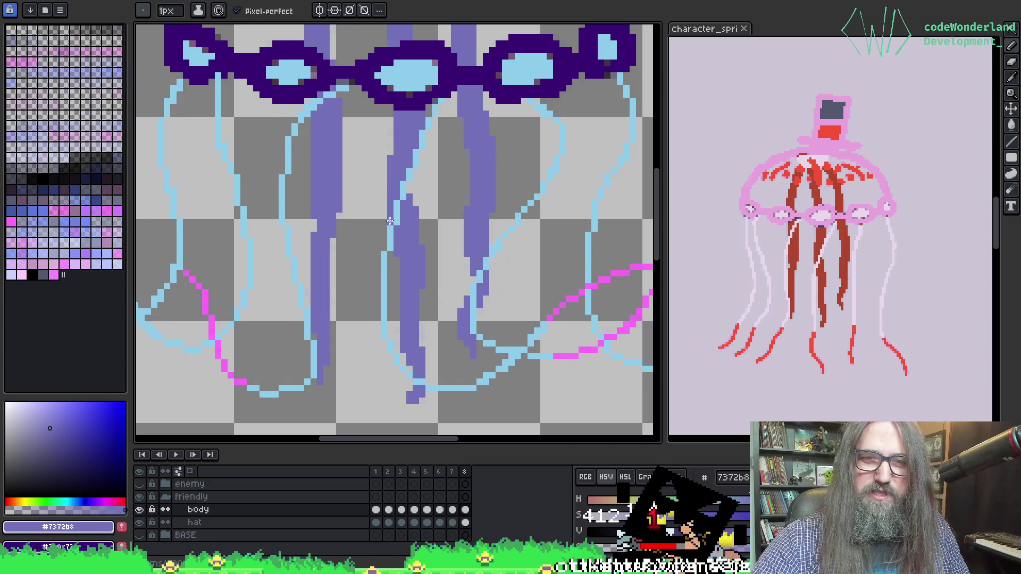
pyautogui.press('.')
pyautogui.press('.')
pyautogui.press('.')
pyautogui.press('.')
pyautogui.press('.')
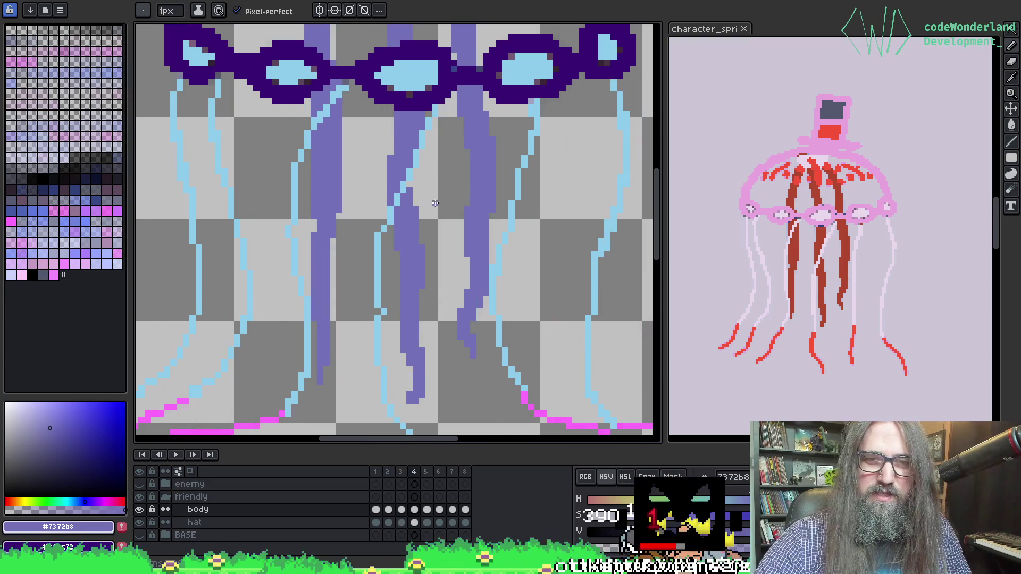
# Move to frame 2 and pan the jellyfish's bell and goggles into view.
pyautogui.press(',')
pyautogui.press('.')
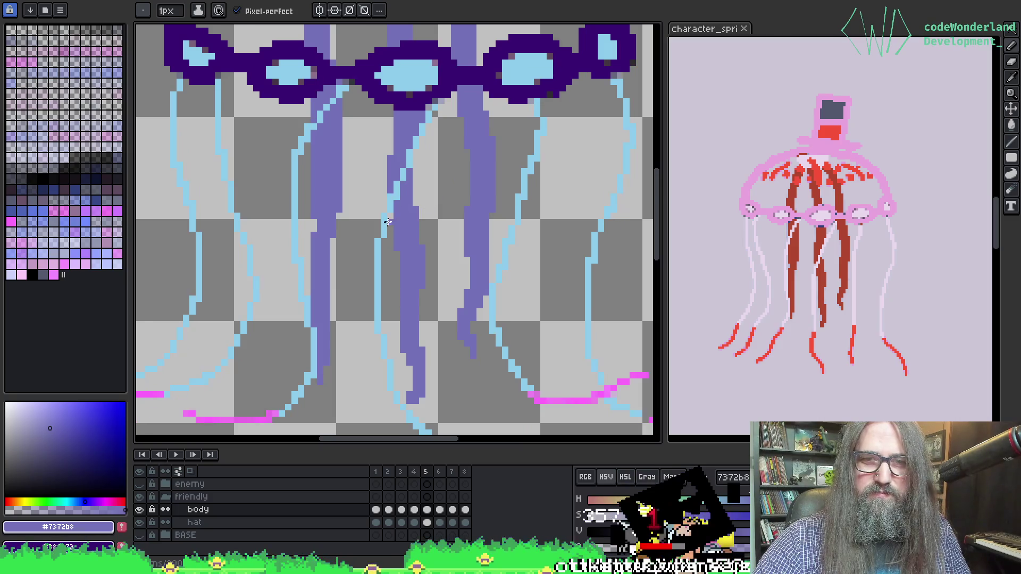
pyautogui.press('.')
pyautogui.press('.')
pyautogui.press('.')
pyautogui.press('.')
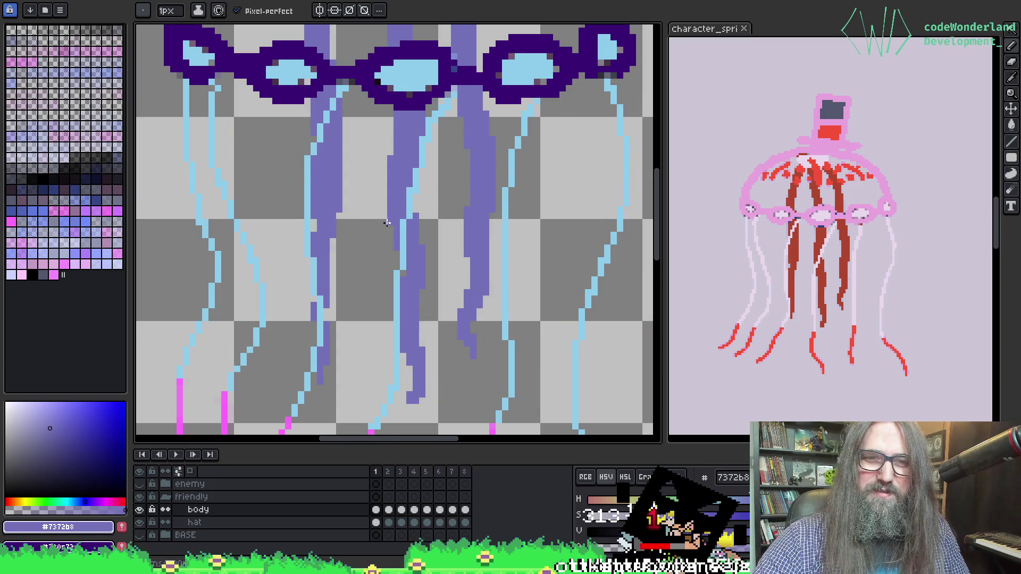
pyautogui.press('.')
pyautogui.moveTo(518, 153)
pyautogui.mouseDown()
pyautogui.moveTo(488, 188)
pyautogui.moveTo(485, 257)
pyautogui.mouseUp()
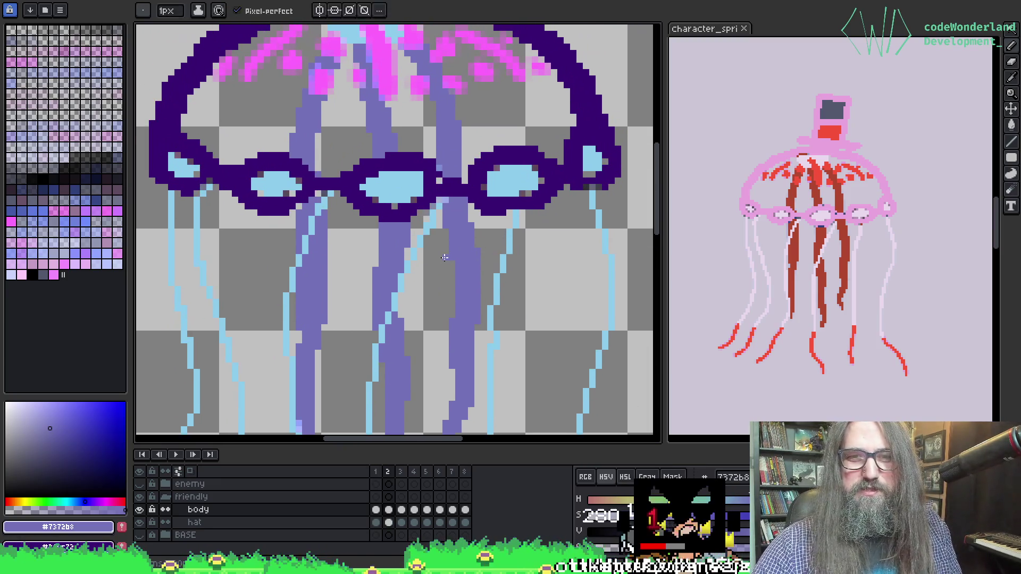
# Alt-click to sample colours from the tentacles, lenses and goggle outline.
pyautogui.press('alt')
pyautogui.click(437, 210)
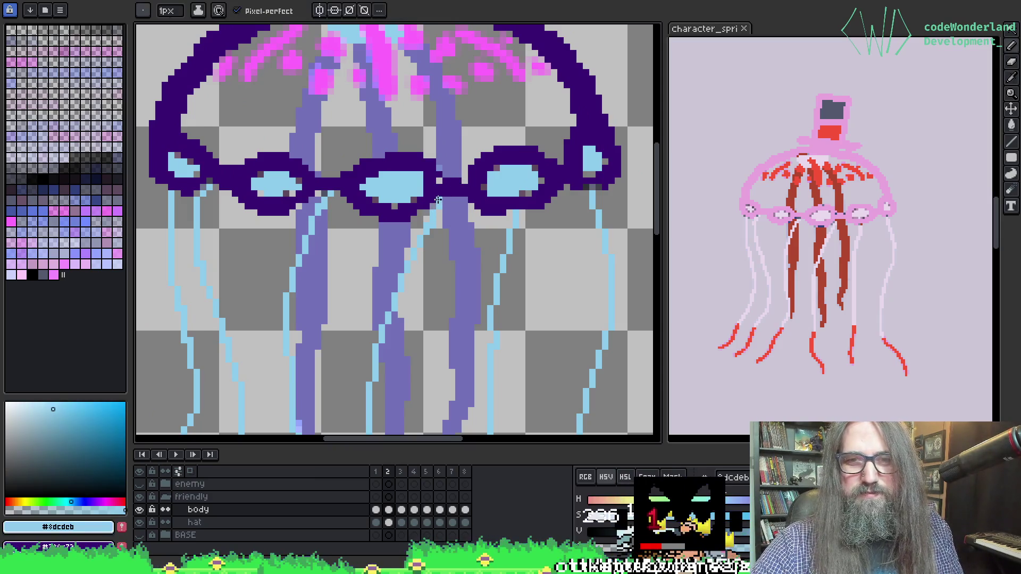
pyautogui.keyDown('alt'); pyautogui.click(321, 205); pyautogui.keyUp('alt')
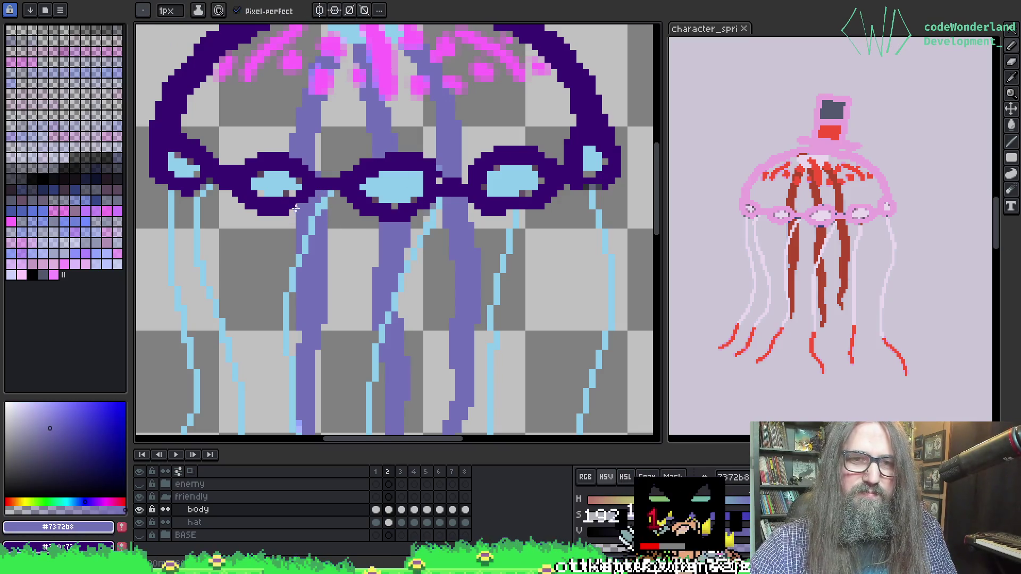
pyautogui.press('e')
pyautogui.keyDown('alt'); pyautogui.click(209, 187); pyautogui.keyUp('alt')
pyautogui.press('b')
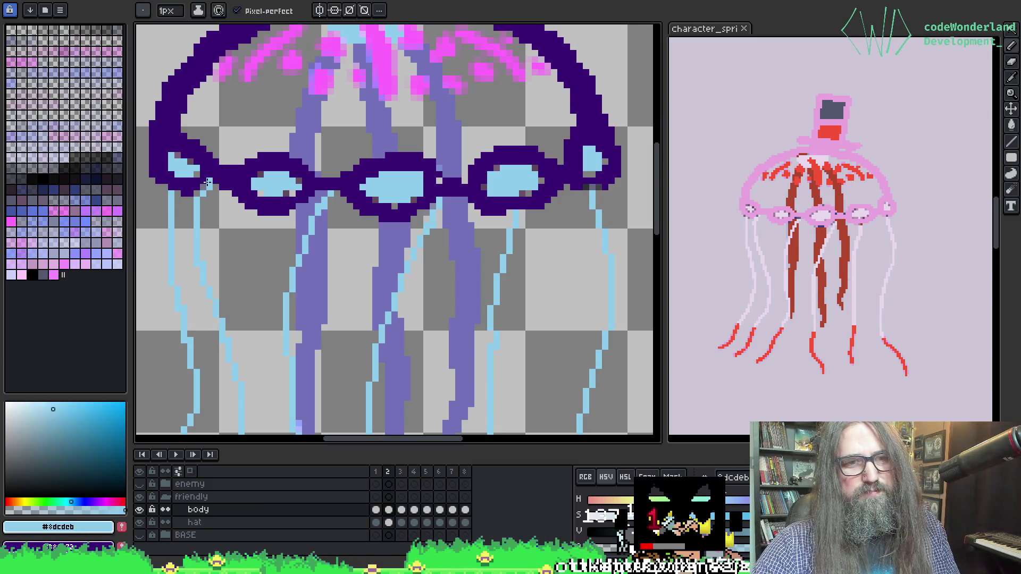
pyautogui.press('alt')
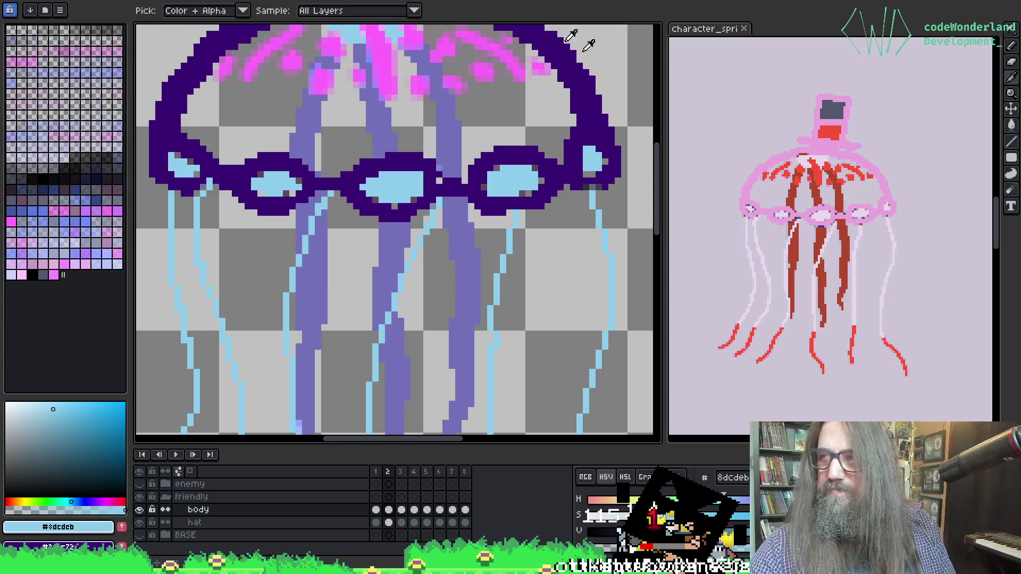
pyautogui.keyDown('alt'); pyautogui.click(223, 179); pyautogui.keyUp('alt')
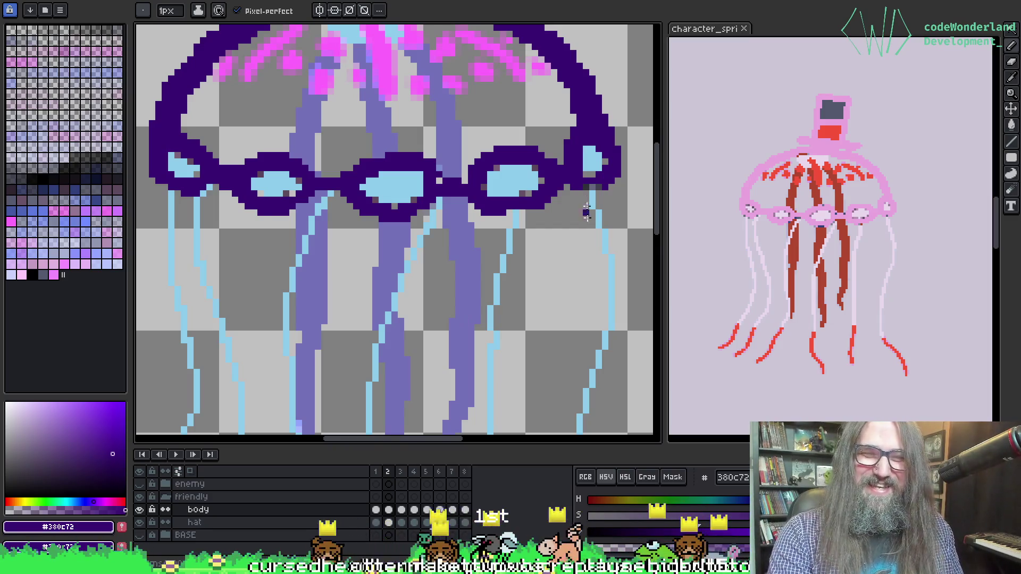
pyautogui.scroll(2, 242, 197)
# Pick the lens light blue #8dcdeb and fill the first stray dark and grey lens pixels.
pyautogui.keyDown('alt'); pyautogui.click(246, 194); pyautogui.keyUp('alt')
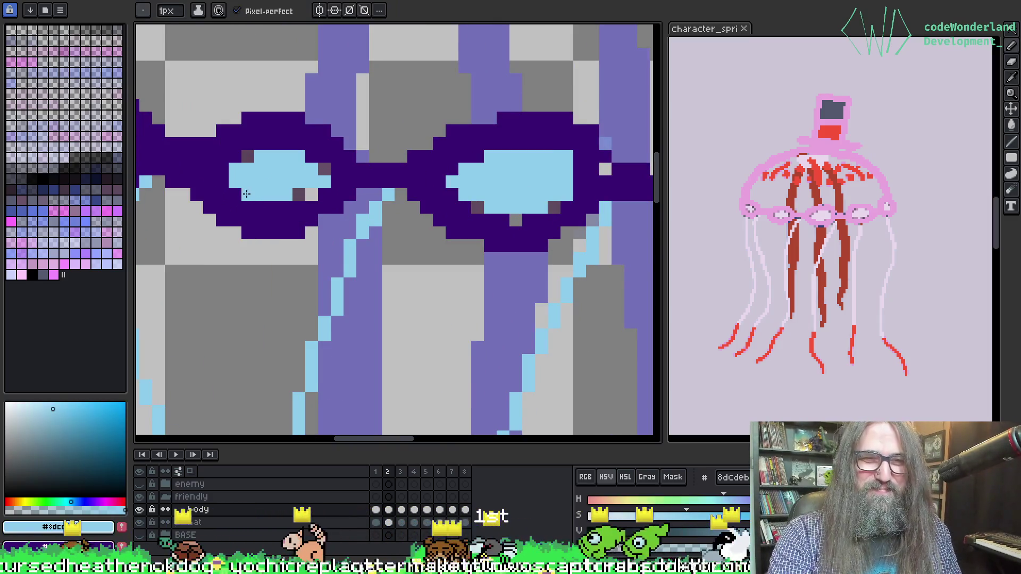
pyautogui.click(247, 157)
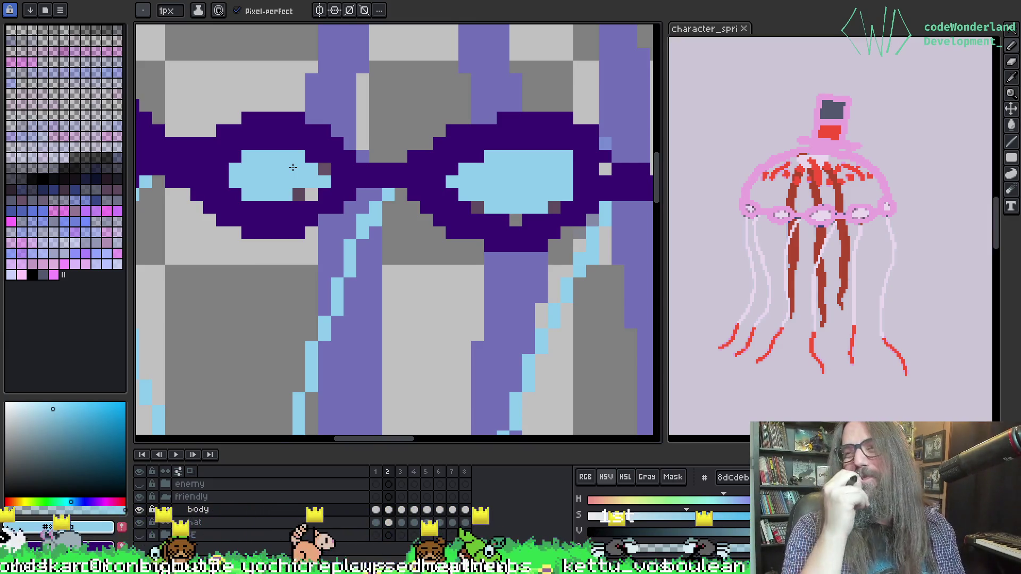
pyautogui.moveTo(298, 194); pyautogui.dragTo(311, 195)
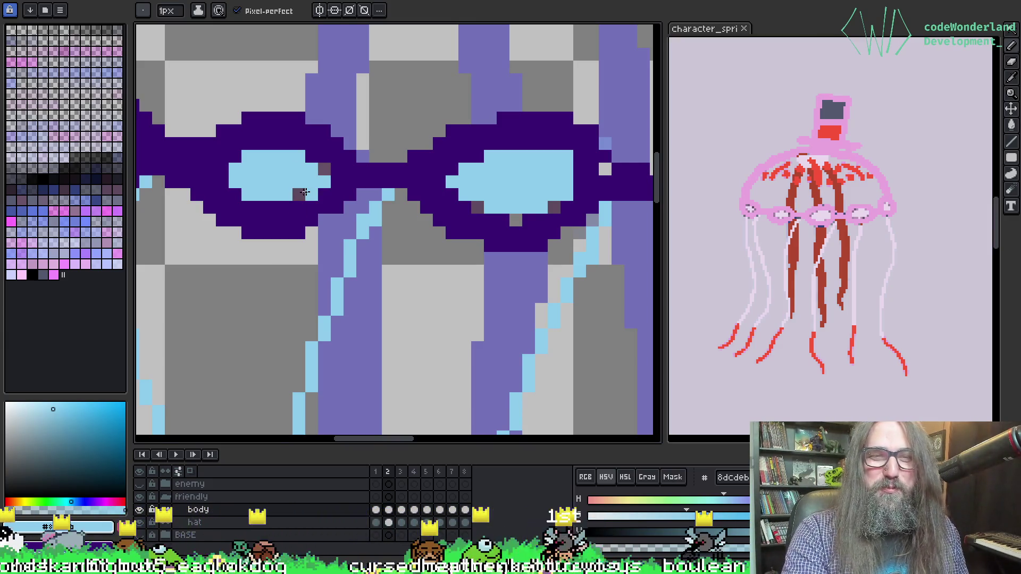
pyautogui.click(477, 208)
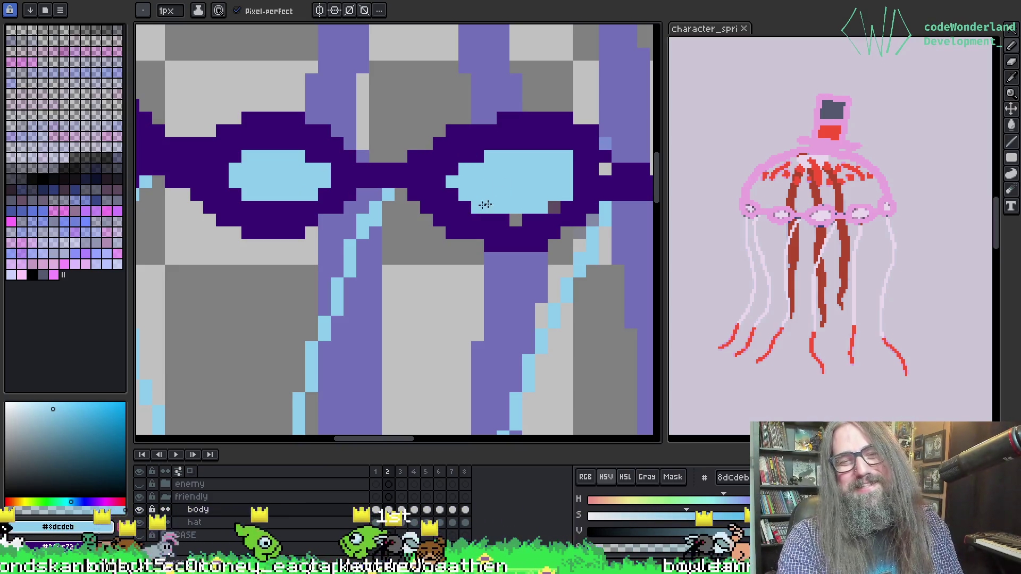
pyautogui.click(513, 218)
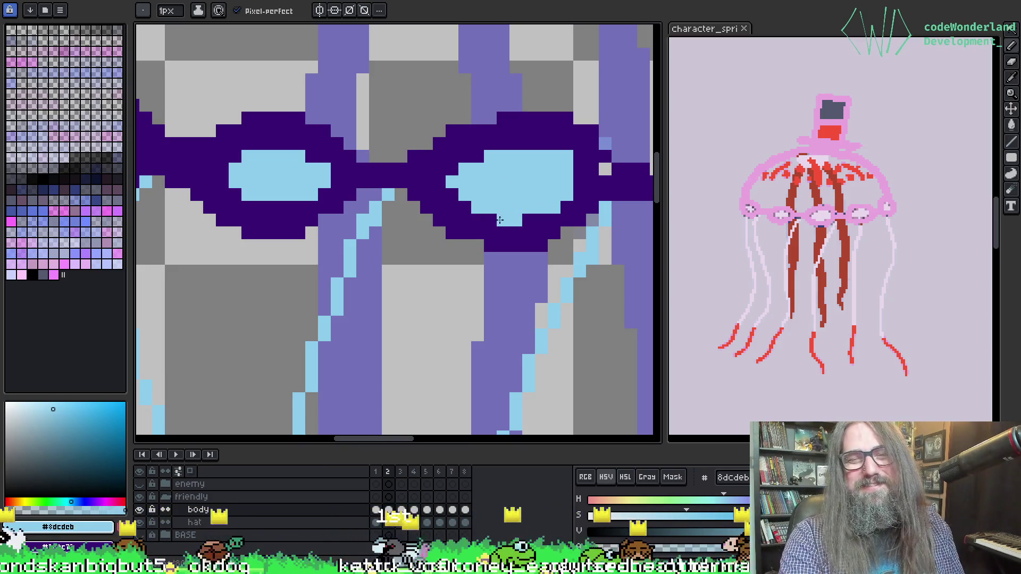
# Paint the right lens's stray edge, top and bottom pixels light blue.
pyautogui.moveTo(547, 190); pyautogui.dragTo(309, 296)
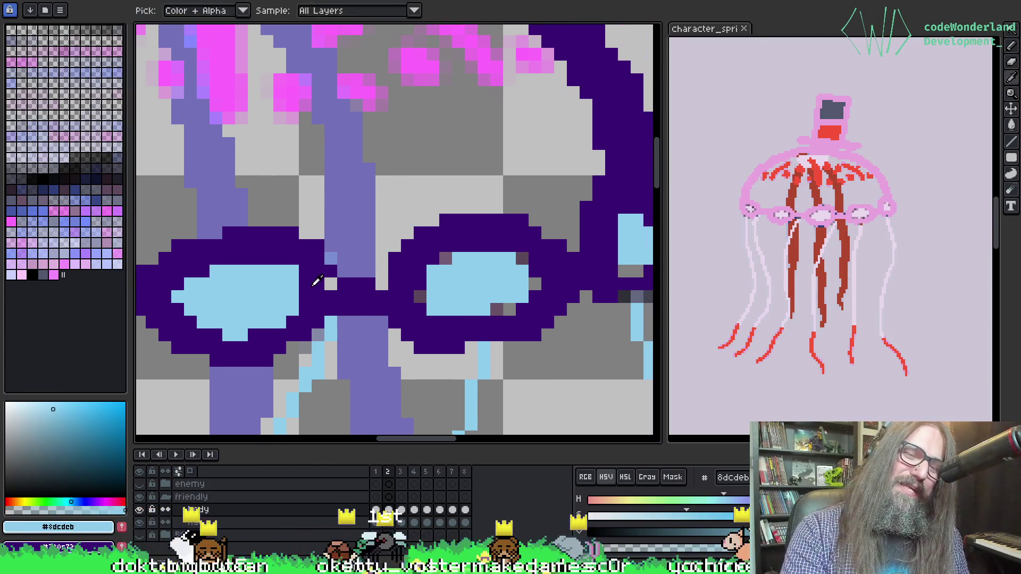
pyautogui.keyDown('alt'); pyautogui.click(340, 292); pyautogui.keyUp('alt')
pyautogui.keyDown('alt'); pyautogui.click(456, 269); pyautogui.keyUp('alt')
pyautogui.click(423, 292)
pyautogui.click(420, 284)
pyautogui.click(445, 259)
pyautogui.click(520, 256)
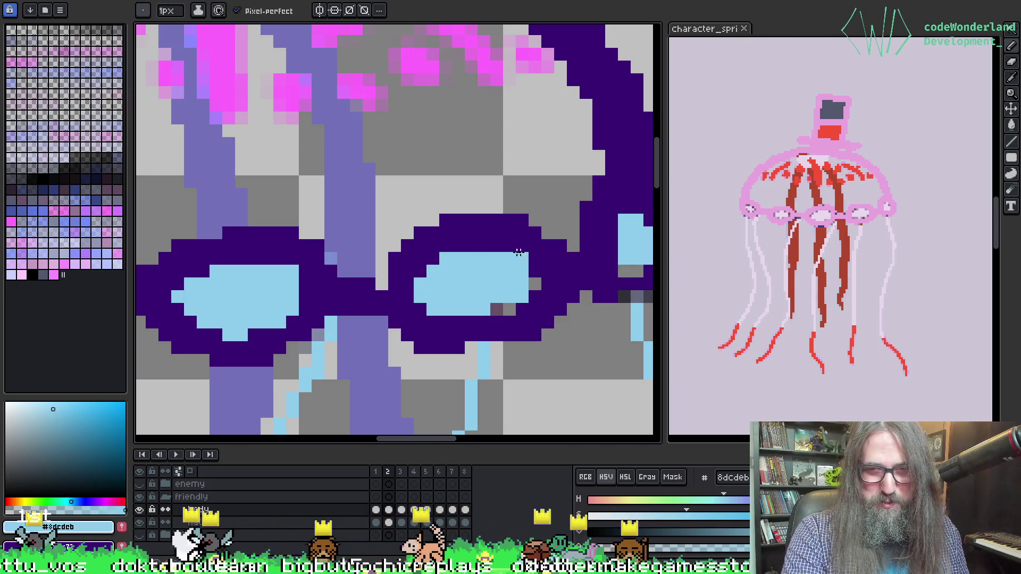
pyautogui.click(488, 309)
pyautogui.click(509, 308)
pyautogui.click(534, 282)
pyautogui.click(531, 271)
# Fill the rightmost lens's grey pixels, then zoom out to centre the jellyfish.
pyautogui.moveTo(547, 230); pyautogui.dragTo(357, 230)
pyautogui.click(448, 272)
pyautogui.click(474, 247)
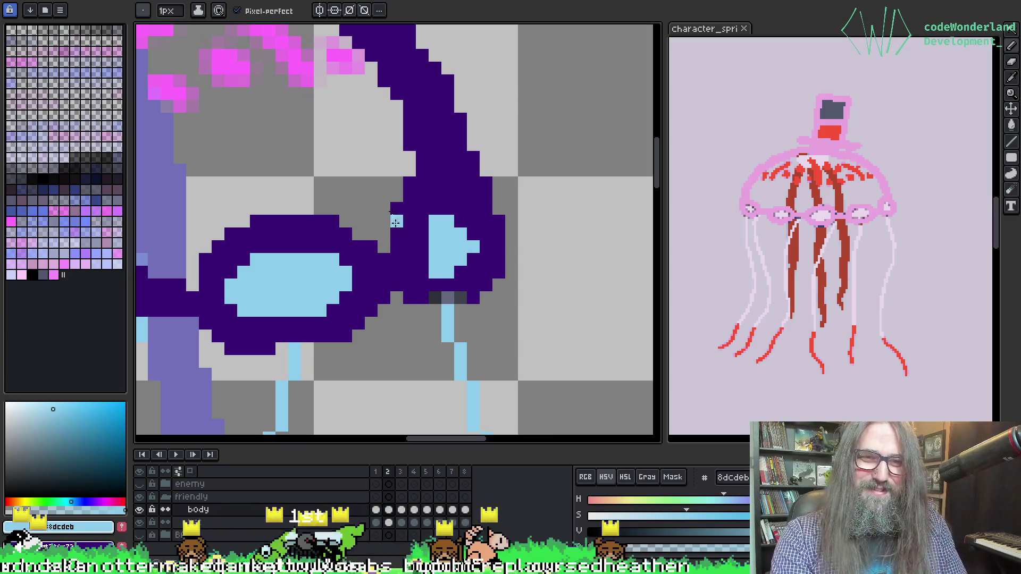
pyautogui.scroll(-5, 395, 234)
pyautogui.moveTo(285, 330)
pyautogui.mouseDown()
pyautogui.moveTo(380, 298)
pyautogui.moveTo(356, 241)
pyautogui.mouseUp()
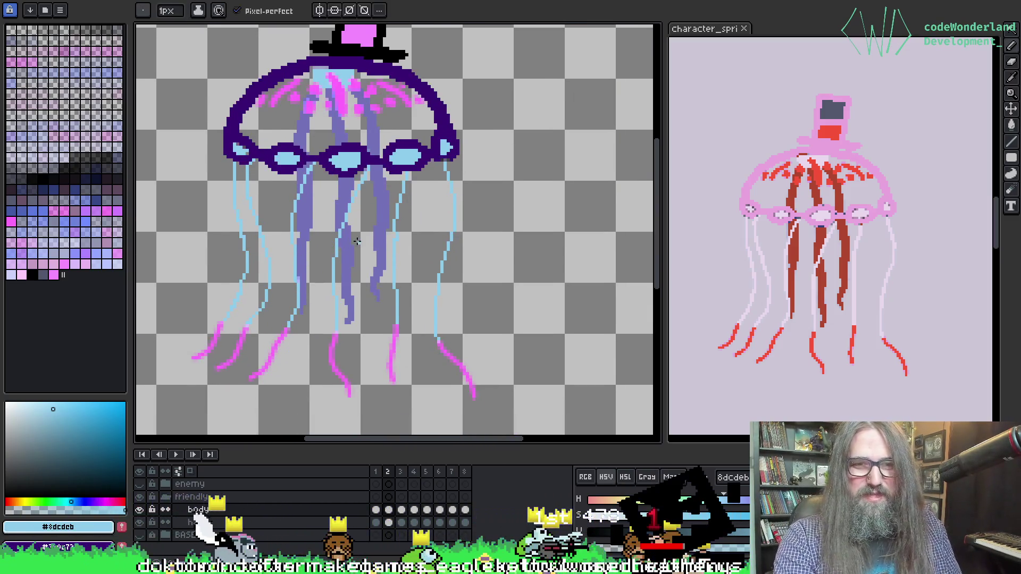
# Back on frame 2, magic-wand the pink tentacle tips, deselect, and eyedrop the pink #ff6afd.
pyautogui.press('.')
pyautogui.press(',')
pyautogui.scroll(5, 298, 298)
pyautogui.press('w')
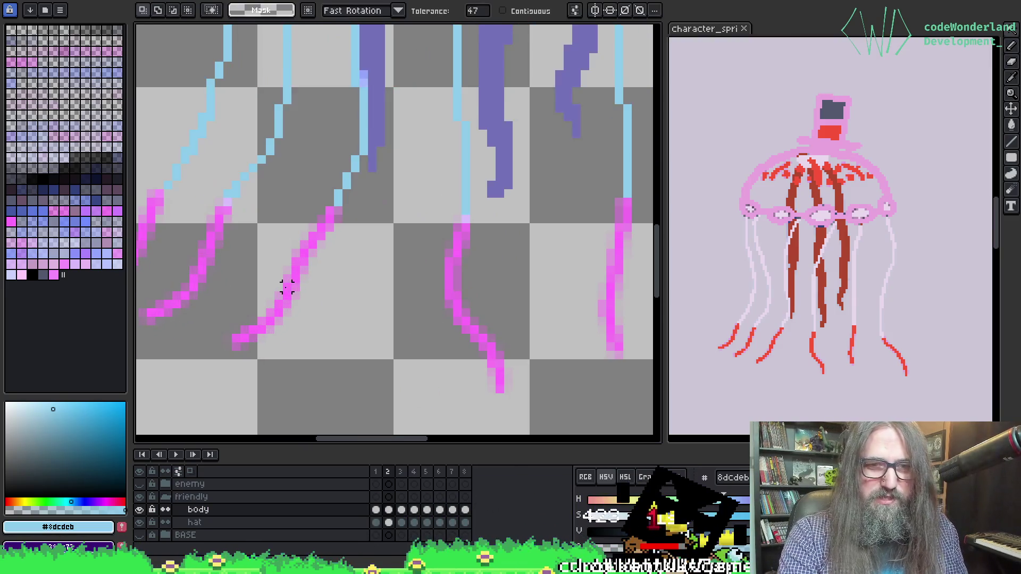
pyautogui.click(293, 293)
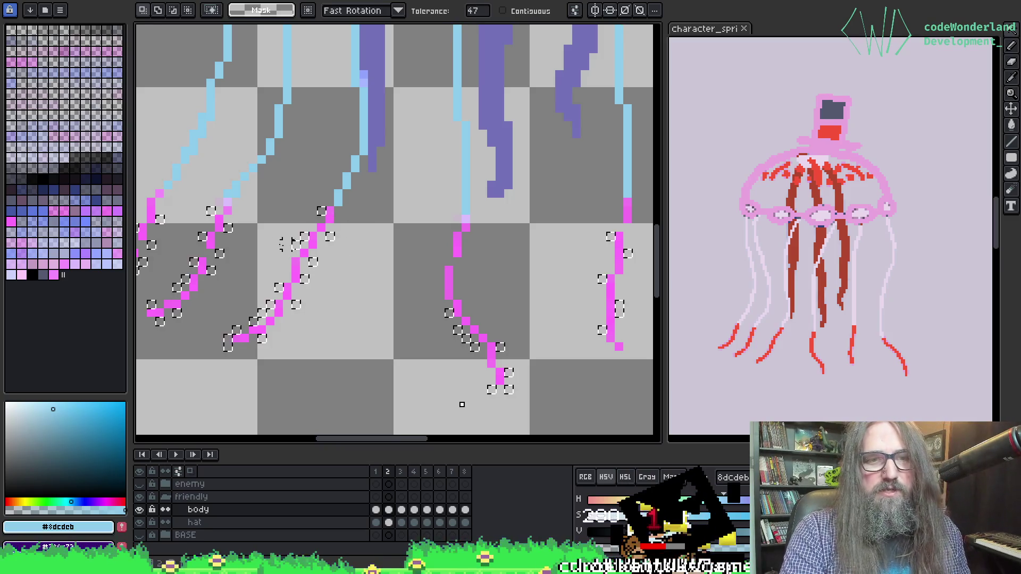
pyautogui.click(202, 268)
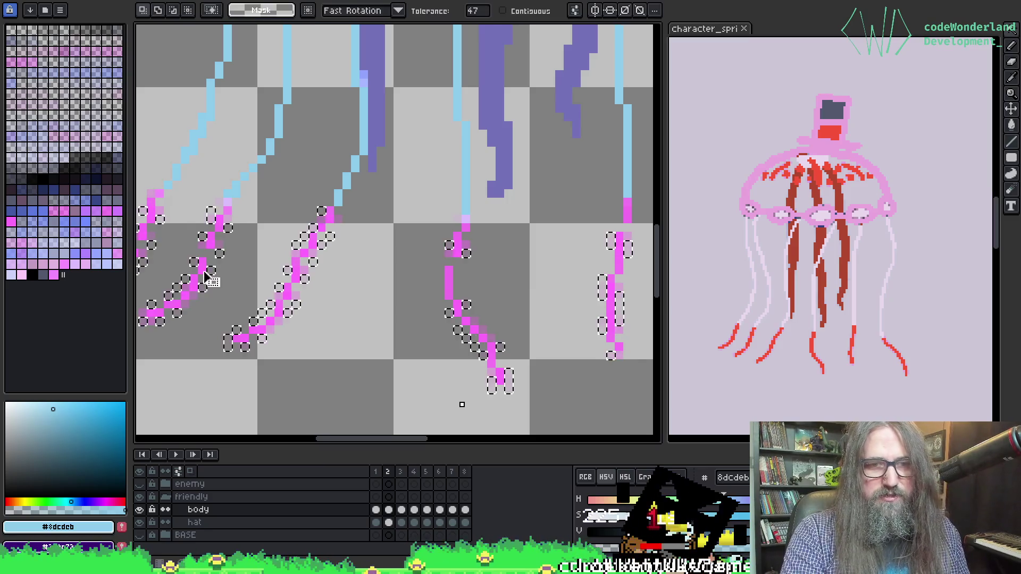
pyautogui.hotkey('ctrl', 'd')
pyautogui.click(202, 254)
pyautogui.hotkey('ctrl', 'd')
pyautogui.press('i')
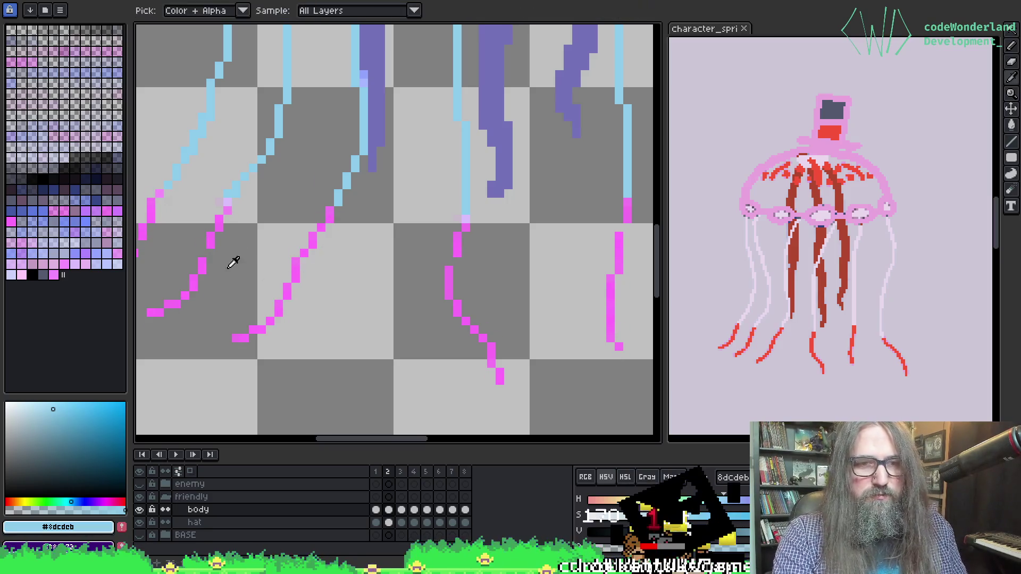
pyautogui.click(202, 262)
# Zoom and pan in on the pink tentacle tips to prepare for pixel fixes.
pyautogui.press('b')
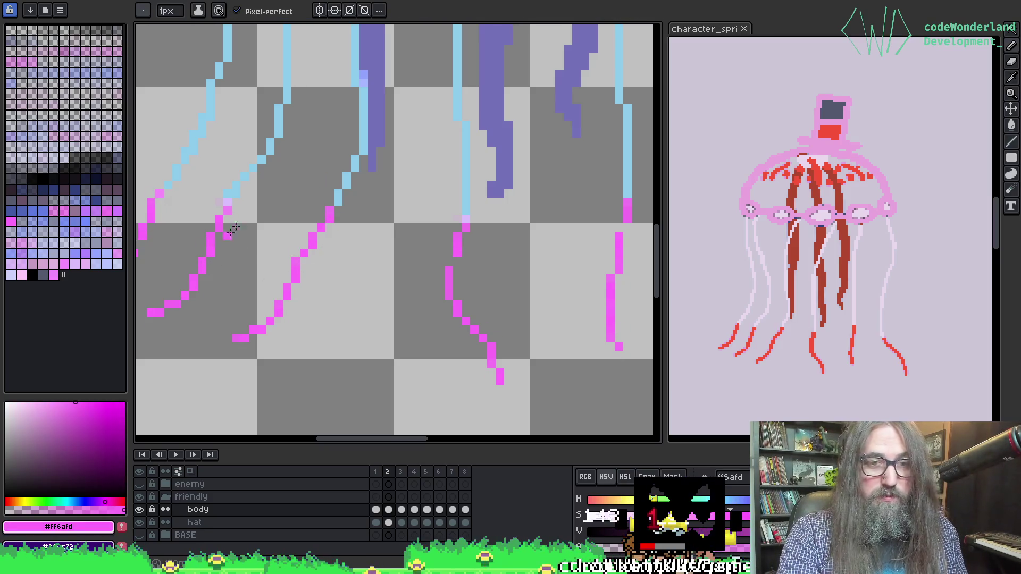
pyautogui.press('i')
pyautogui.press('e')
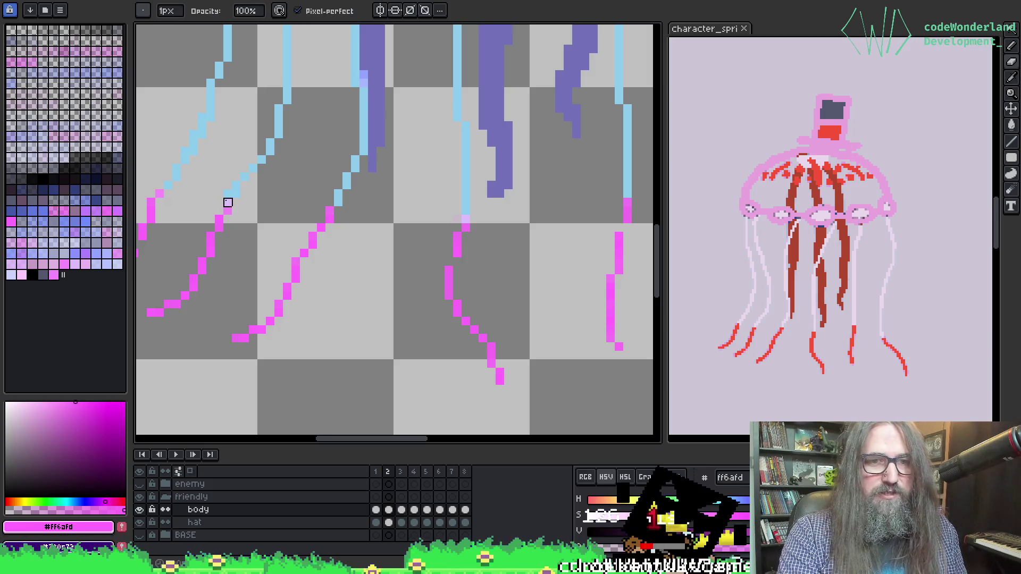
pyautogui.press('i')
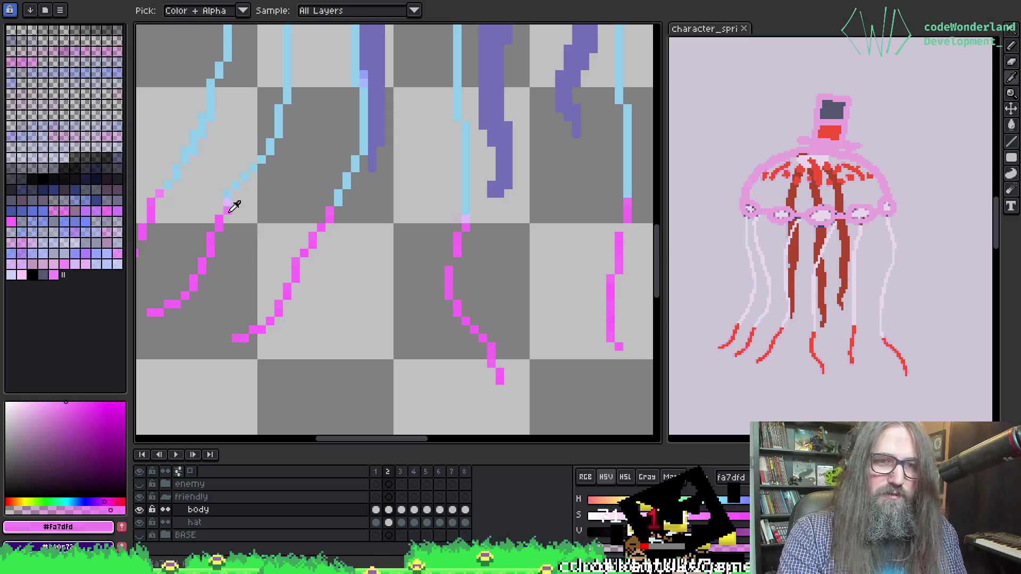
pyautogui.press('h')
pyautogui.scroll(-2, 440, 178)
pyautogui.scroll(1, 457, 241)
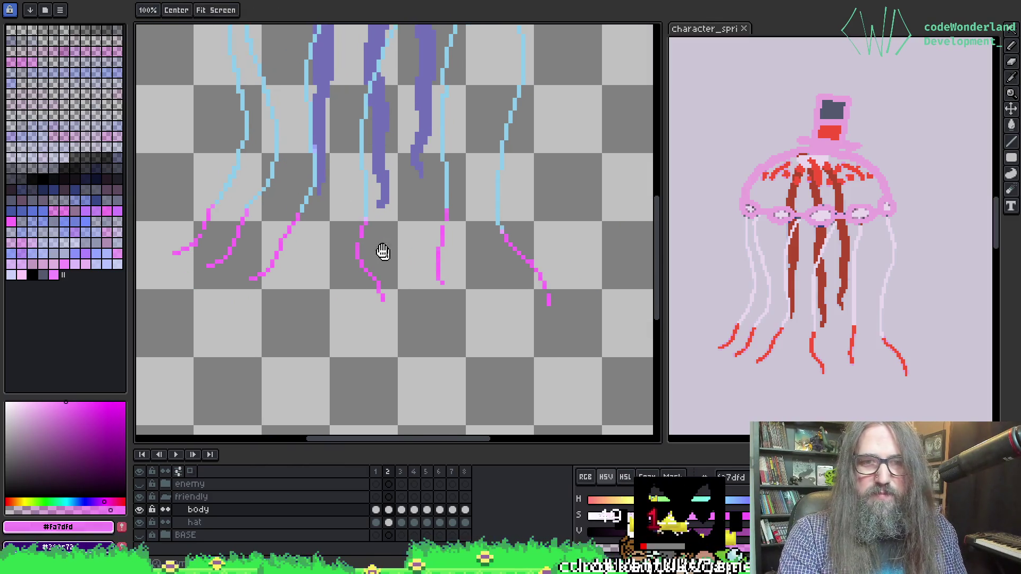
pyautogui.scroll(3, 386, 255)
pyautogui.press('e')
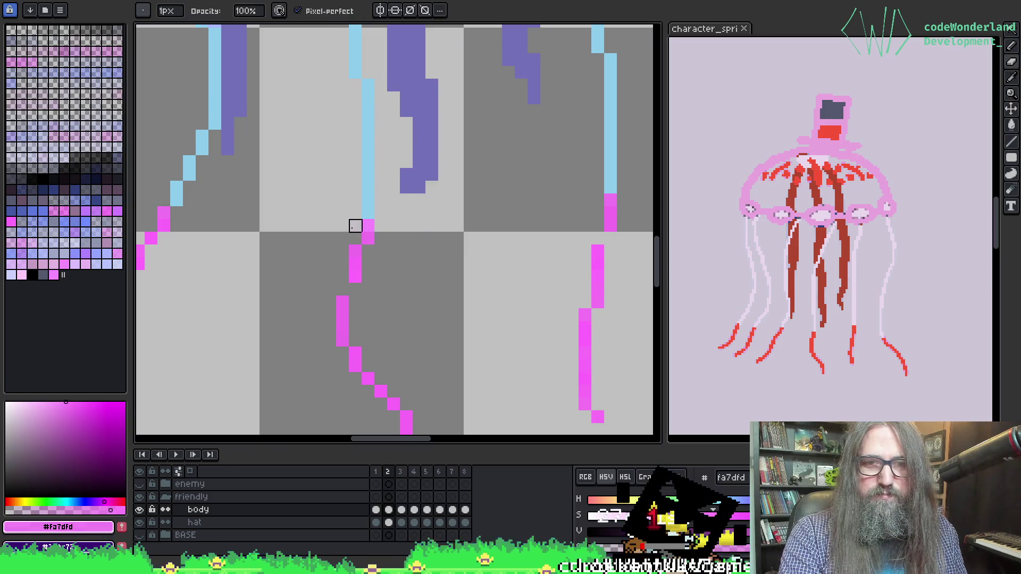
pyautogui.scroll(-3, 372, 226)
pyautogui.press('h')
pyautogui.scroll(3, 467, 246)
pyautogui.press('e')
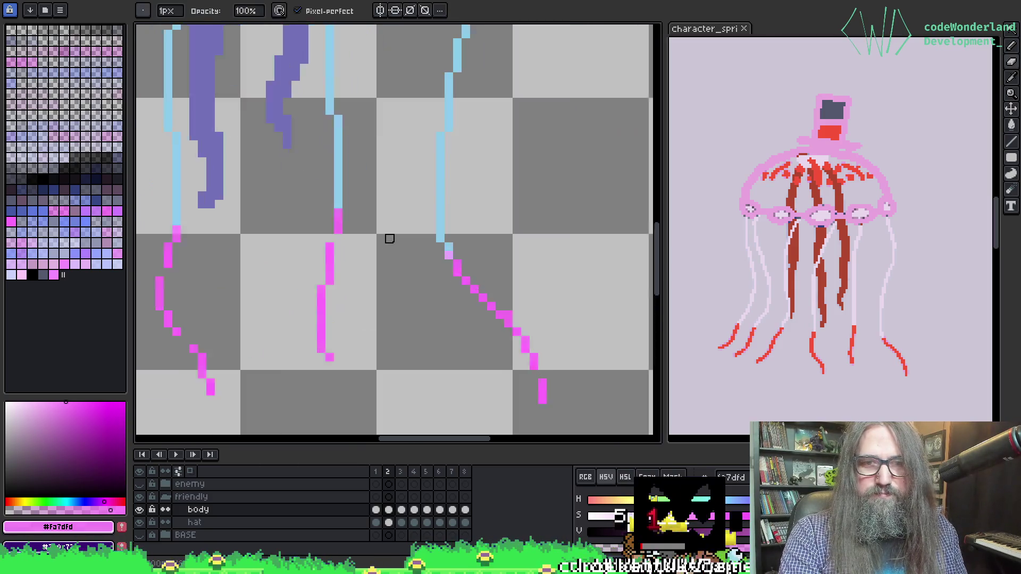
pyautogui.scroll(3, 390, 238)
# Pick the pink tentacle colour and try a pink pixel on a tip, undoing it.
pyautogui.press('i')
pyautogui.click(292, 211)
pyautogui.press('b')
pyautogui.click(283, 223)
pyautogui.click(288, 256)
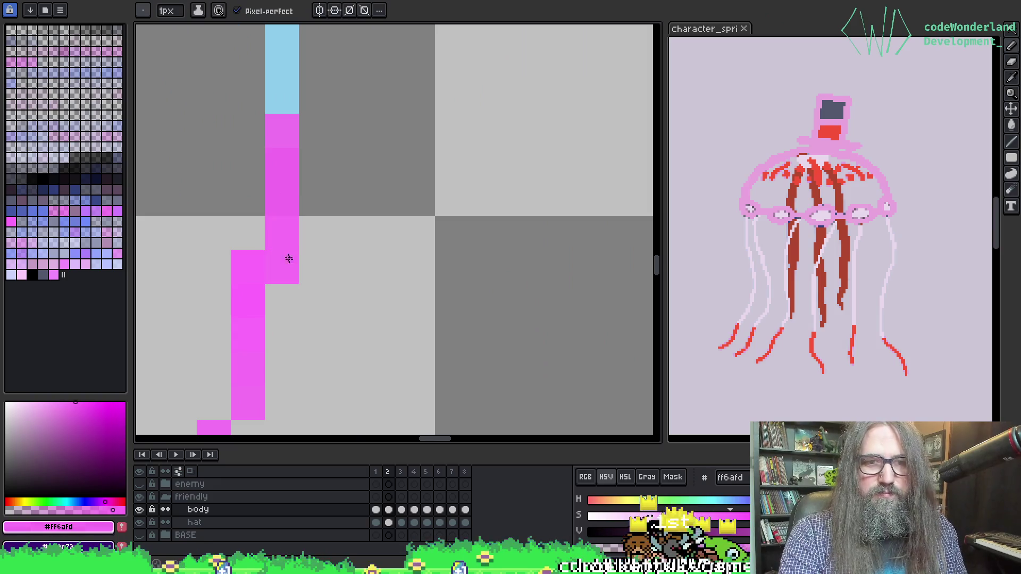
pyautogui.hotkey('ctrl', 'z')
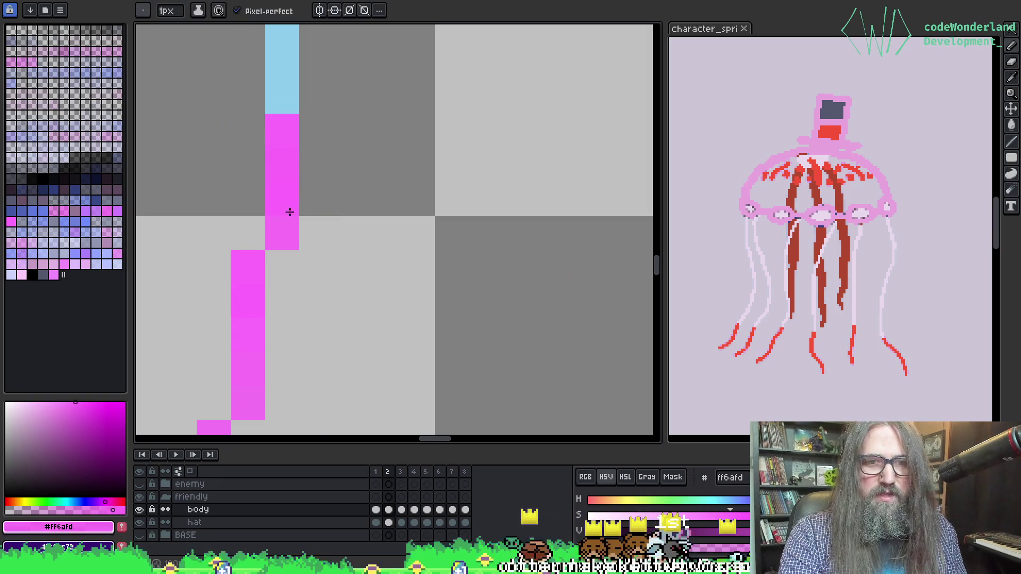
# Add pink pixels along the next tentacle tip, filling a gap in its diagonal line.
pyautogui.moveTo(316, 275); pyautogui.dragTo(381, 94)
pyautogui.moveTo(346, 271); pyautogui.dragTo(350, 164)
pyautogui.moveTo(383, 390); pyautogui.dragTo(305, 112)
pyautogui.scroll(-3, 377, 290)
pyautogui.click(378, 290)
pyautogui.moveTo(377, 291)
pyautogui.mouseDown()
pyautogui.moveTo(269, 278)
pyautogui.moveTo(155, 133)
pyautogui.mouseUp()
pyautogui.scroll(2, 269, 279)
pyautogui.click(386, 330)
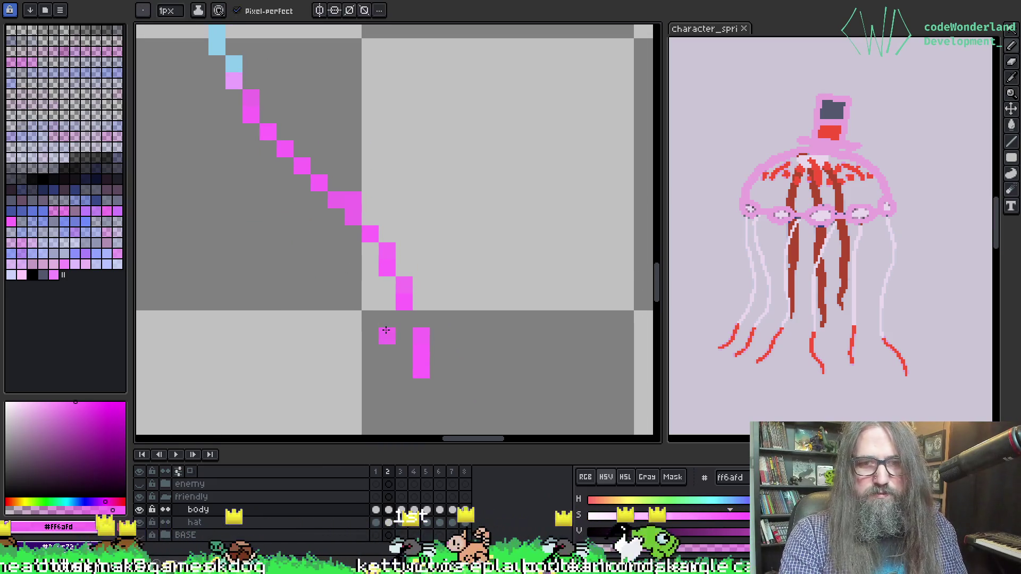
pyautogui.hotkey('ctrl', 'z')
pyautogui.click(404, 320)
# Turn a light-pink pixel bright pink and test erasing two line pixels, restoring them.
pyautogui.click(234, 81)
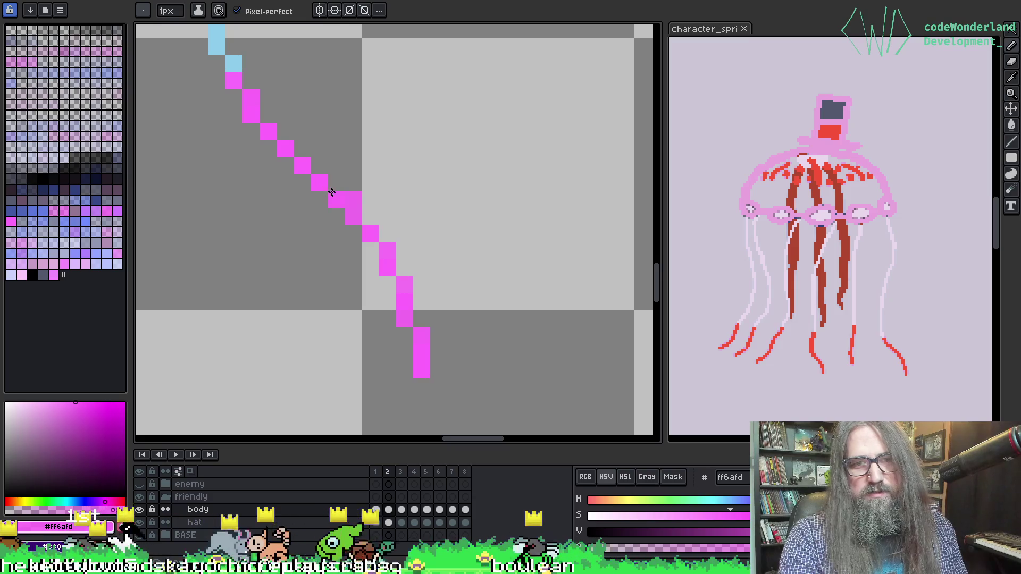
pyautogui.press('e')
pyautogui.click(371, 234)
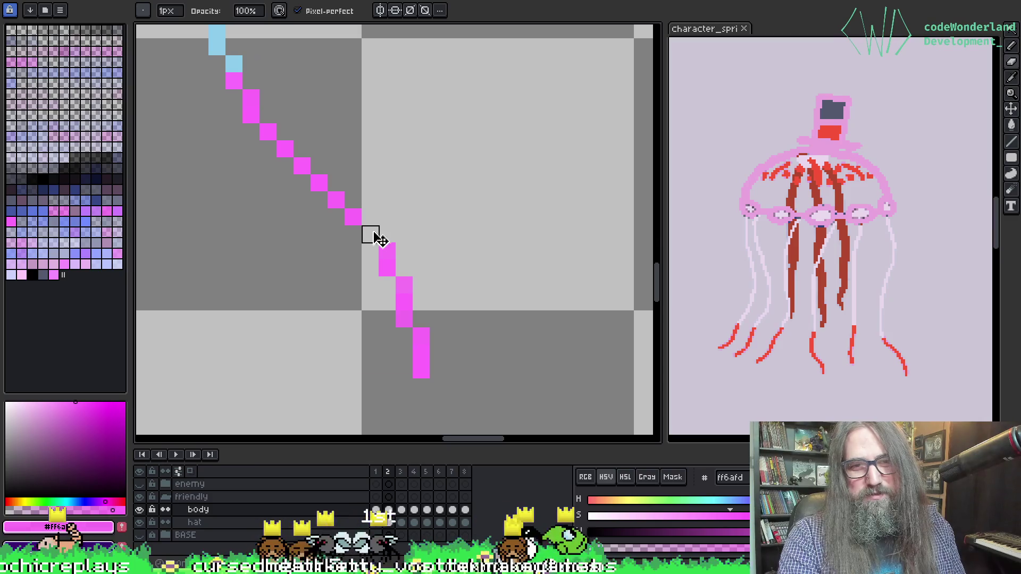
pyautogui.press('b')
pyautogui.click(370, 234)
pyautogui.press('e')
pyautogui.click(387, 251)
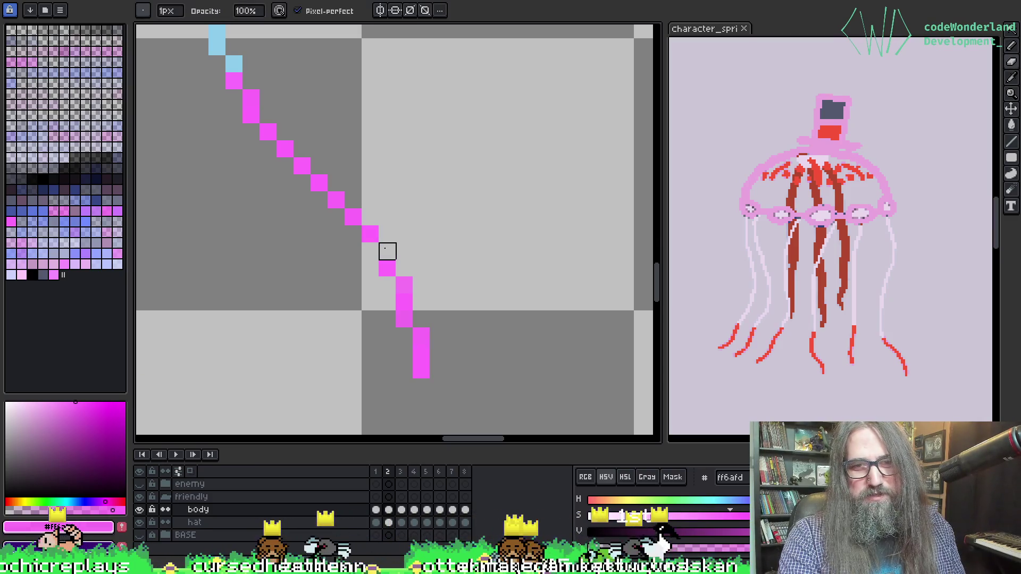
pyautogui.press('b')
pyautogui.click(388, 246)
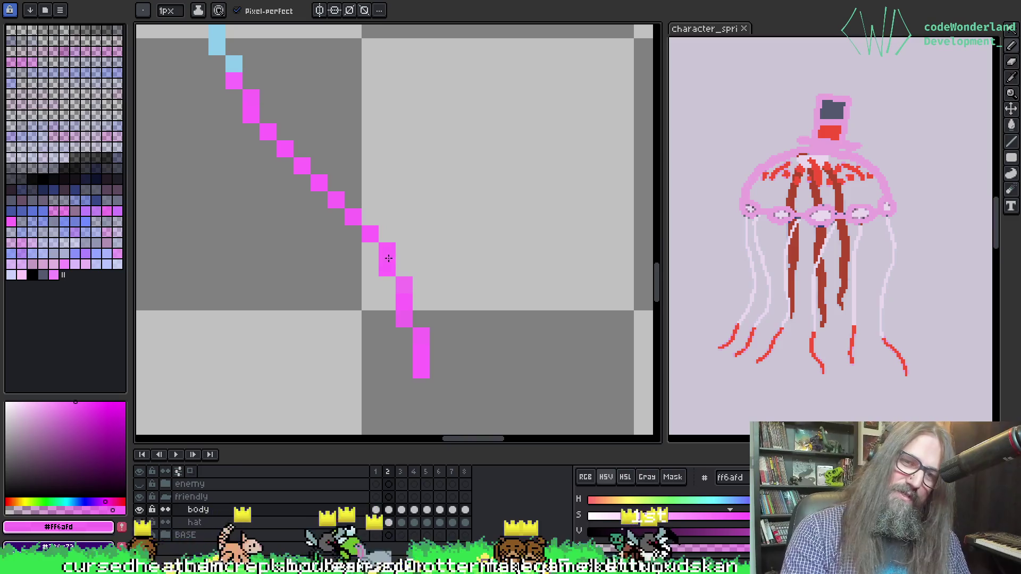
# Extend the pink diagonal line by one pixel, removing an extra pixel and a trial pixel.
pyautogui.click(413, 322)
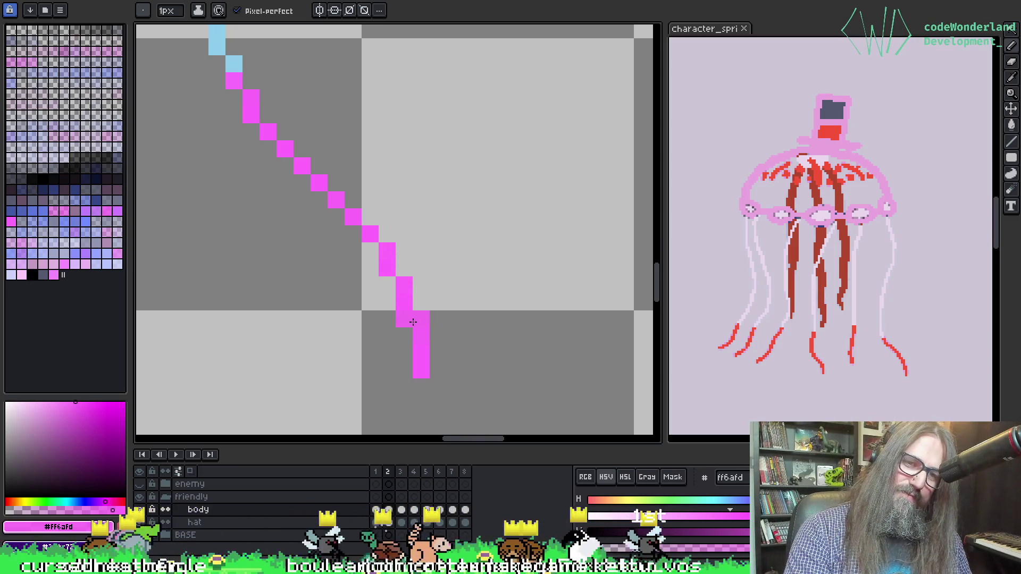
pyautogui.press('e')
pyautogui.click(421, 320)
pyautogui.press('b')
pyautogui.click(421, 302)
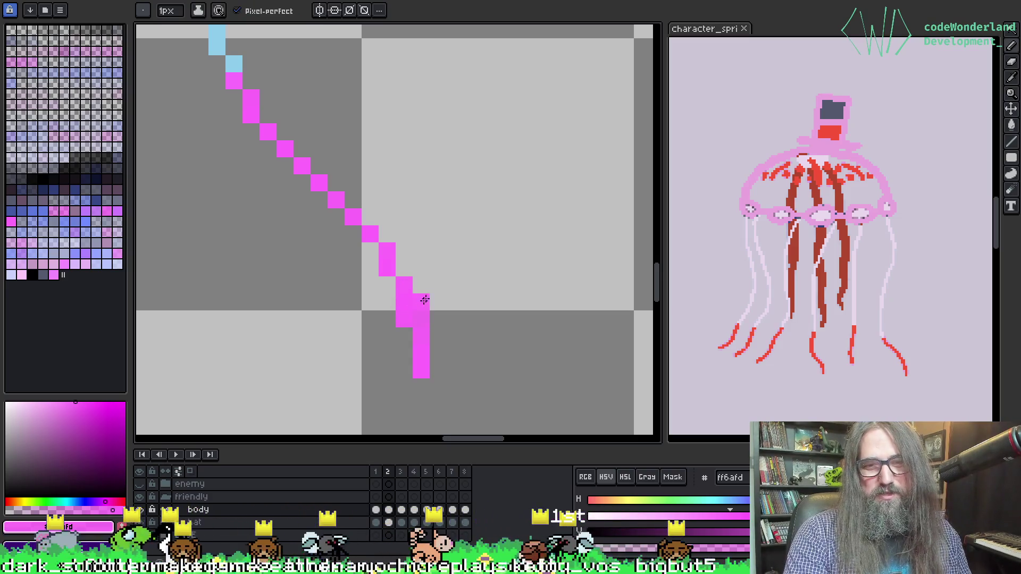
pyautogui.press('e')
pyautogui.click(421, 302)
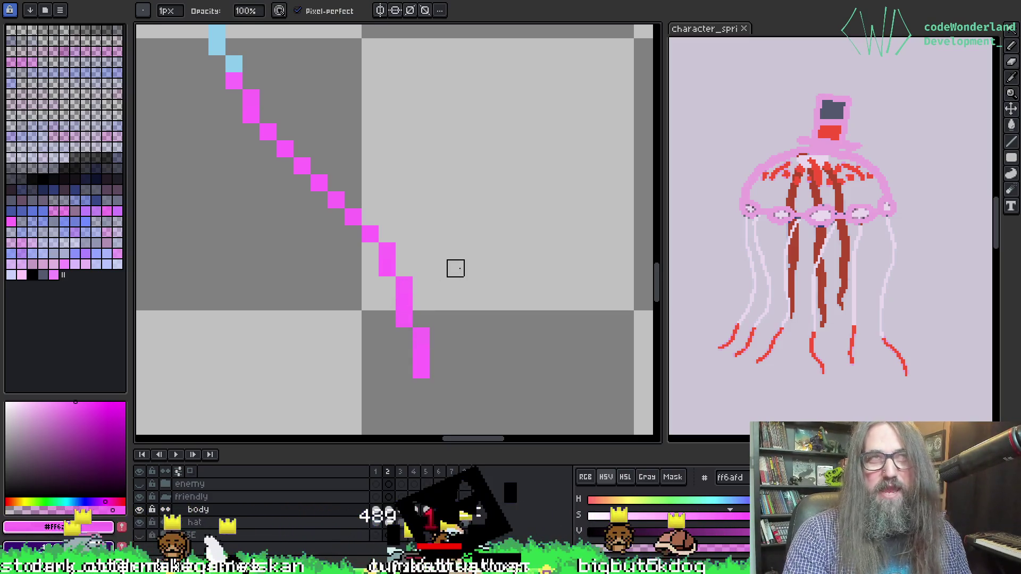
pyautogui.press('i')
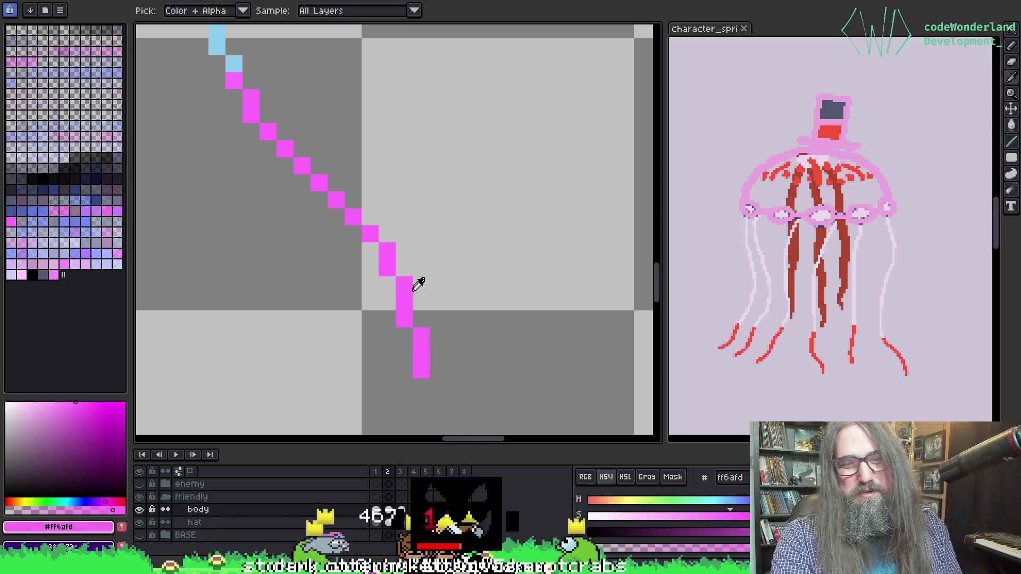
pyautogui.press('b')
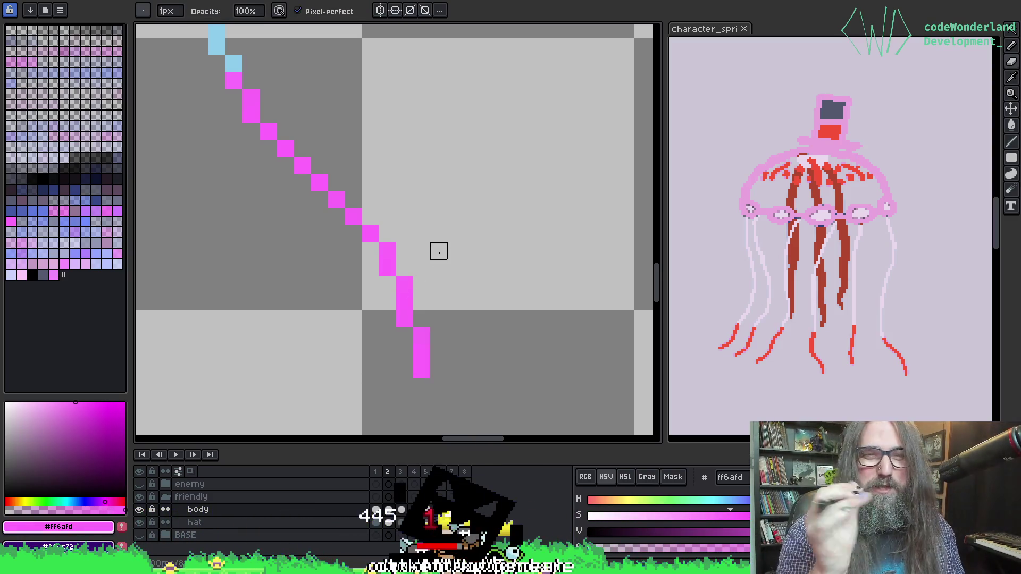
# Add a single pink pixel by the lower tentacle line and erase one from another diagonal.
pyautogui.scroll(-4, 365, 239)
pyautogui.scroll(1, 568, 266)
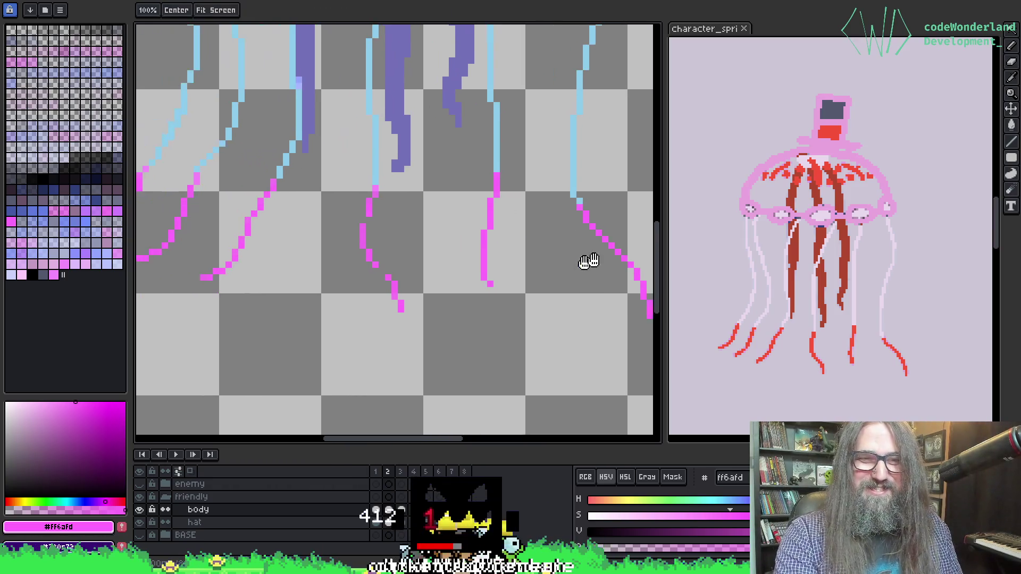
pyautogui.scroll(5, 460, 266)
pyautogui.press('i')
pyautogui.press('b')
pyautogui.moveTo(428, 300)
pyautogui.mouseDown()
pyautogui.moveTo(410, 231)
pyautogui.moveTo(395, 239)
pyautogui.mouseUp()
pyautogui.click(440, 222)
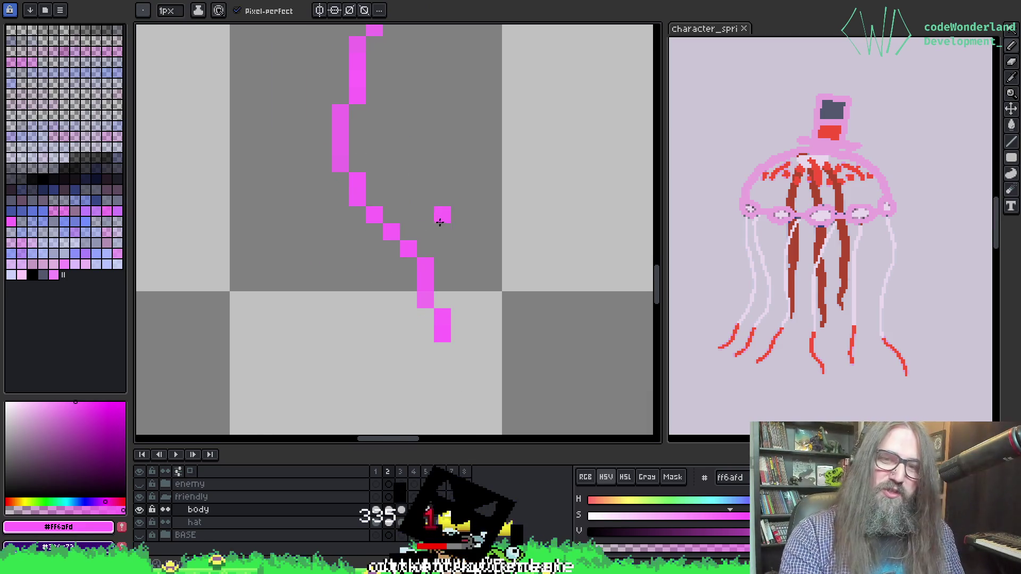
pyautogui.scroll(-3, 439, 223)
pyautogui.moveTo(383, 126)
pyautogui.mouseDown()
pyautogui.moveTo(383, 212)
pyautogui.moveTo(337, 235)
pyautogui.mouseUp()
pyautogui.scroll(3, 337, 235)
pyautogui.rightClick(250, 225)
pyautogui.press('ctrl')
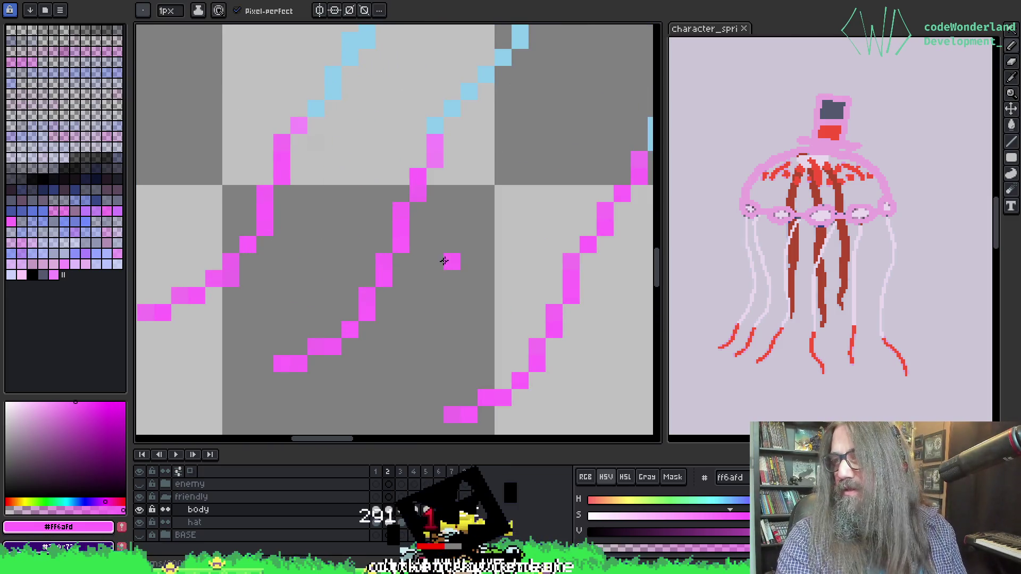
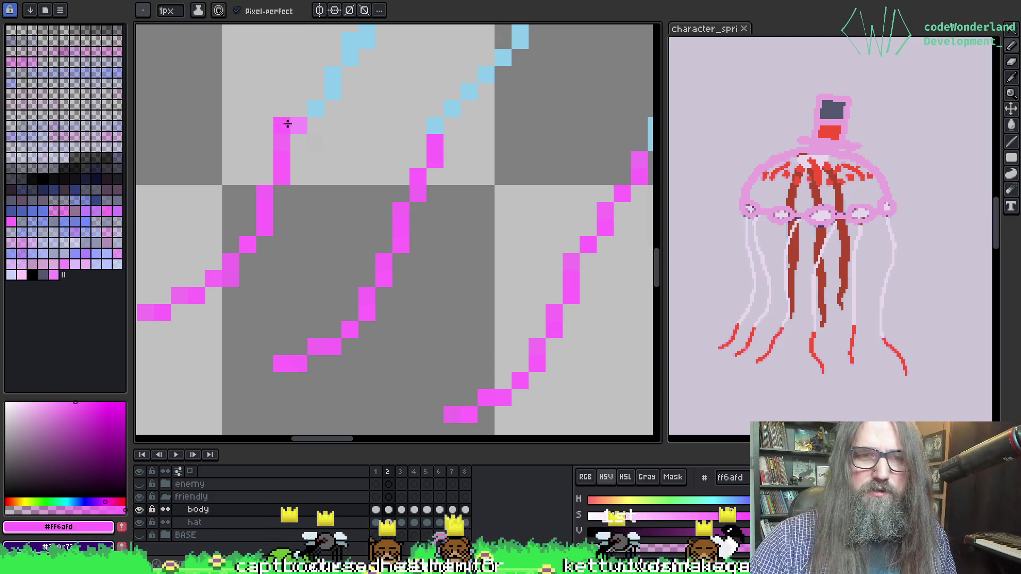
# Pan to the magenta tentacle tips and undo the stray pink pixel.
pyautogui.press('space')
pyautogui.moveTo(503, 245); pyautogui.dragTo(623, 222)
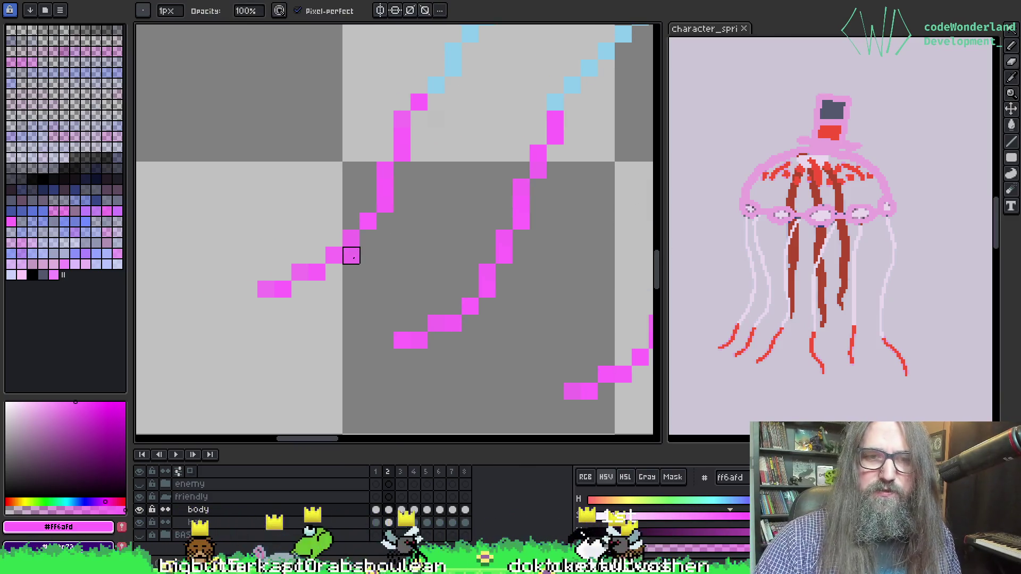
pyautogui.moveTo(570, 198)
pyautogui.mouseDown()
pyautogui.moveTo(438, 183)
pyautogui.moveTo(429, 201)
pyautogui.mouseUp()
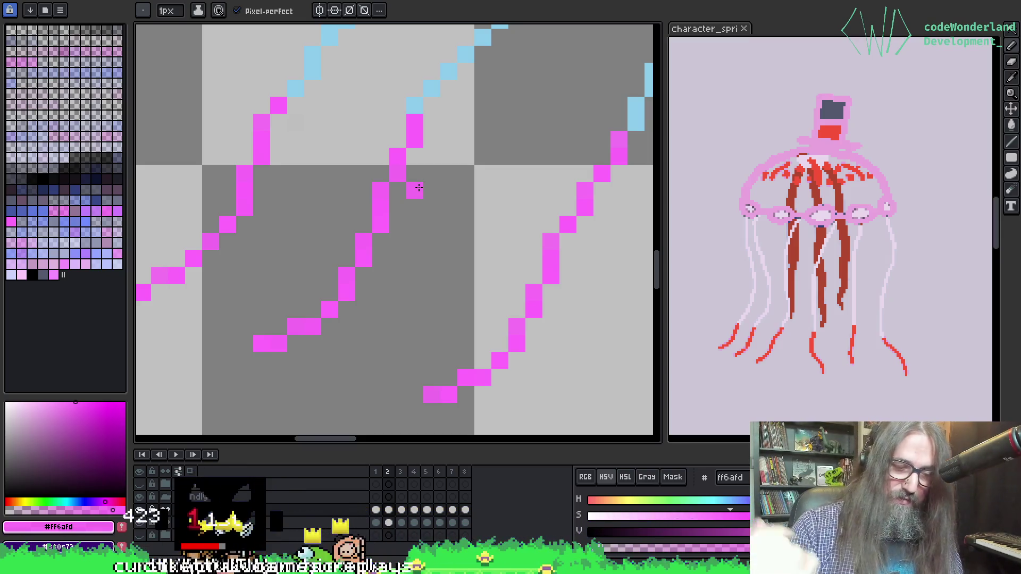
pyautogui.hotkey('ctrl', 'z')
pyautogui.press('i')
pyautogui.hscroll(2, 467, 222)
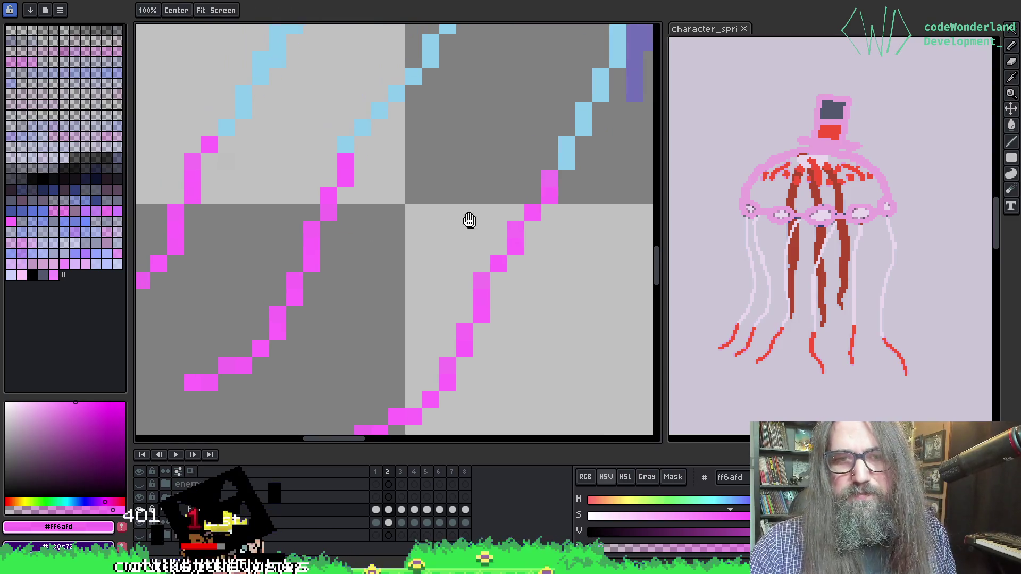
pyautogui.press('b')
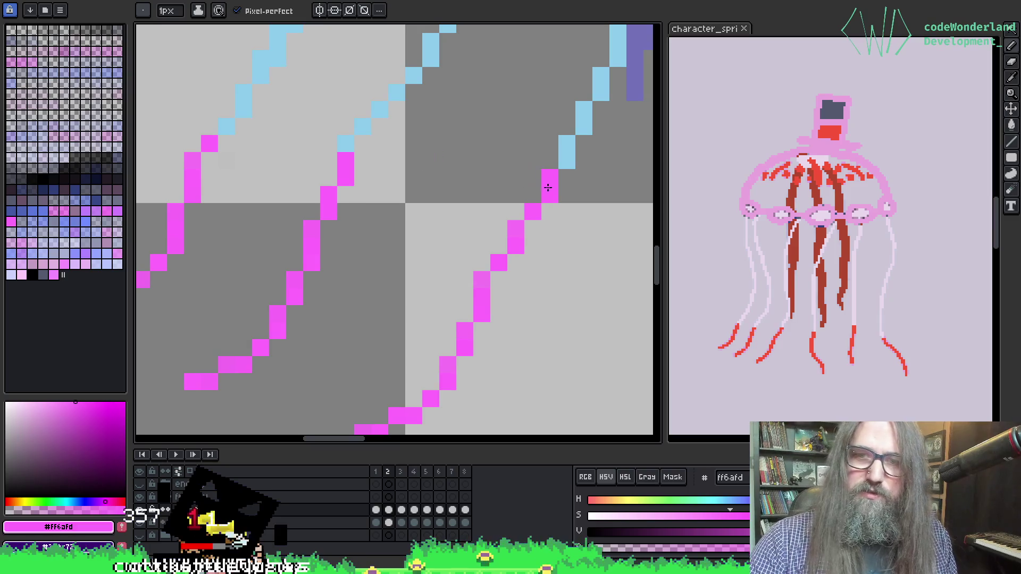
# Pencil in missing magenta pixels to close the gaps in the tip lines.
pyautogui.scroll(-2, 373, 213)
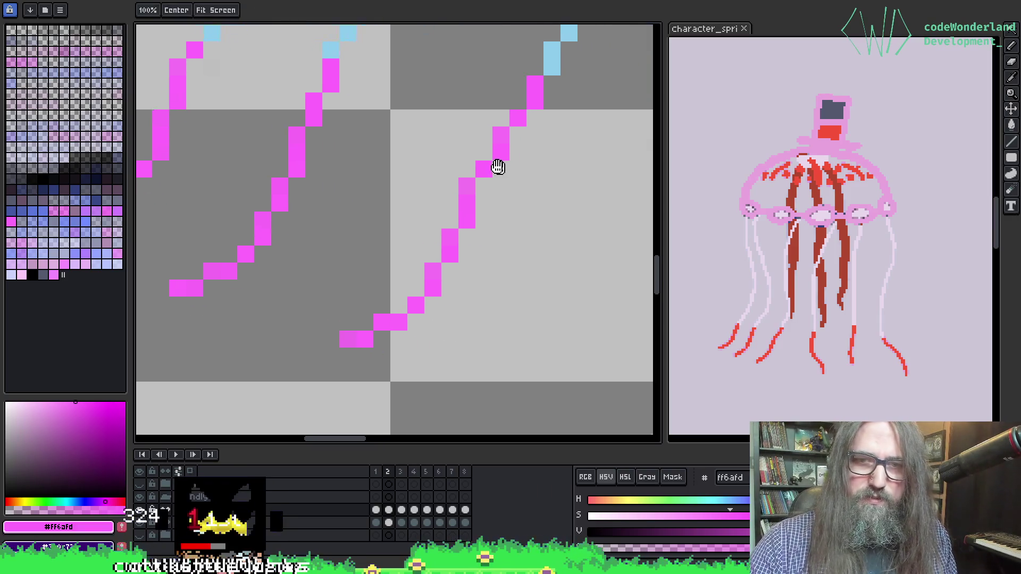
pyautogui.hscroll(3, 415, 223)
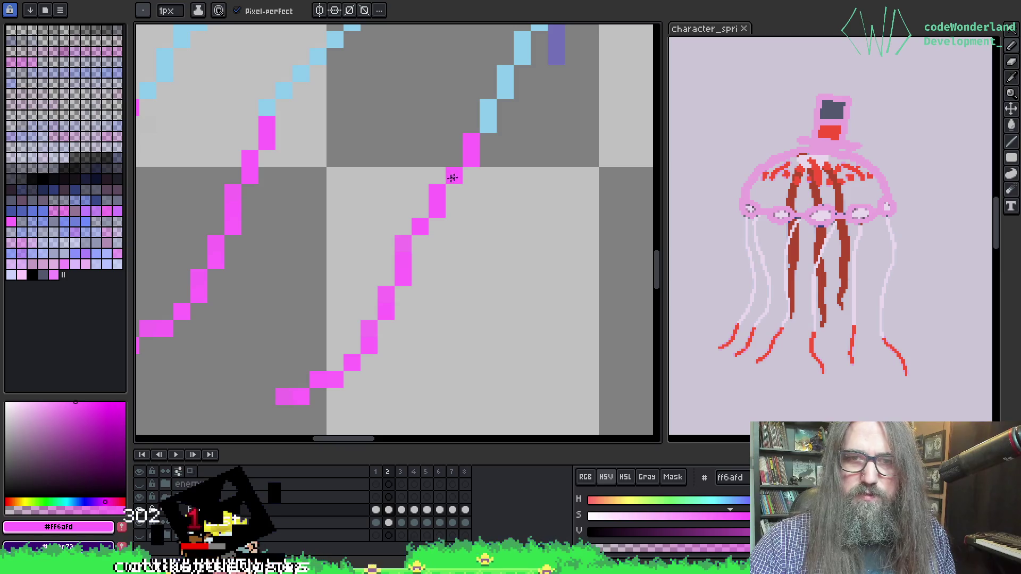
pyautogui.moveTo(454, 173); pyautogui.dragTo(337, 152)
pyautogui.click(295, 144)
pyautogui.scroll(-3, 295, 144)
pyautogui.scroll(4, 479, 229)
pyautogui.click(434, 289)
pyautogui.scroll(-2, 434, 289)
pyautogui.scroll(3, 482, 306)
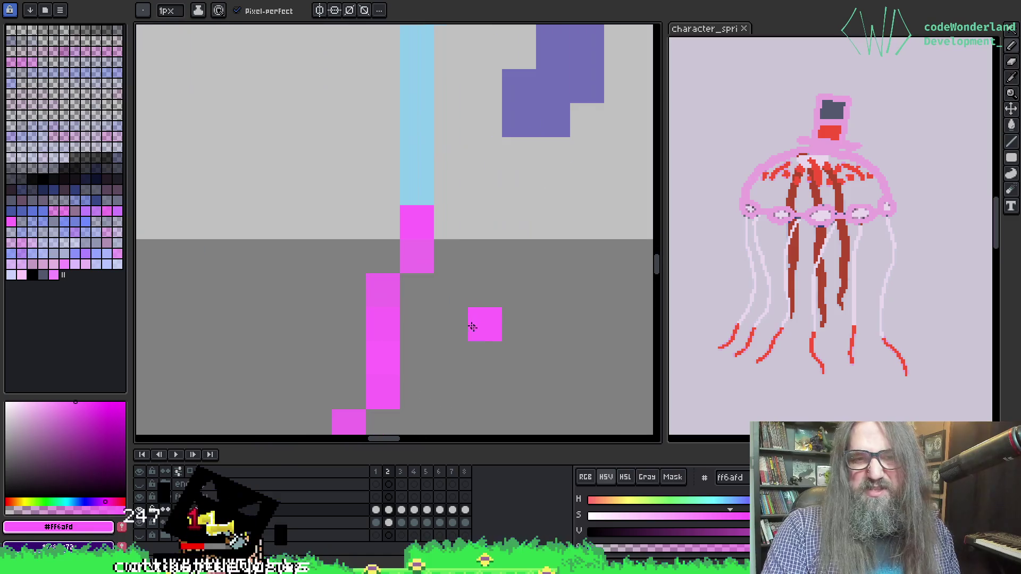
# Pan over the lower magenta tentacle pixels and zoom out to review them.
pyautogui.moveTo(380, 383)
pyautogui.mouseDown()
pyautogui.moveTo(397, 301)
pyautogui.moveTo(396, 164)
pyautogui.mouseUp()
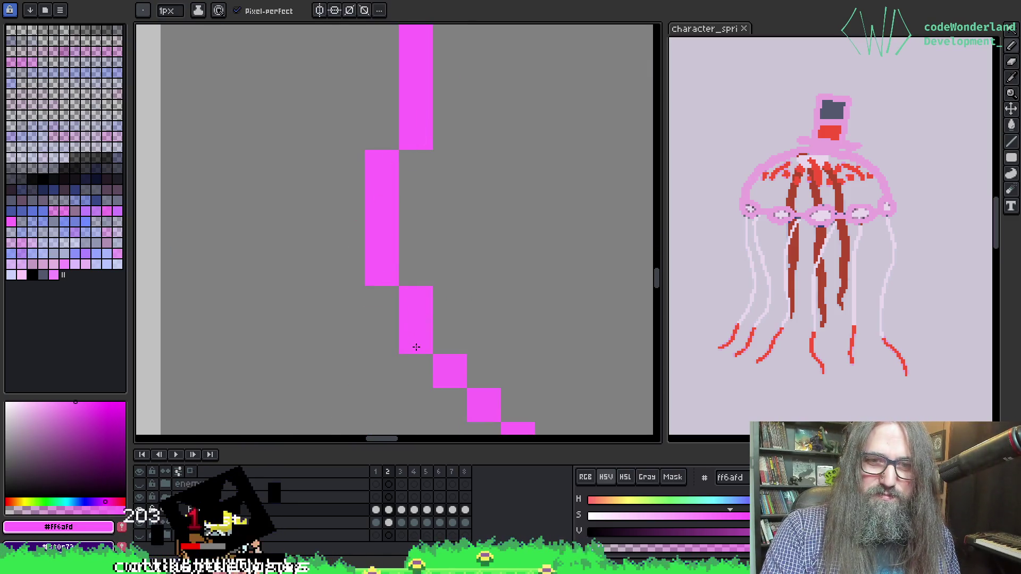
pyautogui.moveTo(484, 333); pyautogui.dragTo(399, 230)
pyautogui.scroll(-1, 358, 167)
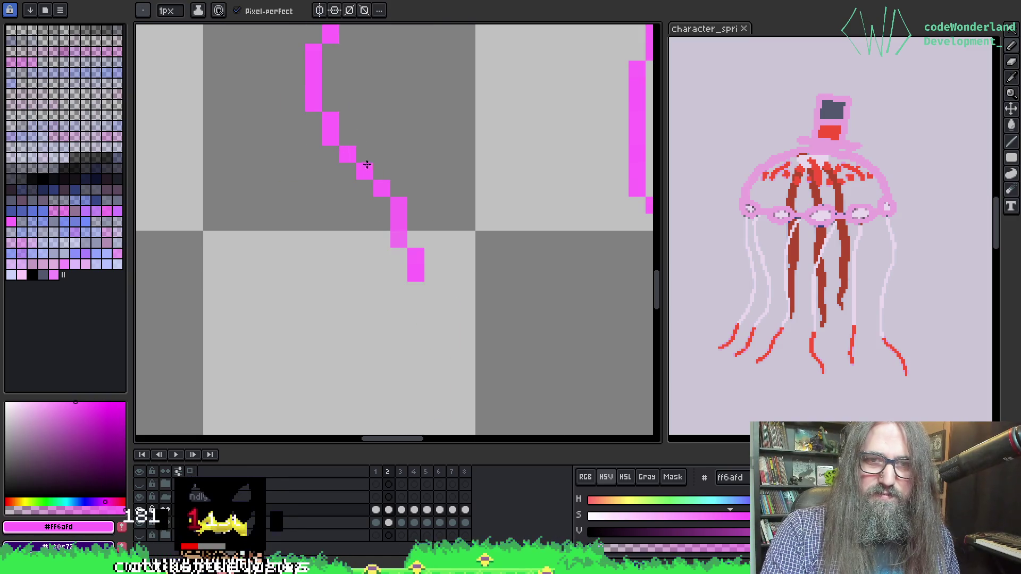
pyautogui.press('m')
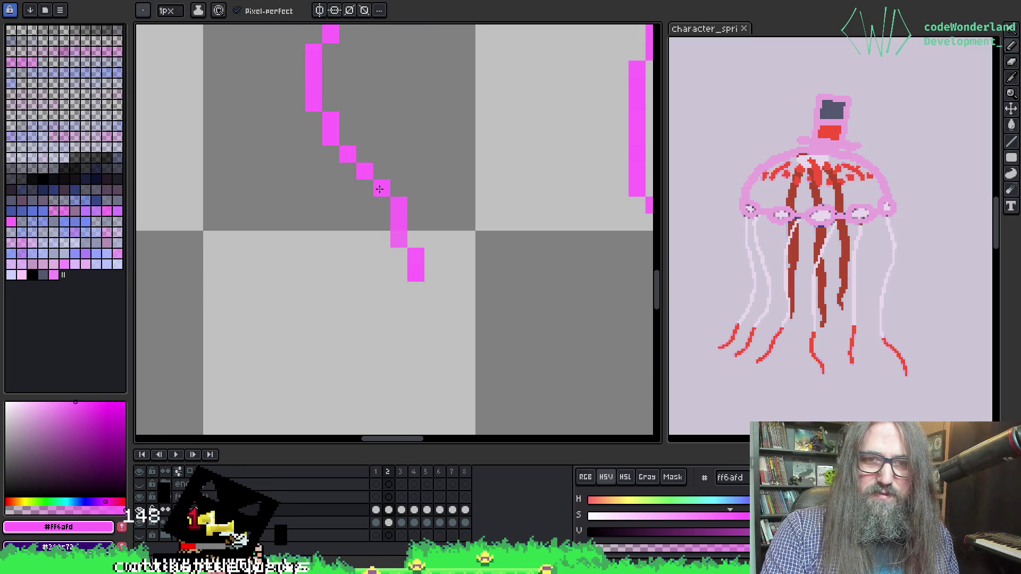
pyautogui.press('g')
pyautogui.scroll(-2, 441, 213)
pyautogui.scroll(3, 394, 251)
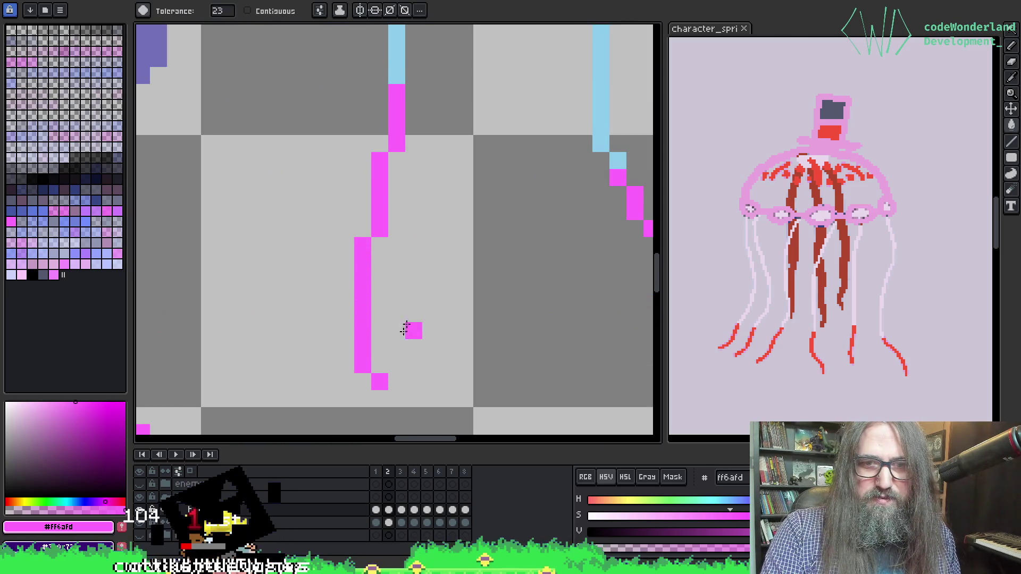
pyautogui.scroll(-3, 397, 332)
pyautogui.scroll(3, 396, 335)
pyautogui.scroll(-5, 373, 266)
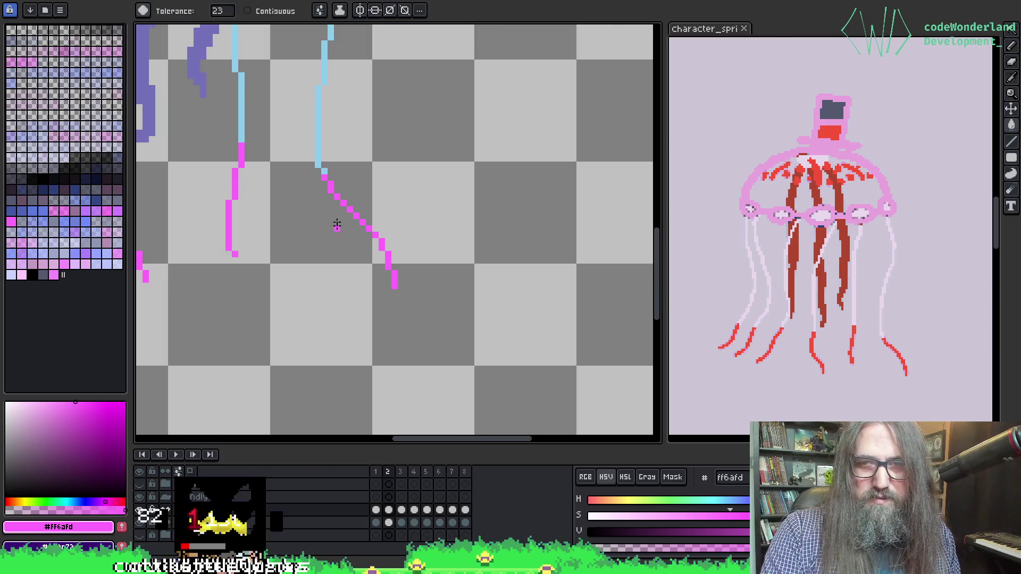
pyautogui.scroll(2, 330, 201)
pyautogui.moveTo(330, 201); pyautogui.dragTo(461, 284)
pyautogui.scroll(-2, 462, 283)
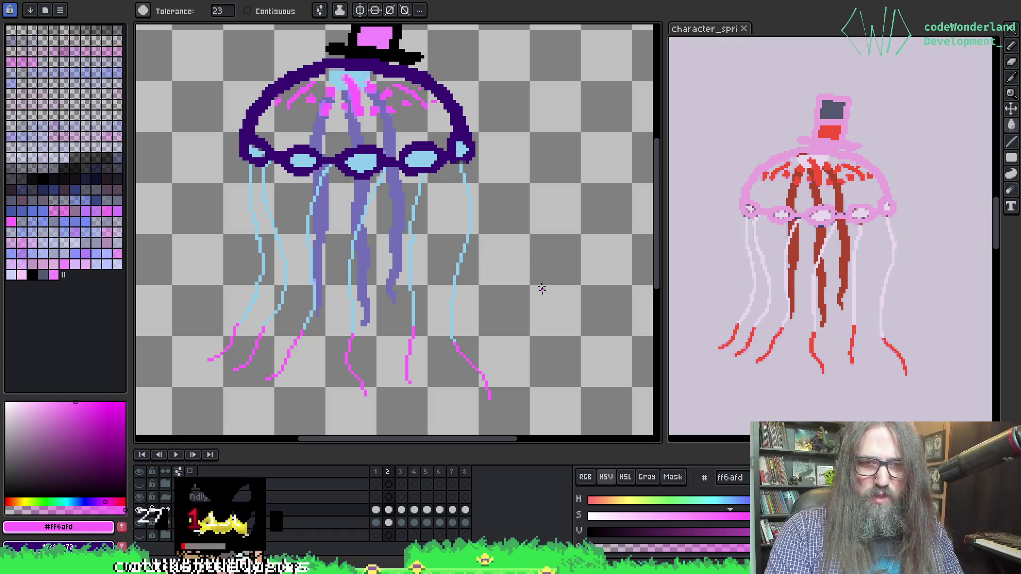
# Sample the purple tentacle colour from the canvas and return to the pencil.
pyautogui.scroll(3, 302, 283)
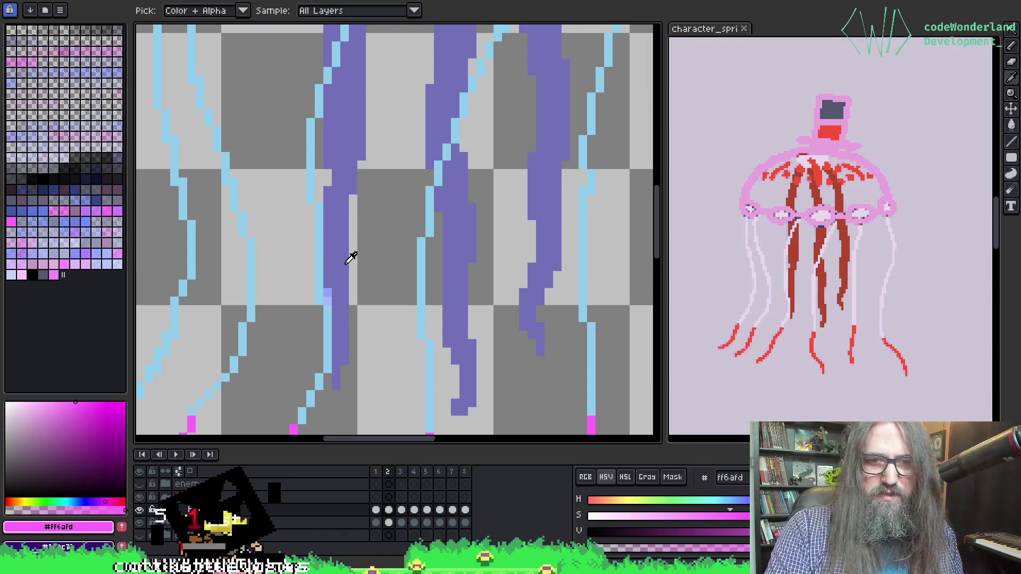
pyautogui.keyDown('alt'); pyautogui.click(333, 282); pyautogui.keyUp('alt')
pyautogui.hotkey('alt', 'e')
pyautogui.press('Escape')
pyautogui.press('b')
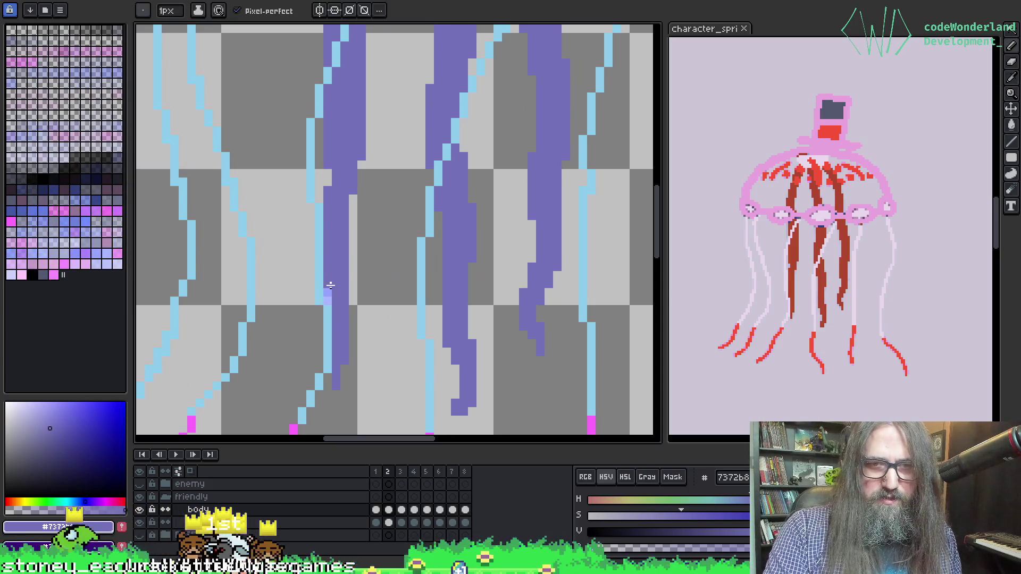
pyautogui.press('i')
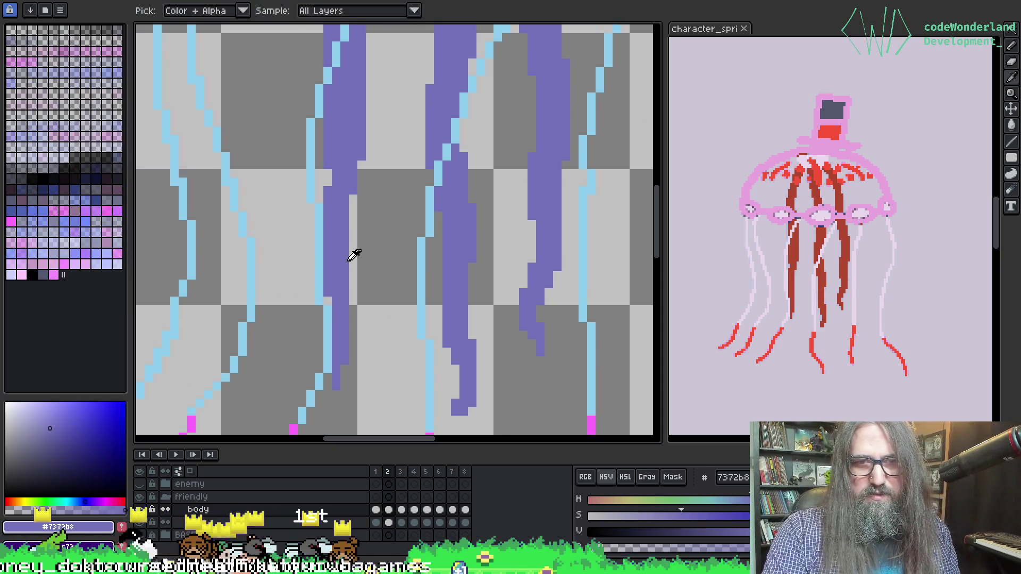
pyautogui.press('v')
pyautogui.press('b')
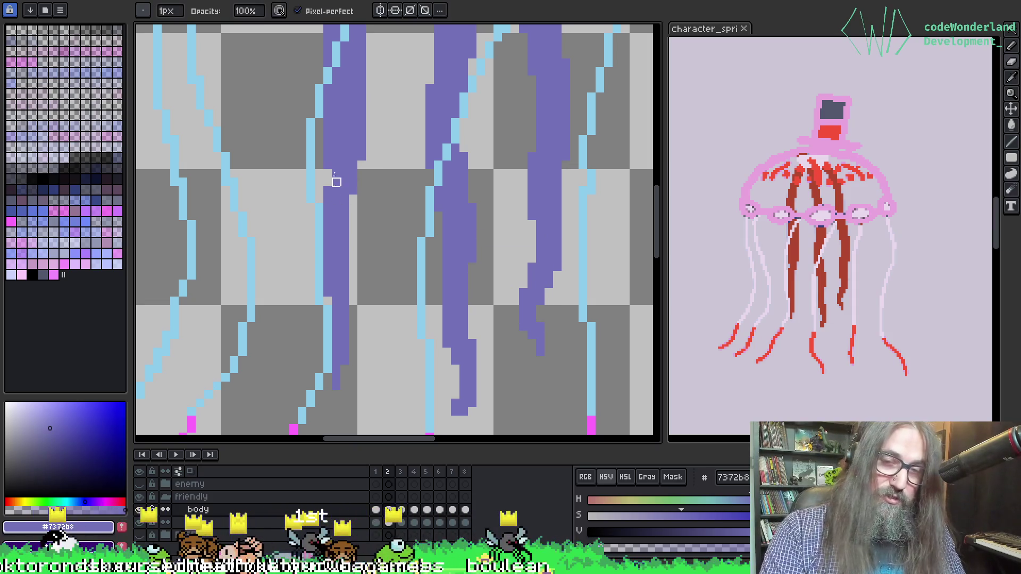
# Advance to animation frame 3.
pyautogui.press('Right')
pyautogui.scroll(-2, 429, 246)
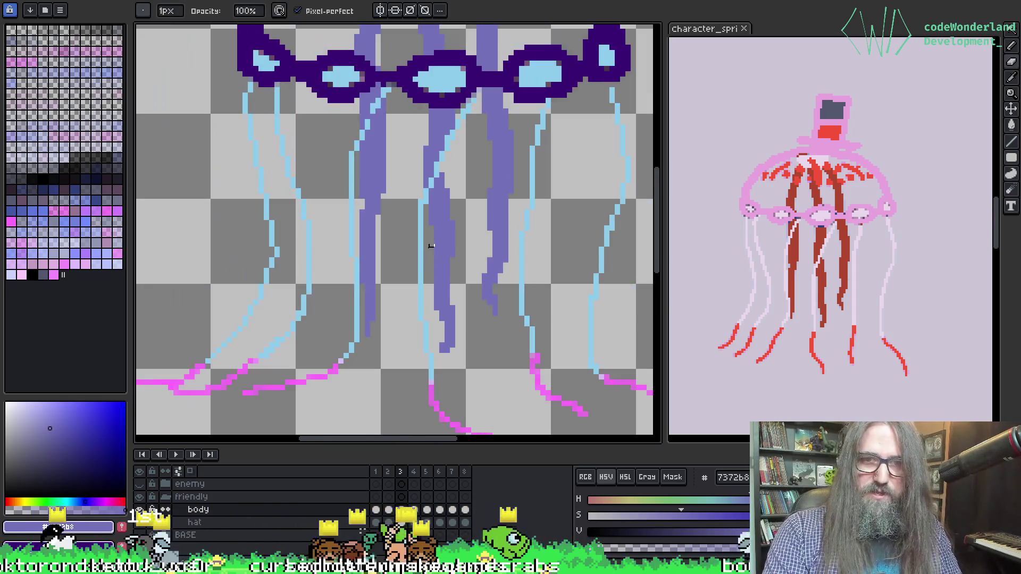
pyautogui.scroll(2, 394, 133)
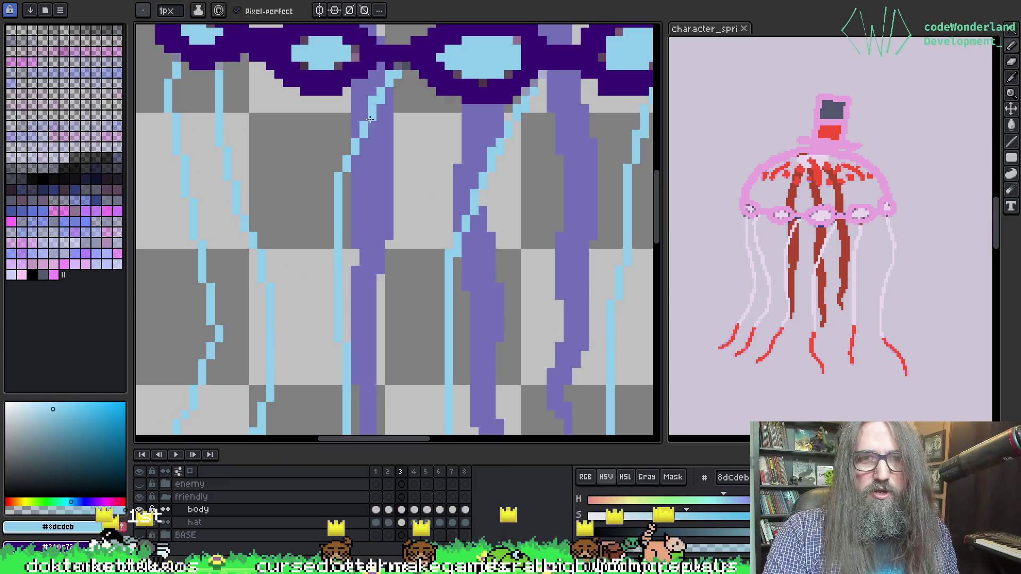
pyautogui.press('i')
pyautogui.press('b')
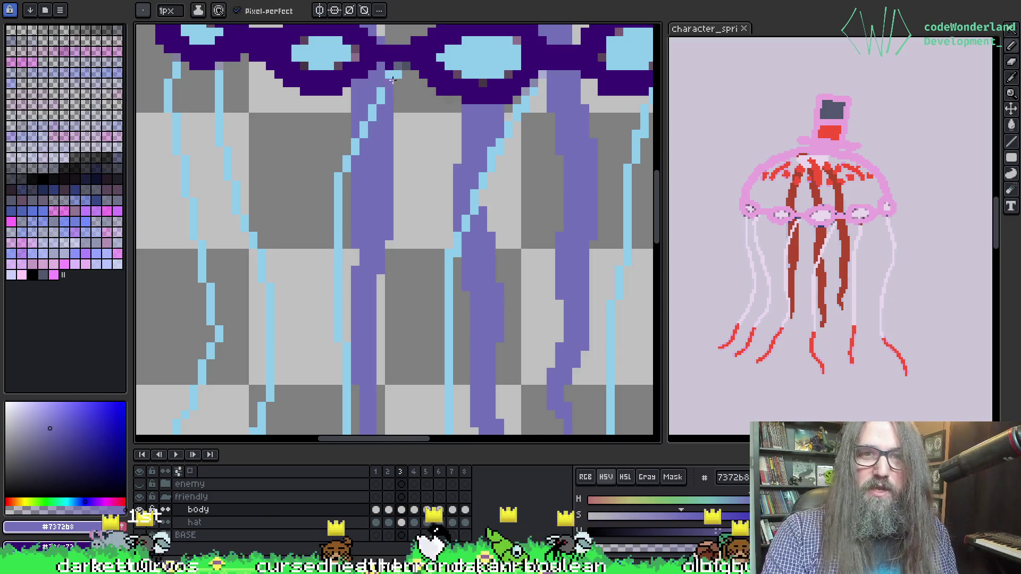
# Eyedrop the light blue #8dcdeb and move the view to the goggle band.
pyautogui.moveTo(398, 76); pyautogui.dragTo(371, 163)
pyautogui.press('i')
pyautogui.click(368, 155)
pyautogui.press('b')
pyautogui.press('e')
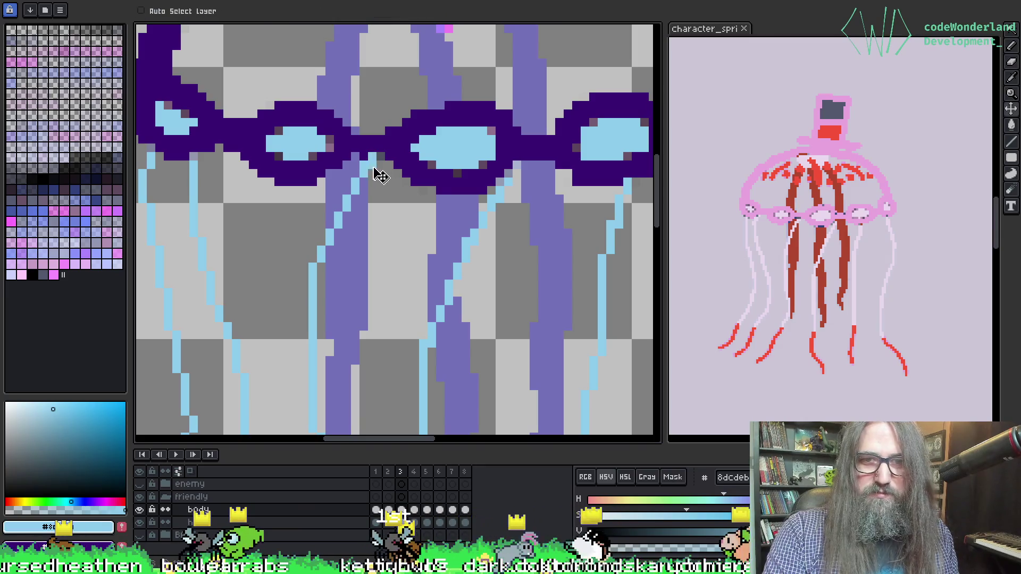
pyautogui.moveTo(397, 199); pyautogui.dragTo(383, 232)
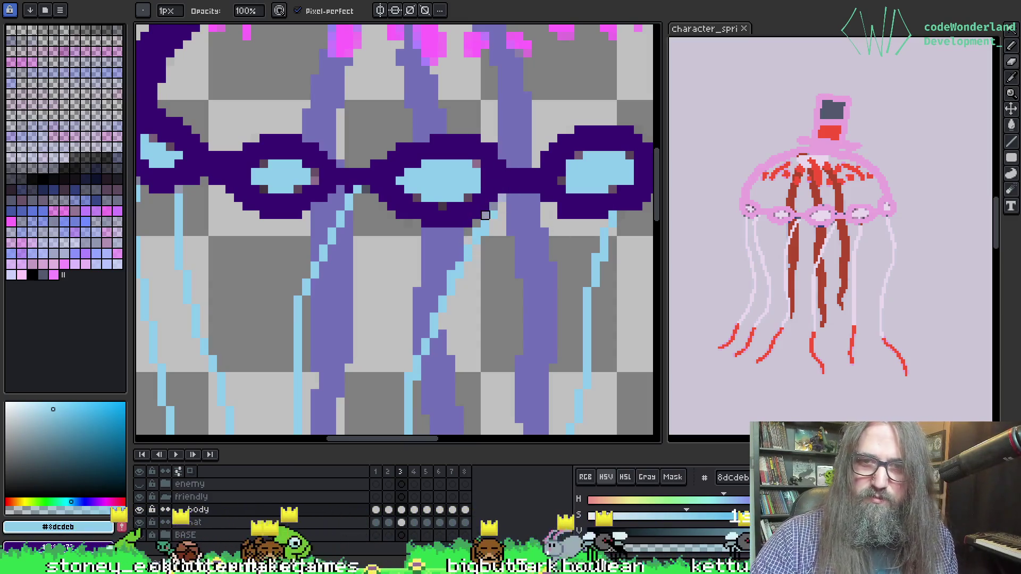
pyautogui.press('i')
pyautogui.press('b')
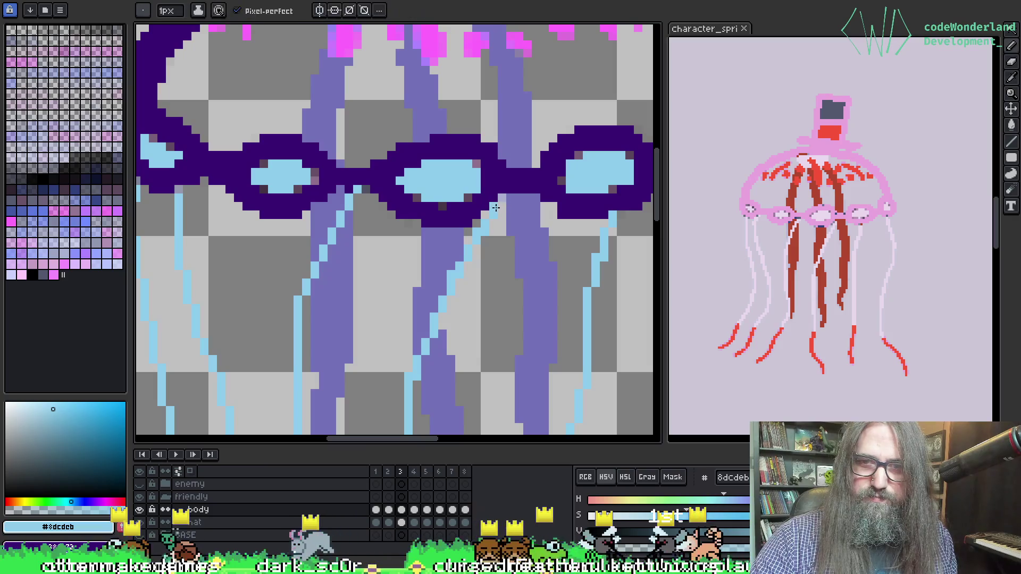
pyautogui.scroll(3, 500, 198)
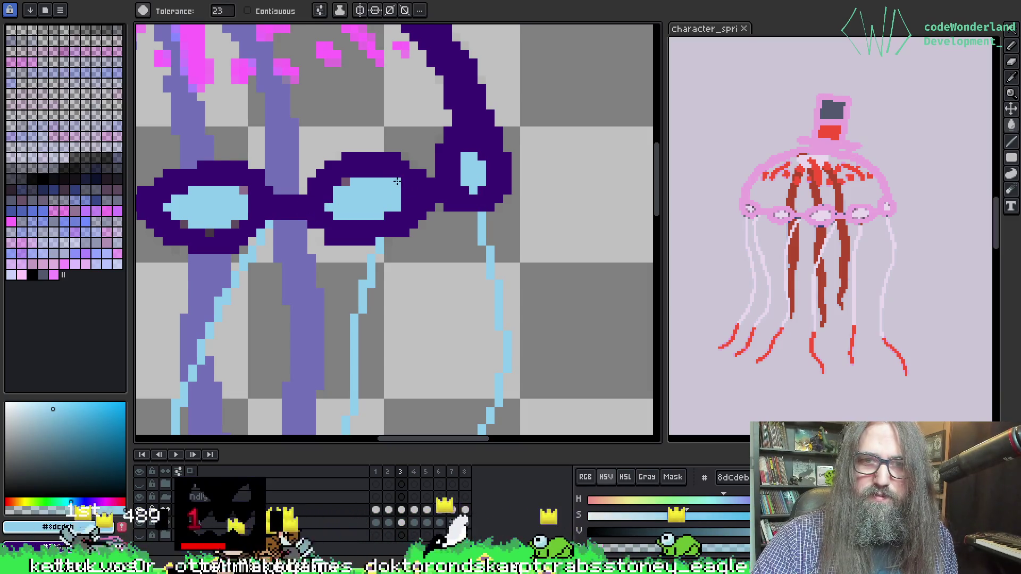
# Pan to the goggles and advance to the fourth animation frame.
pyautogui.moveTo(393, 181); pyautogui.dragTo(484, 172)
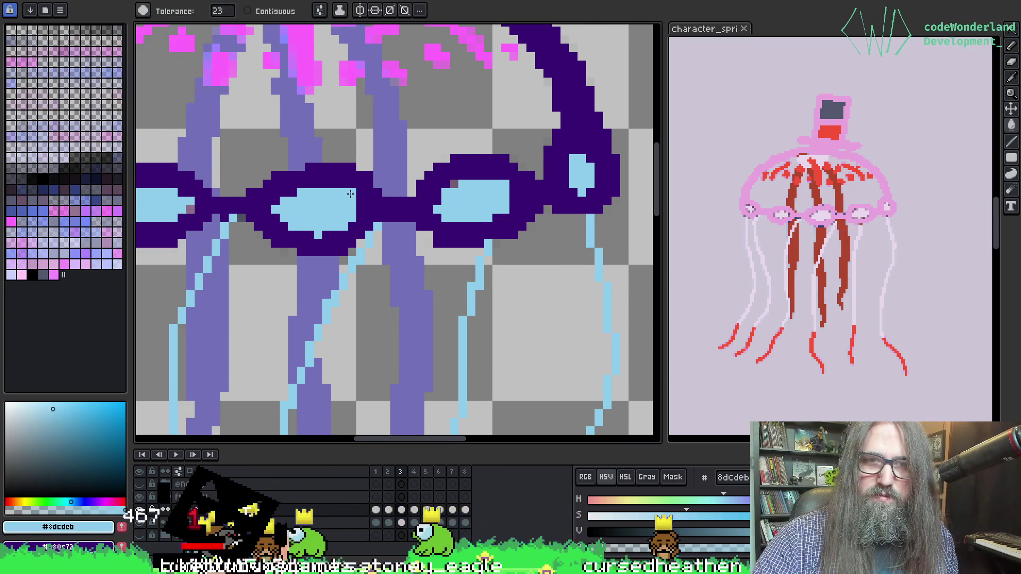
pyautogui.scroll(-3, 396, 198)
pyautogui.scroll(2, 431, 182)
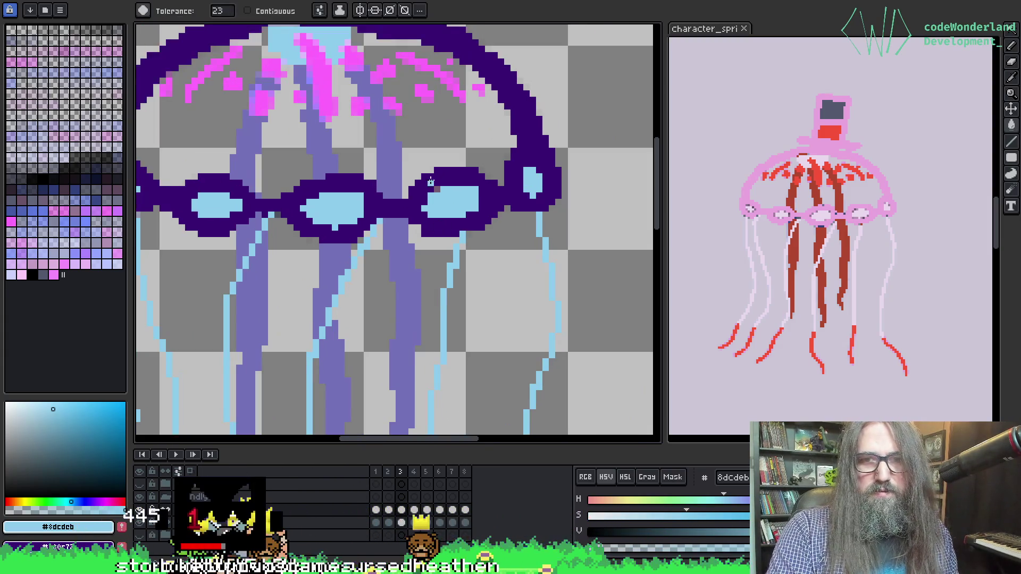
pyautogui.moveTo(436, 190)
pyautogui.mouseDown()
pyautogui.moveTo(437, 264)
pyautogui.moveTo(404, 240)
pyautogui.moveTo(392, 120)
pyautogui.mouseUp()
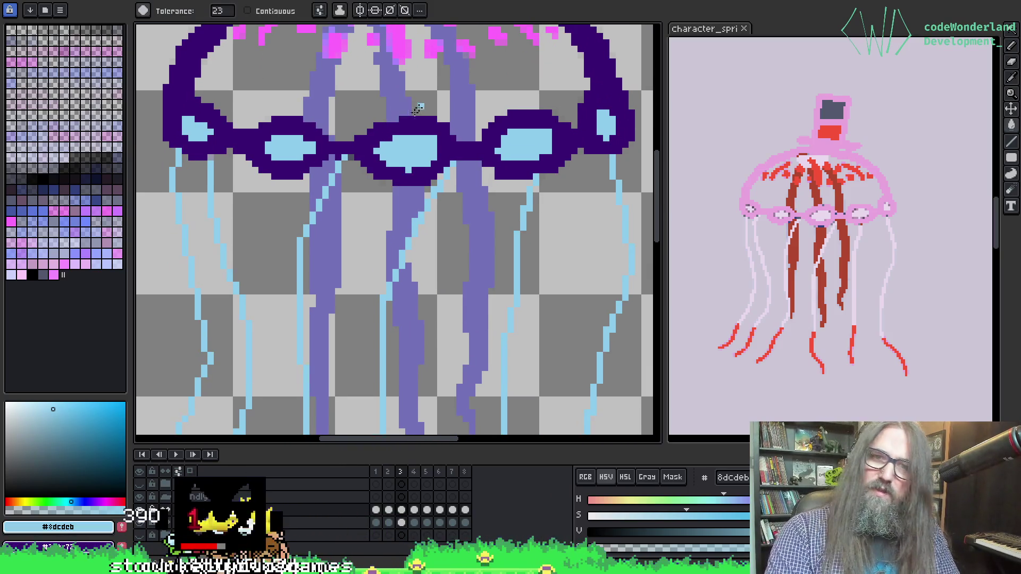
pyautogui.press('Right')
# Bucket-fill the goggle rim light blue, then undo it to keep it dark purple.
pyautogui.hotkey('ctrl', 'z')
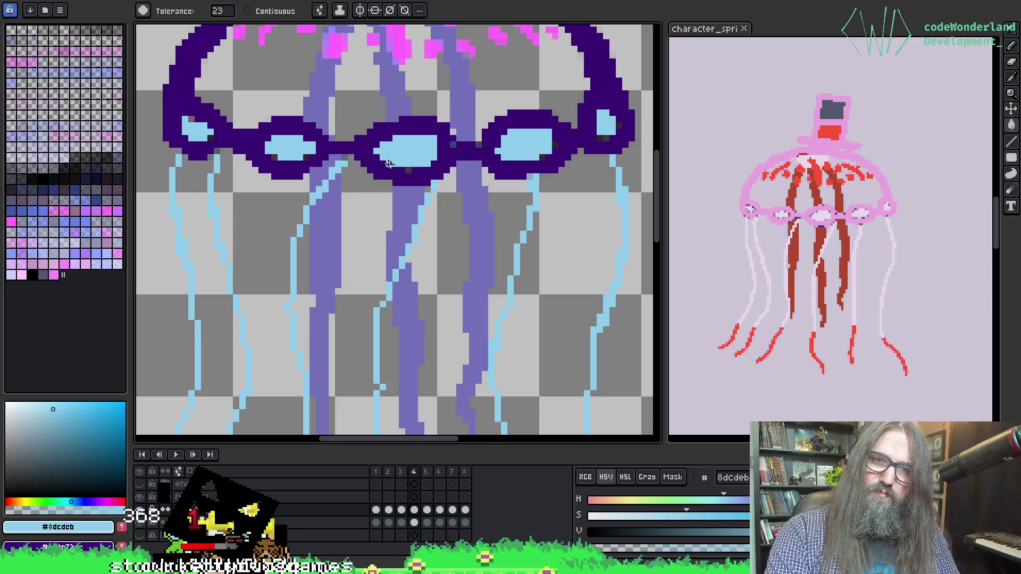
pyautogui.click(401, 170)
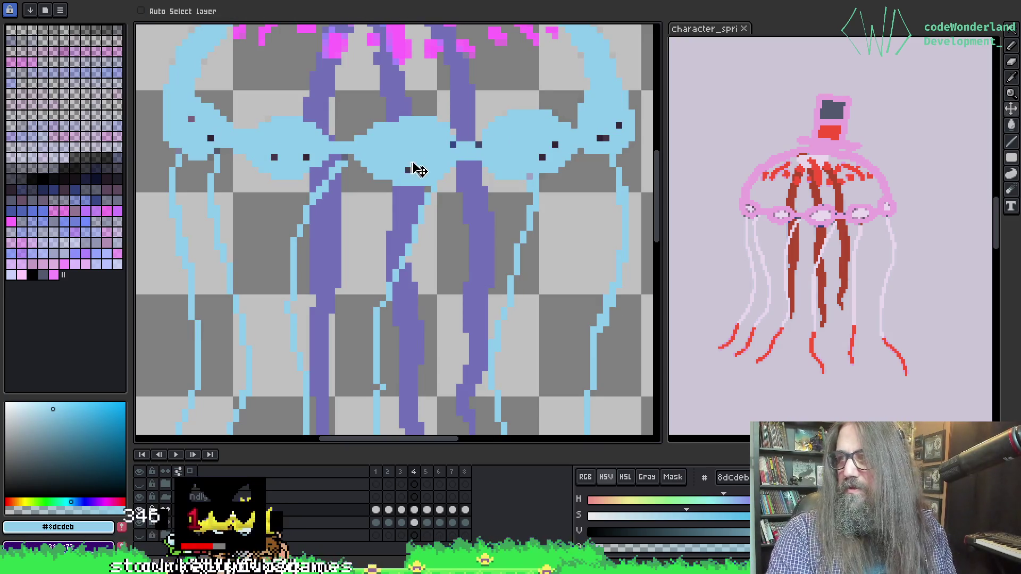
pyautogui.hotkey('ctrl', 'z')
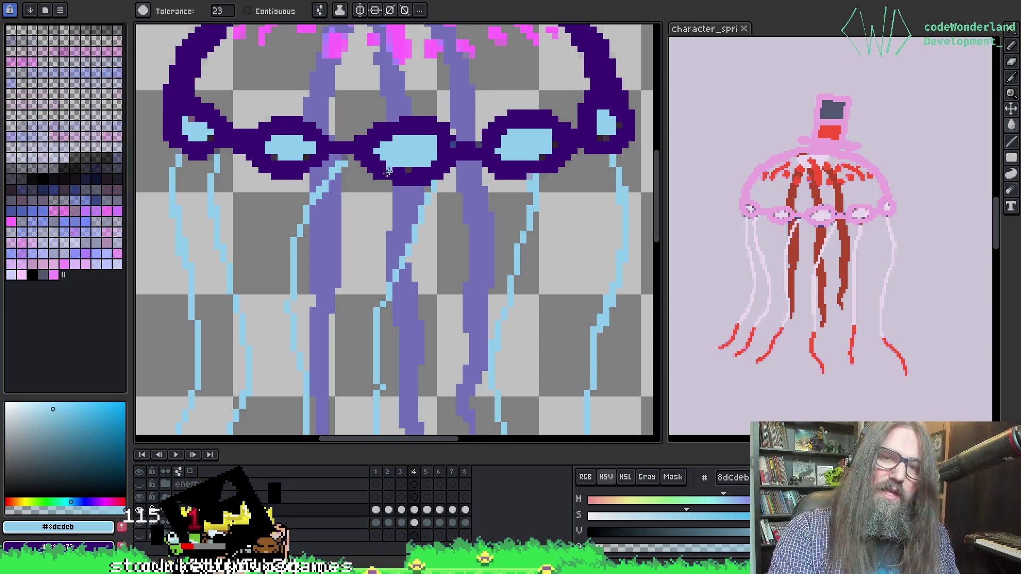
pyautogui.scroll(2, 384, 175)
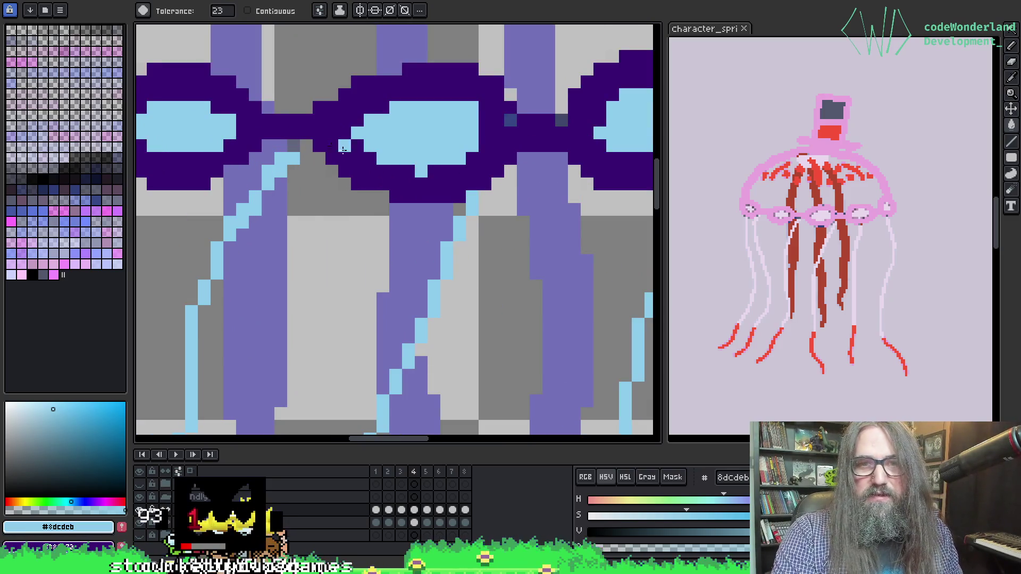
# Undo a stray mid-purple fill and pencil the gap pixel between lenses dark purple #380c72.
pyautogui.moveTo(356, 154); pyautogui.dragTo(222, 212)
pyautogui.keyDown('alt'); pyautogui.click(429, 151); pyautogui.keyUp('alt')
pyautogui.click(405, 159)
pyautogui.hotkey('ctrl', 'z')
pyautogui.press('b')
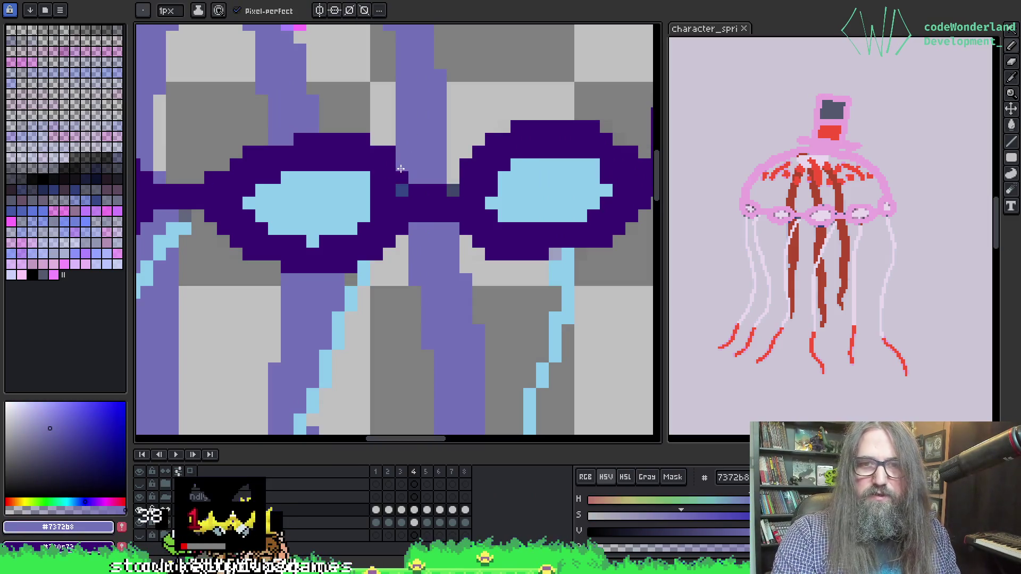
pyautogui.keyDown('alt'); pyautogui.click(417, 198); pyautogui.keyUp('alt')
pyautogui.click(402, 189)
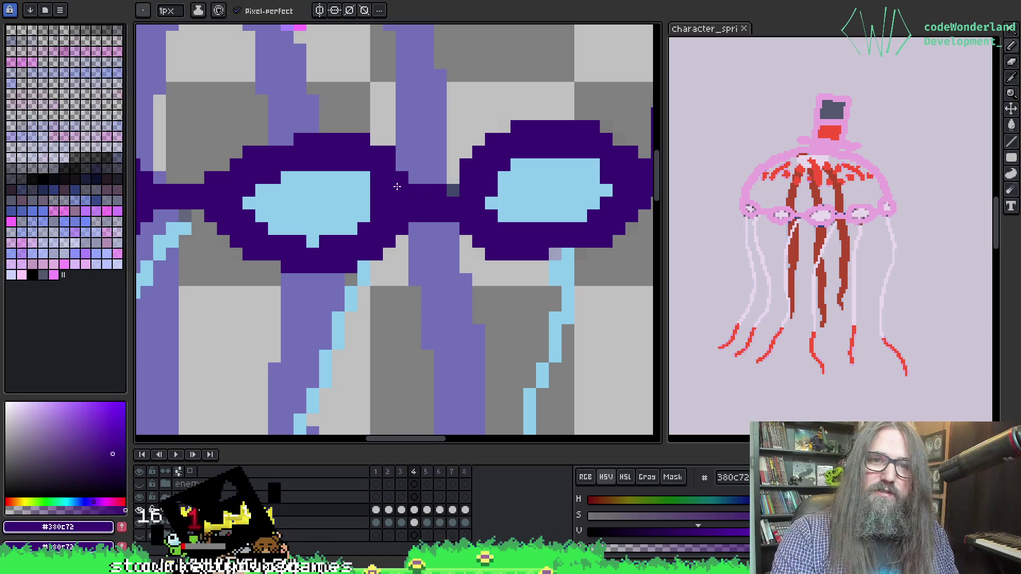
pyautogui.click(453, 189)
# Eyedrop light blue #8dcdeb and paint the two tentacle join pixels on the goggle band.
pyautogui.scroll(-2, 525, 175)
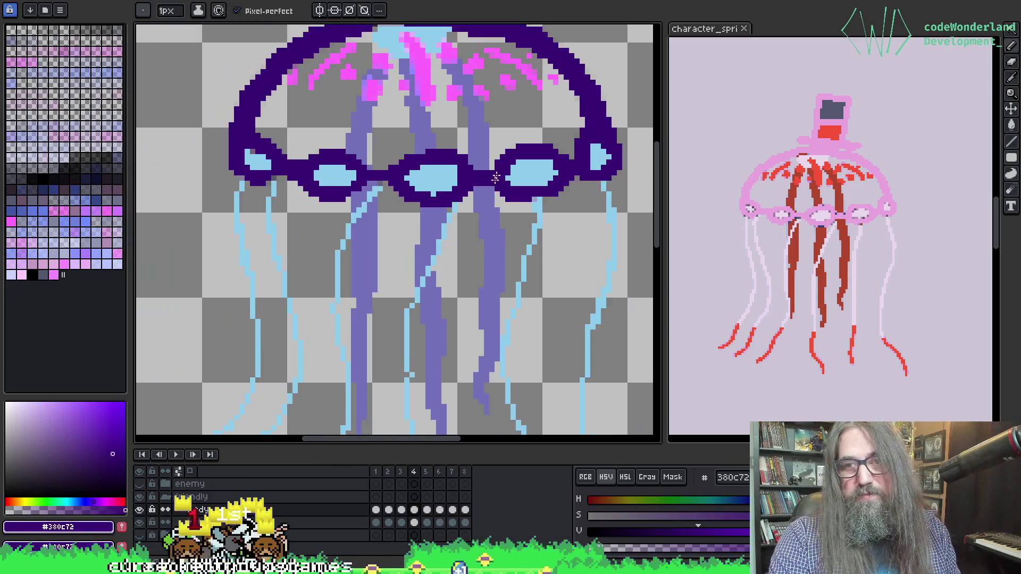
pyautogui.moveTo(343, 218); pyautogui.dragTo(344, 122)
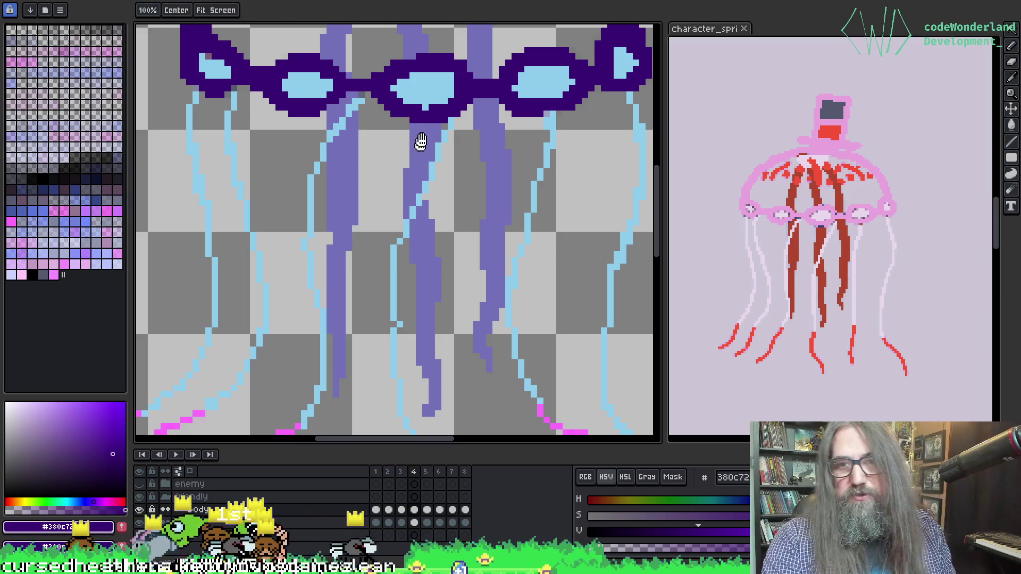
pyautogui.moveTo(425, 178); pyautogui.dragTo(421, 172)
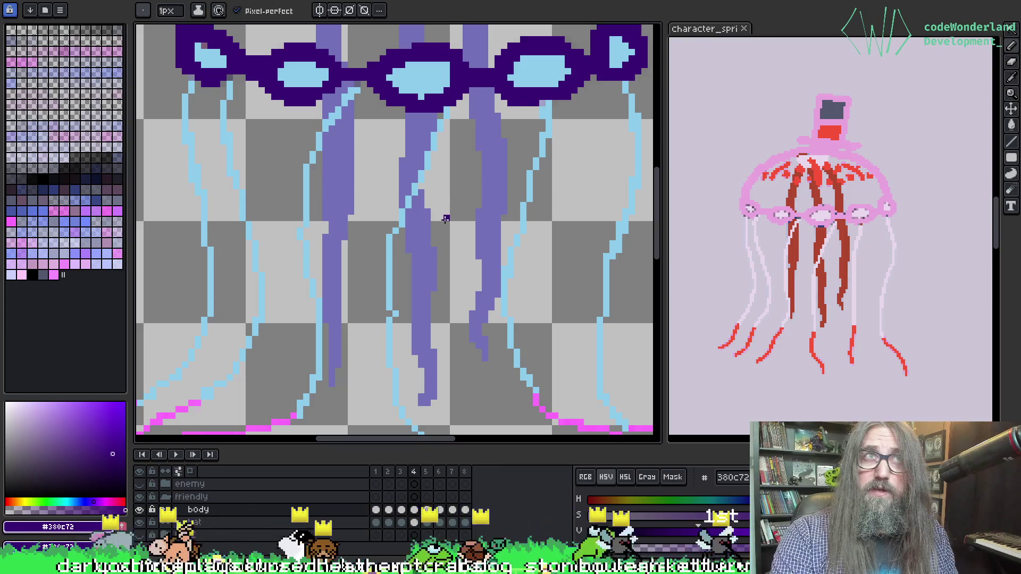
pyautogui.moveTo(360, 90); pyautogui.dragTo(340, 181)
pyautogui.scroll(-2, 340, 181)
pyautogui.scroll(4, 296, 228)
pyautogui.press('alt')
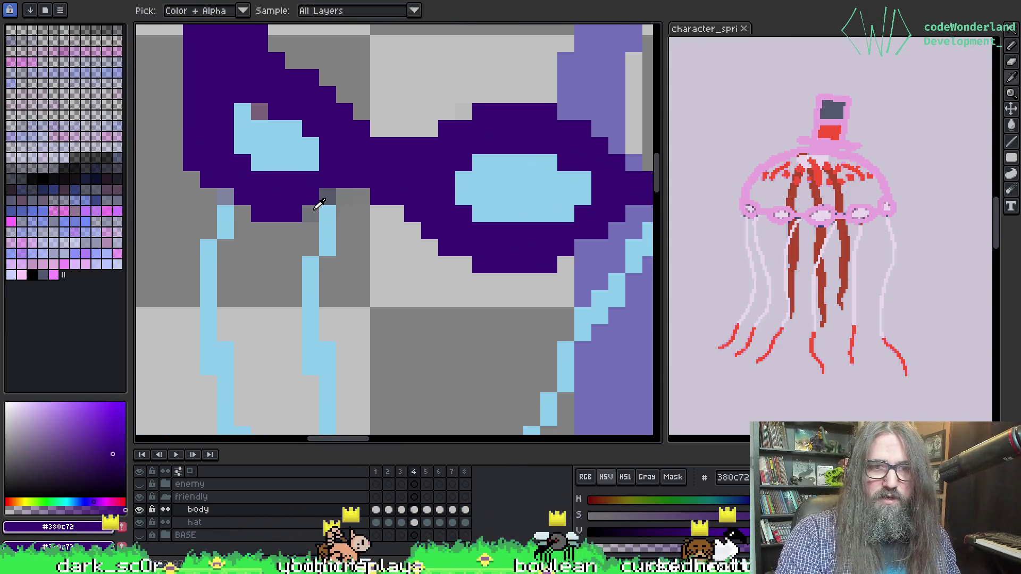
pyautogui.keyDown('alt'); pyautogui.click(228, 207); pyautogui.keyUp('alt')
pyautogui.click(226, 197)
pyautogui.click(328, 197)
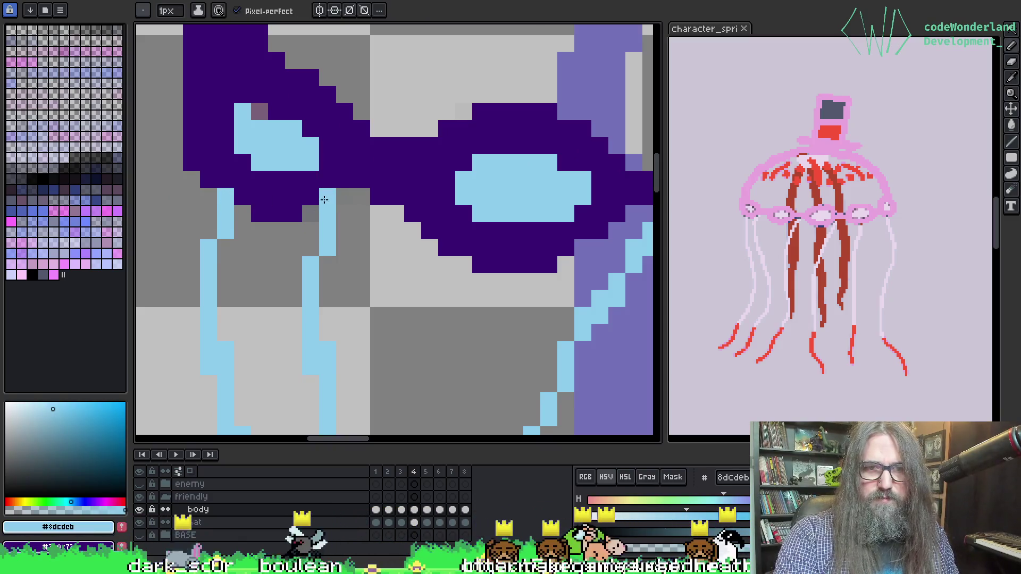
pyautogui.scroll(-3, 519, 234)
pyautogui.scroll(2, 452, 231)
pyautogui.scroll(4, 452, 231)
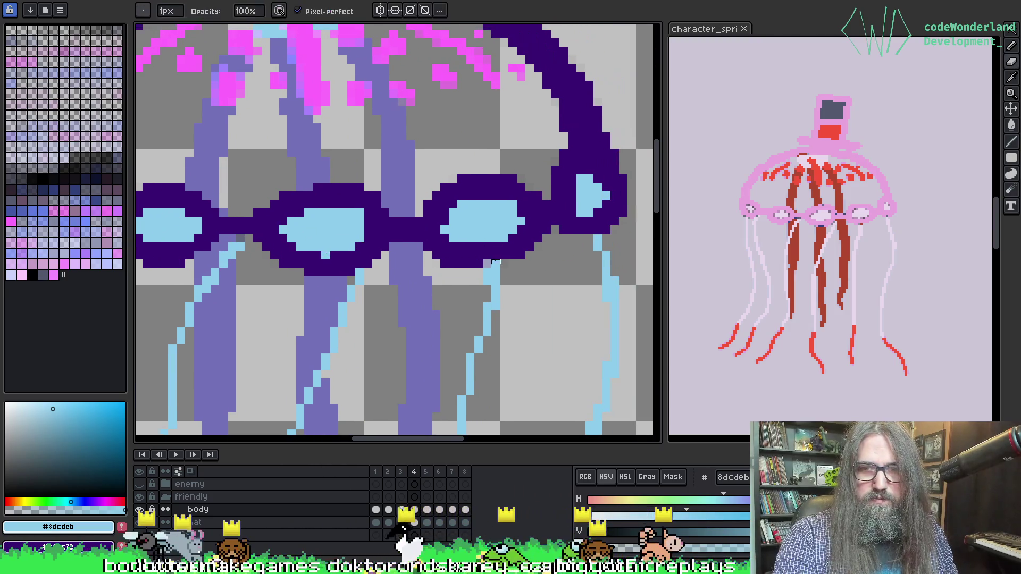
# Magic-wand select pixels of one colour, then clear the selection.
pyautogui.press('alt')
pyautogui.press('w')
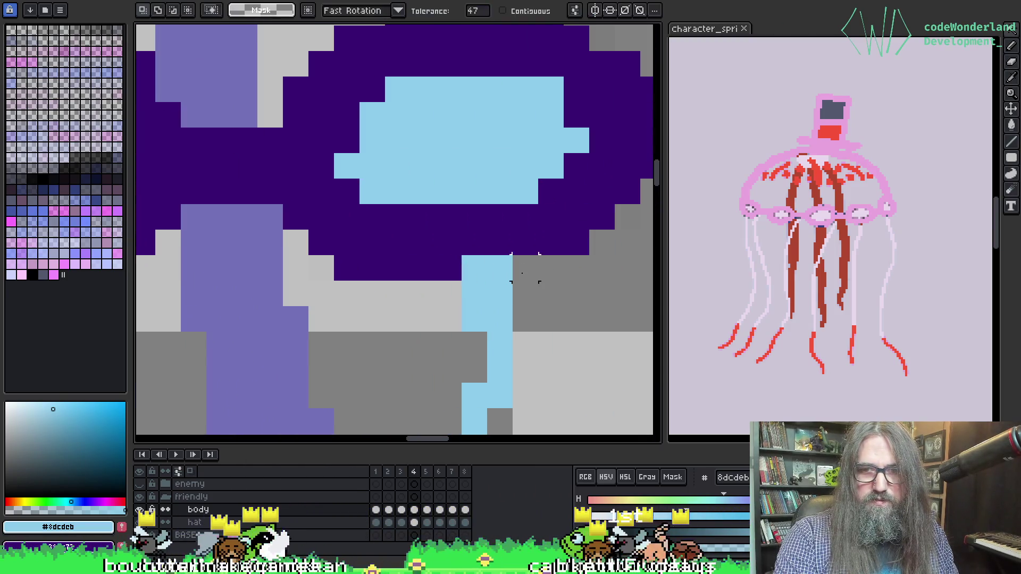
pyautogui.click(525, 268)
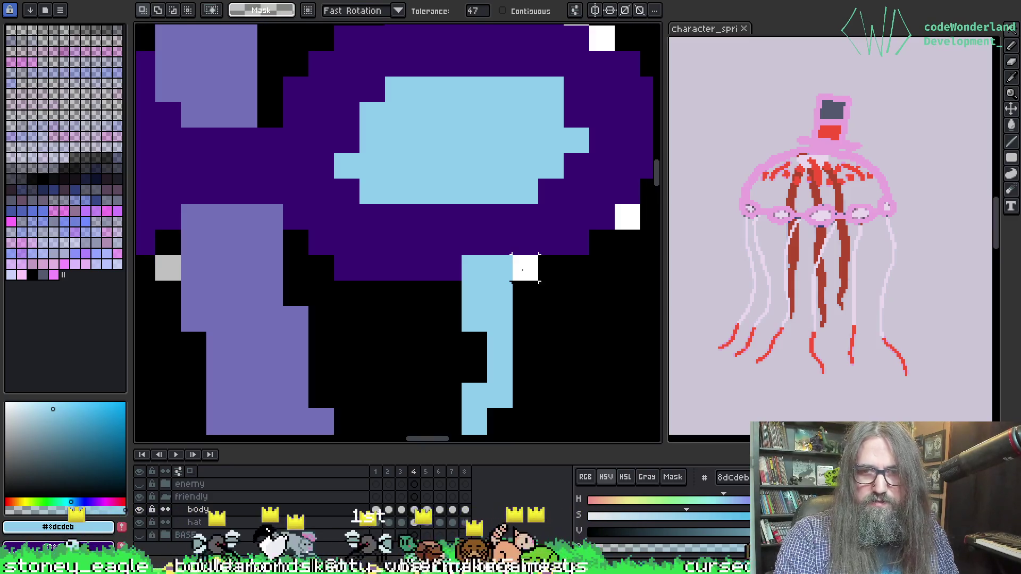
pyautogui.scroll(-3, 525, 269)
pyautogui.hotkey('ctrl', 'd')
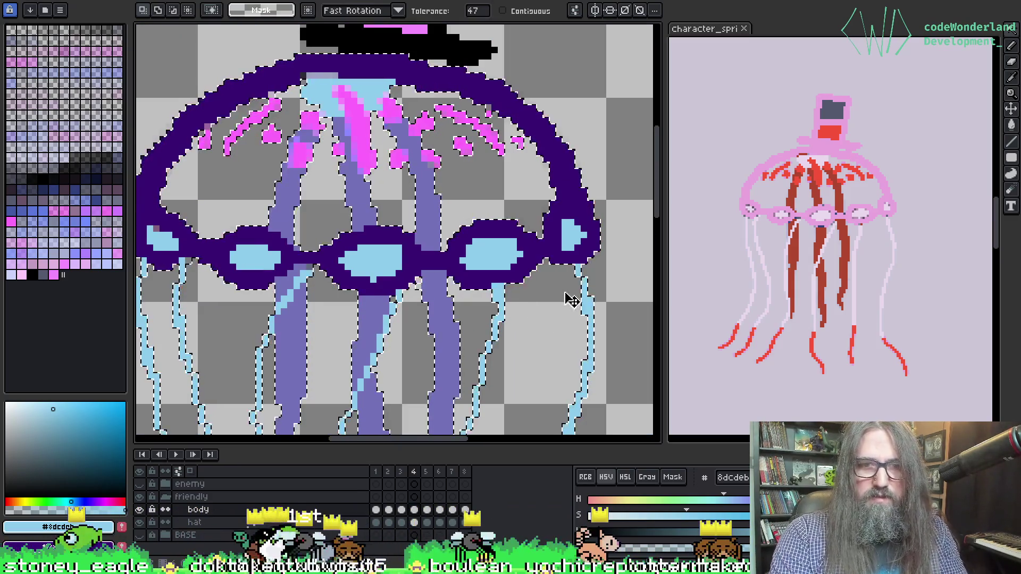
pyautogui.scroll(-2, 346, 296)
pyautogui.moveTo(347, 296)
pyautogui.mouseDown()
pyautogui.moveTo(393, 142)
pyautogui.moveTo(382, 185)
pyautogui.mouseUp()
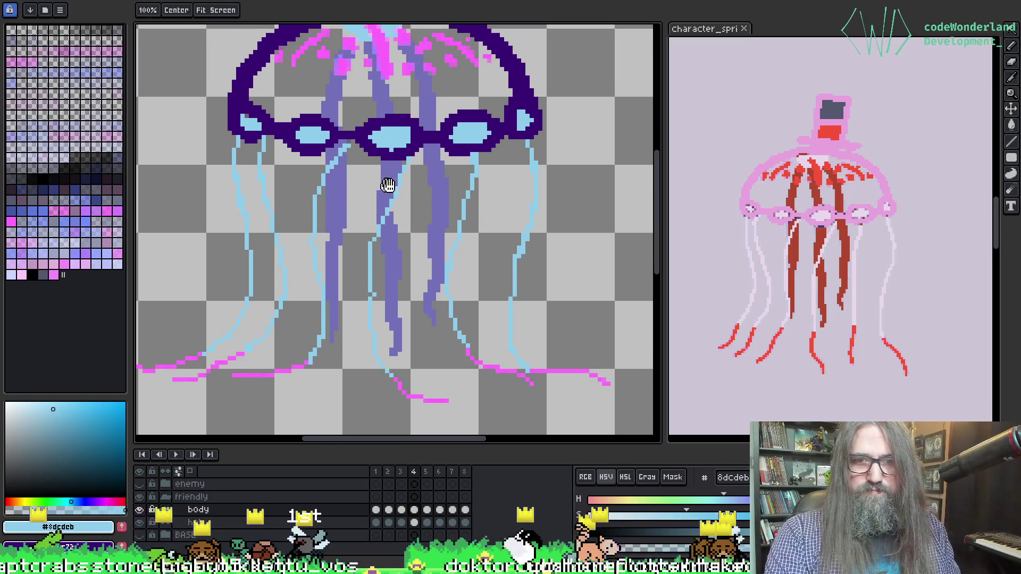
# Step through the animation frames to frame 8 with the Paint Bucket ready.
pyautogui.press('Right')
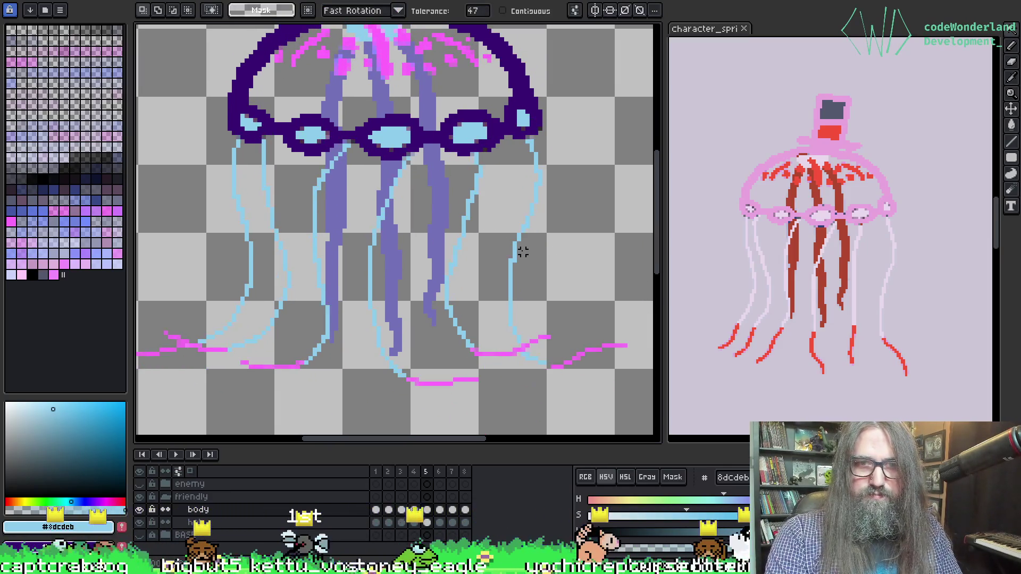
pyautogui.scroll(3, 318, 122)
pyautogui.press('i')
pyautogui.press('g')
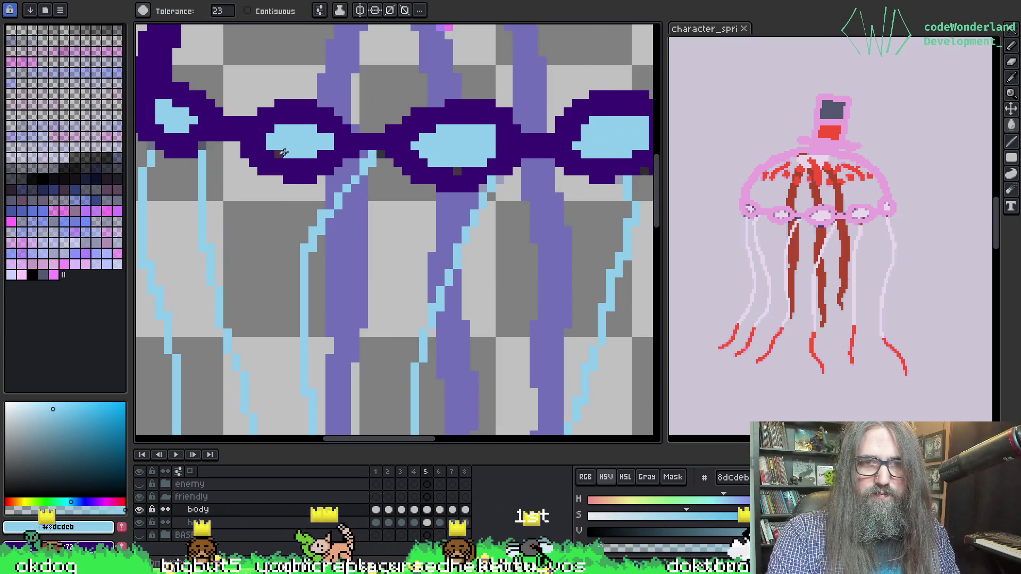
pyautogui.scroll(-2, 478, 192)
pyautogui.moveTo(478, 192); pyautogui.dragTo(424, 218)
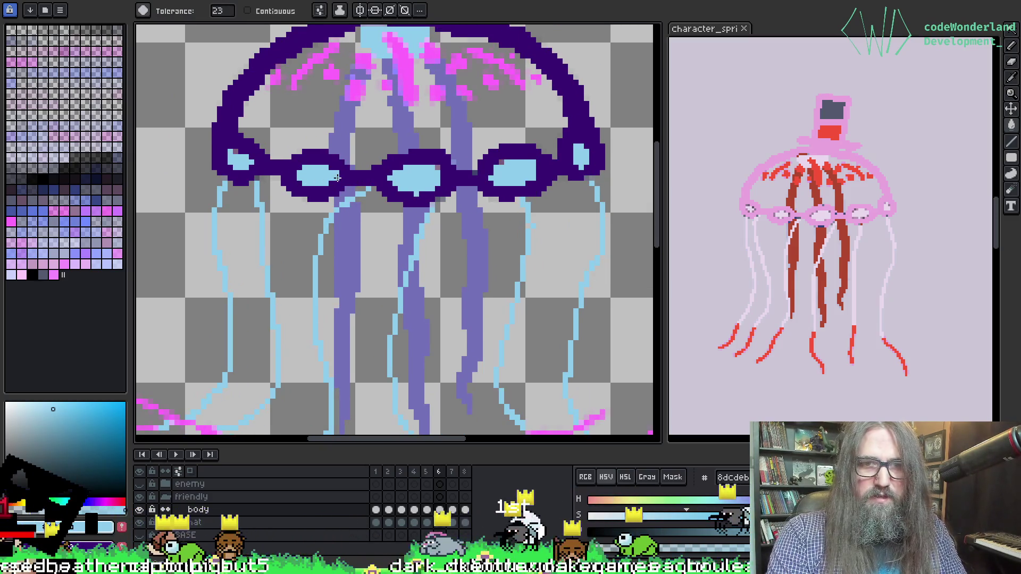
pyautogui.scroll(1, 416, 182)
pyautogui.press('Right')
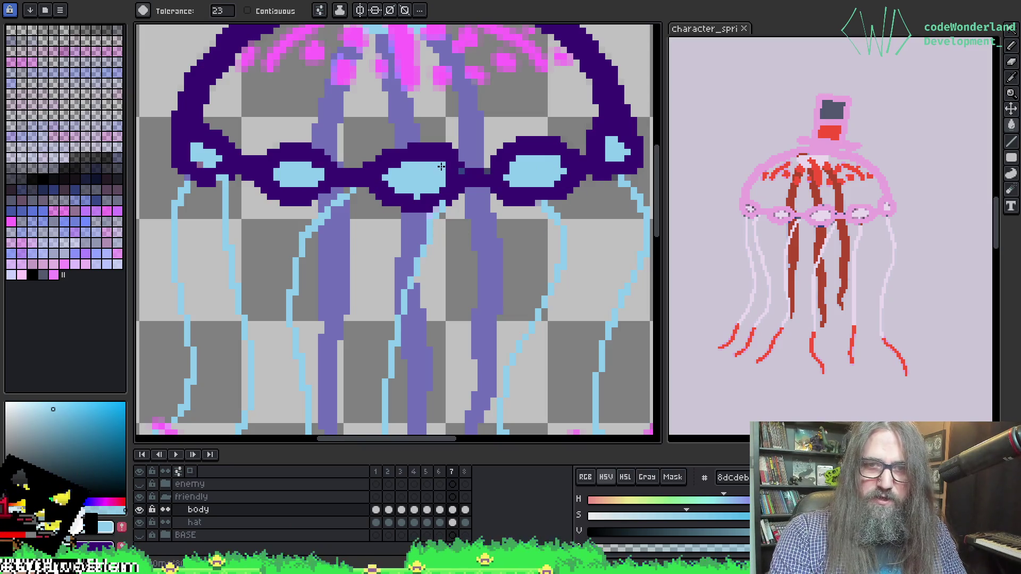
pyautogui.press('Right')
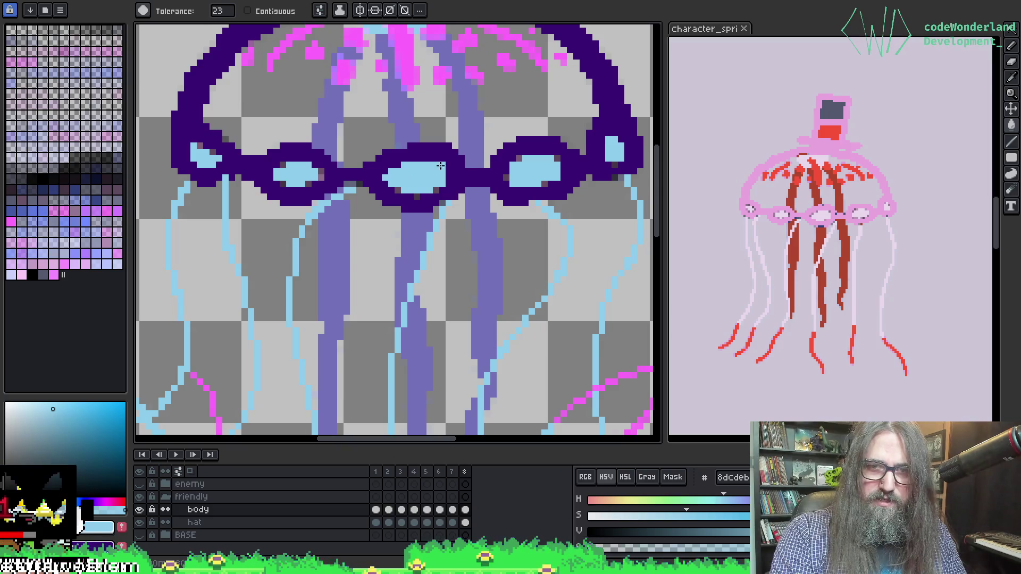
# Fill frame 8's stray lens specks light blue #8dcdeb, undoing the accidental background fill on frame 1.
pyautogui.click(436, 189)
pyautogui.click(425, 176)
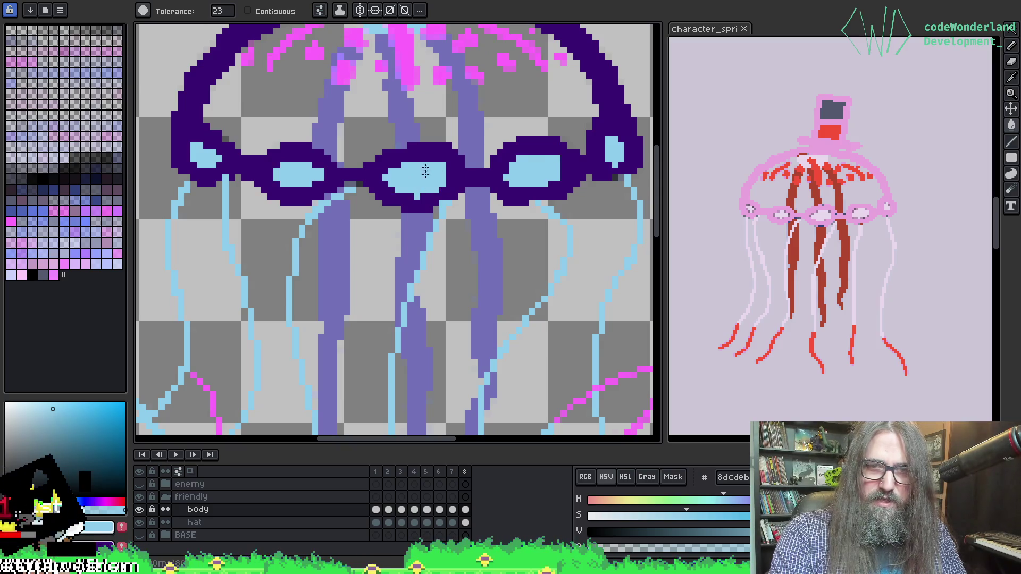
pyautogui.press('Right')
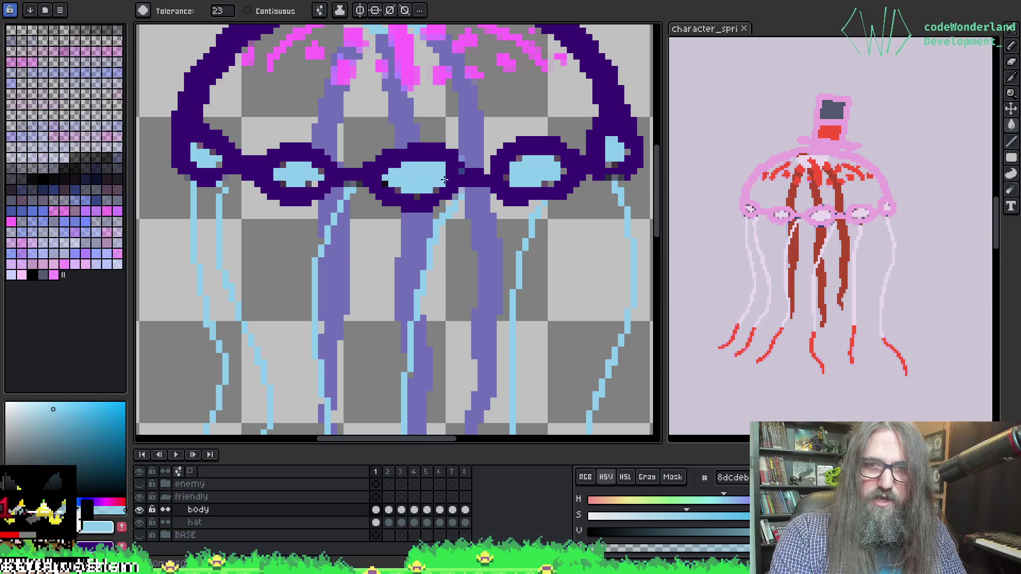
pyautogui.click(552, 185)
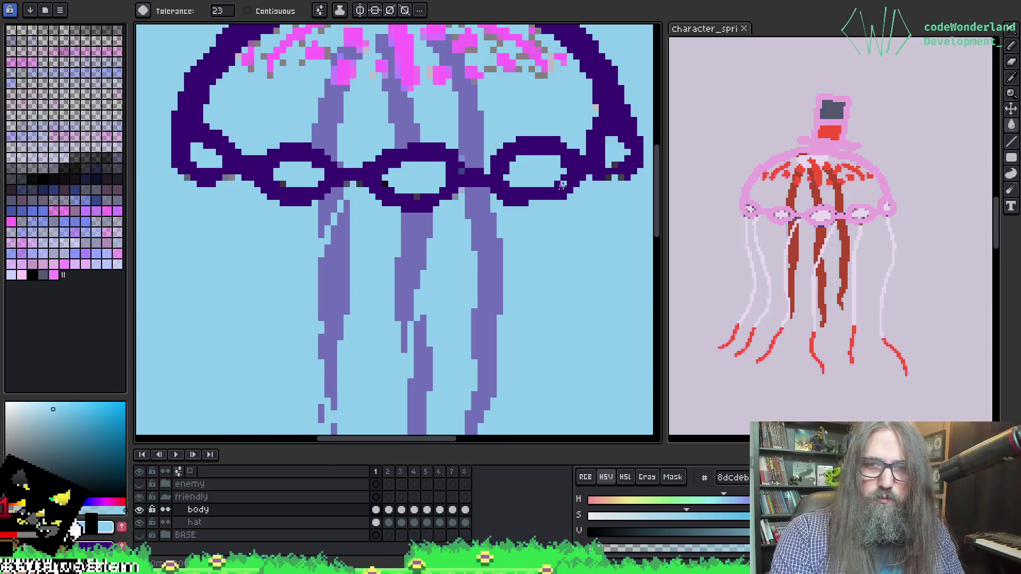
pyautogui.hotkey('ctrl', 'z')
pyautogui.hotkey('ctrl', 'y')
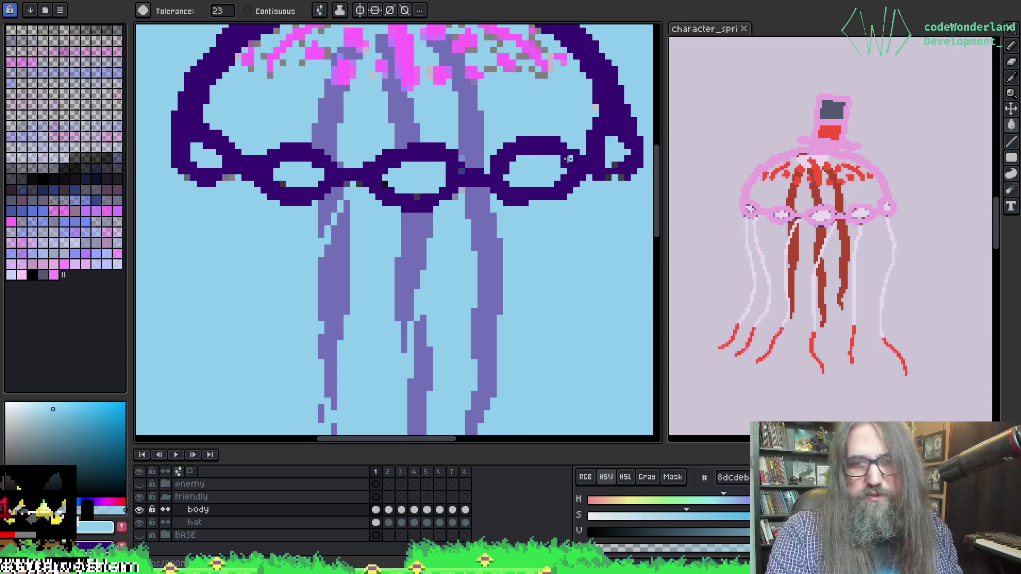
pyautogui.hotkey('ctrl', 'z')
pyautogui.press('b')
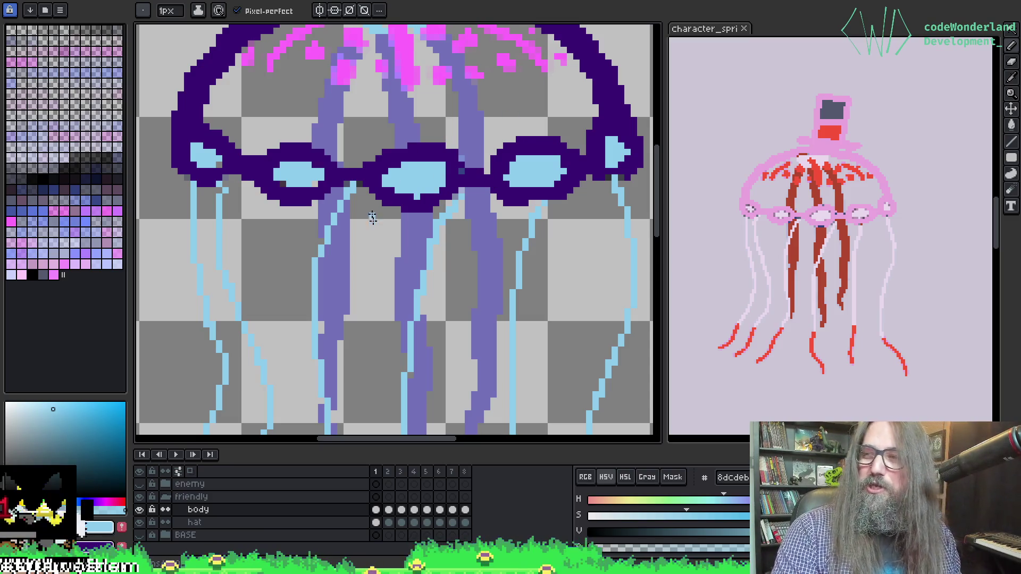
# Sample the dark purple of the goggle band twice, returning to the pencil.
pyautogui.press('i')
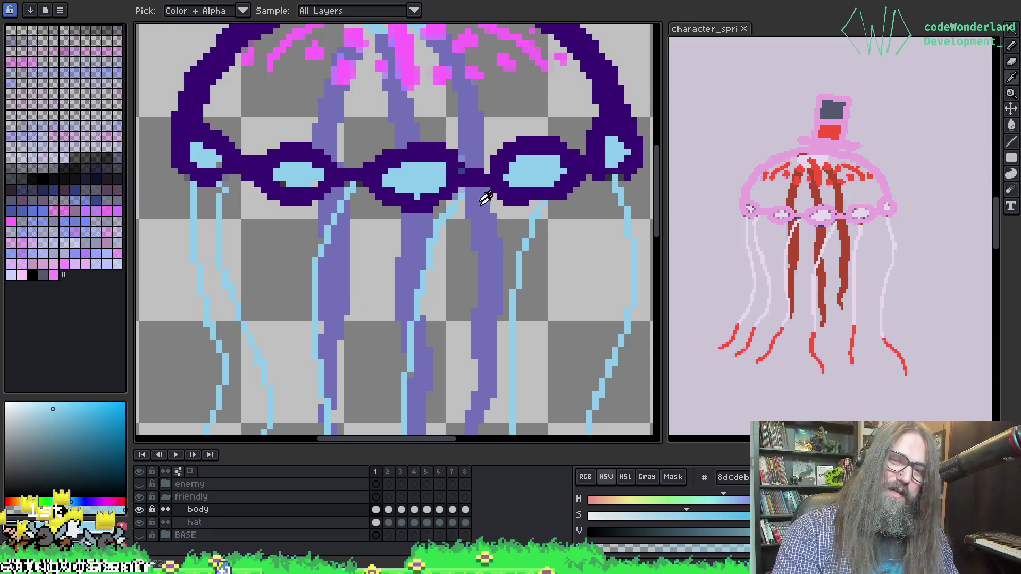
pyautogui.click(475, 172)
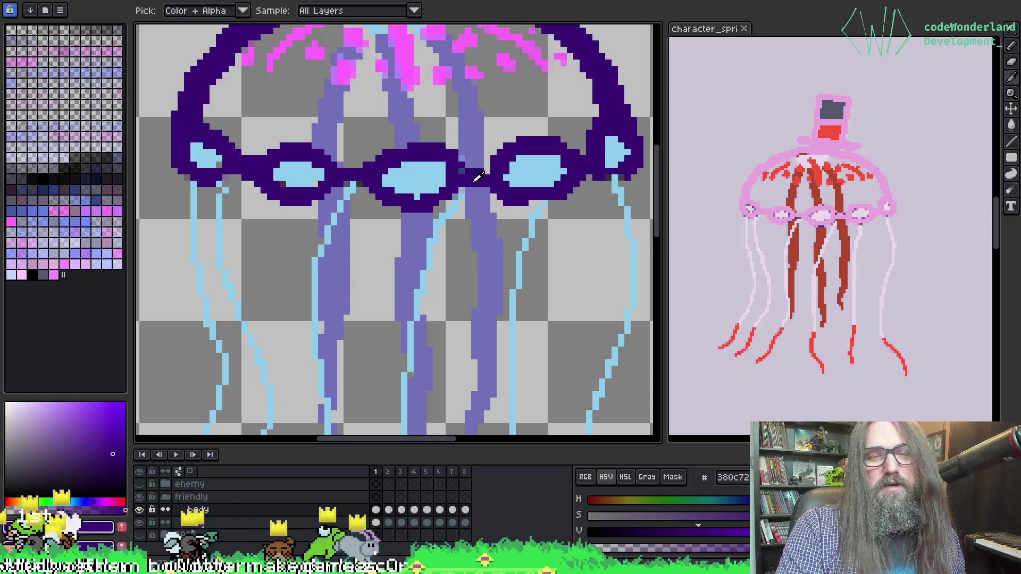
pyautogui.press('b')
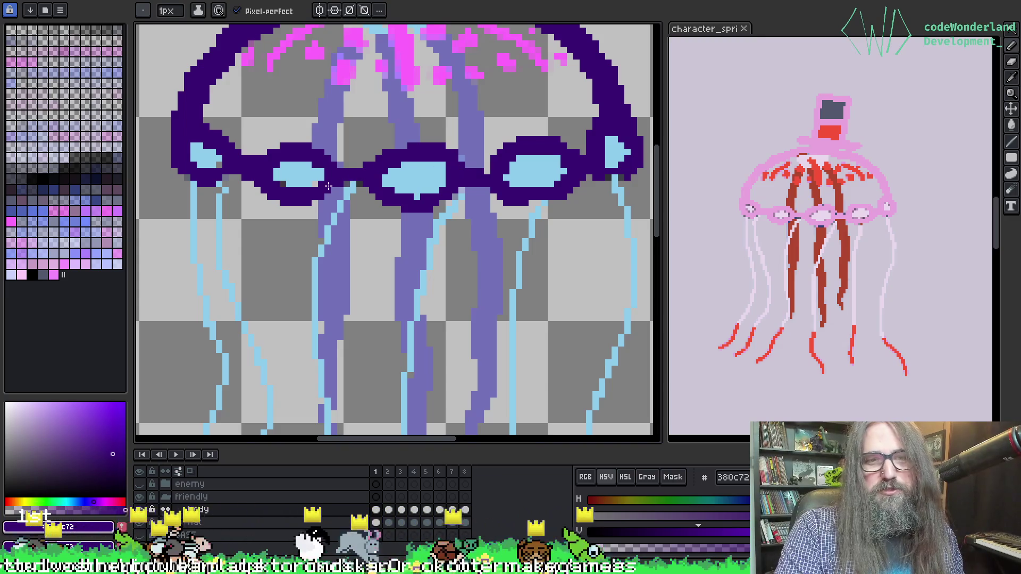
pyautogui.press('i')
pyautogui.click(315, 184)
pyautogui.press('b')
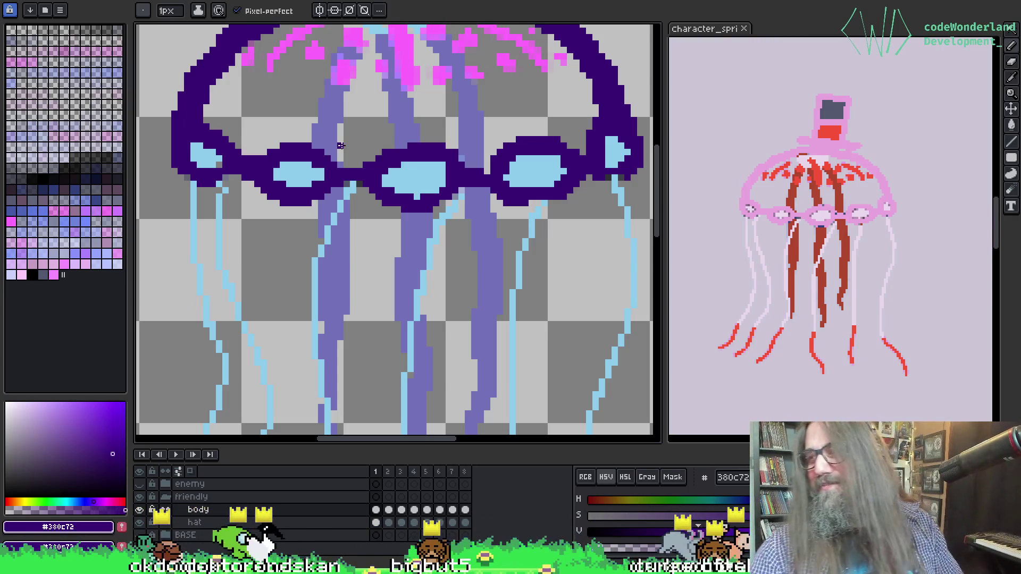
# Sample the lens light blue and magic-wand select pixels beside the left goggle and tentacle stripes.
pyautogui.moveTo(149, 84); pyautogui.dragTo(178, 110)
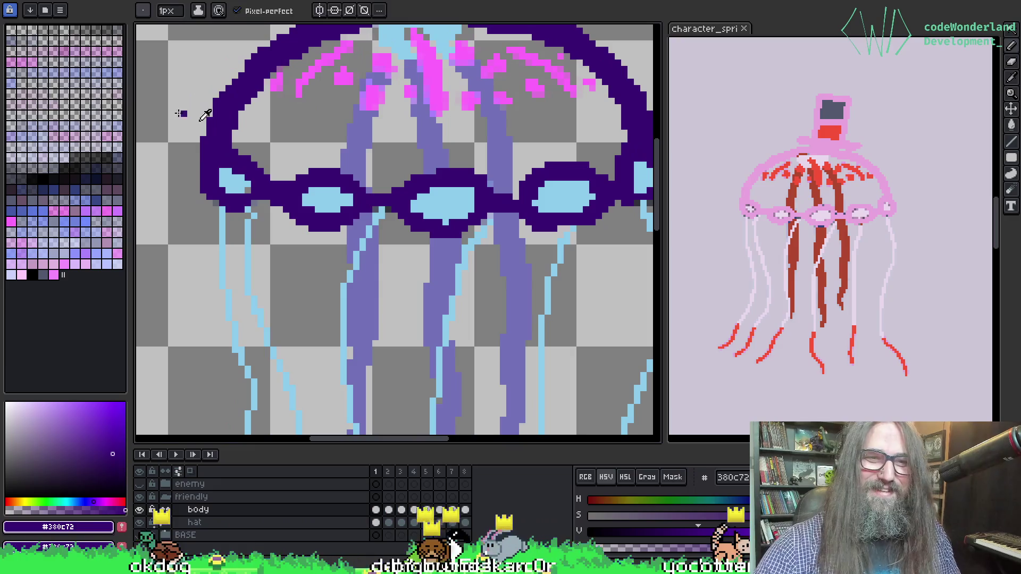
pyautogui.keyDown('alt'); pyautogui.click(247, 186); pyautogui.keyUp('alt')
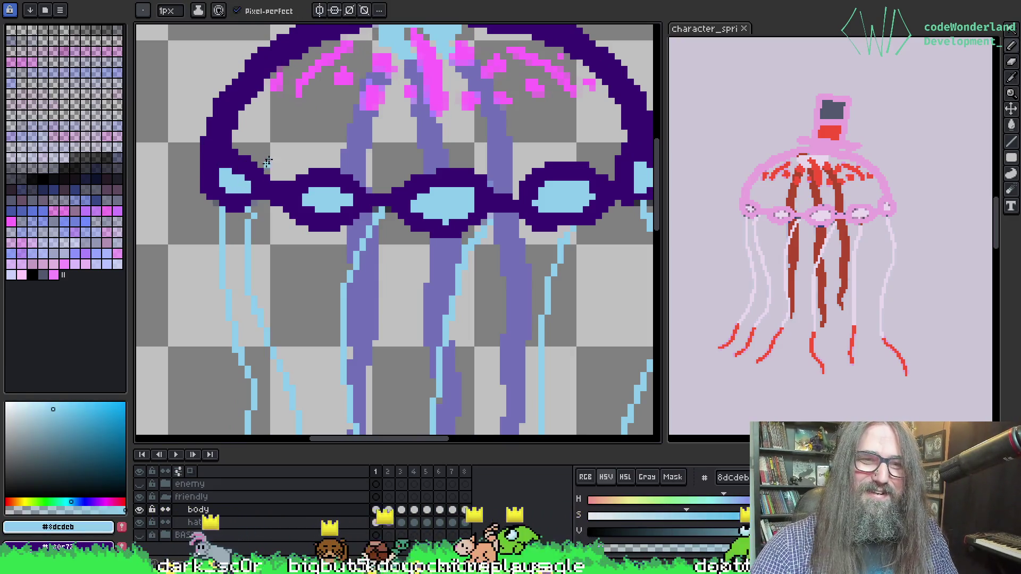
pyautogui.press('w')
pyautogui.click(215, 203)
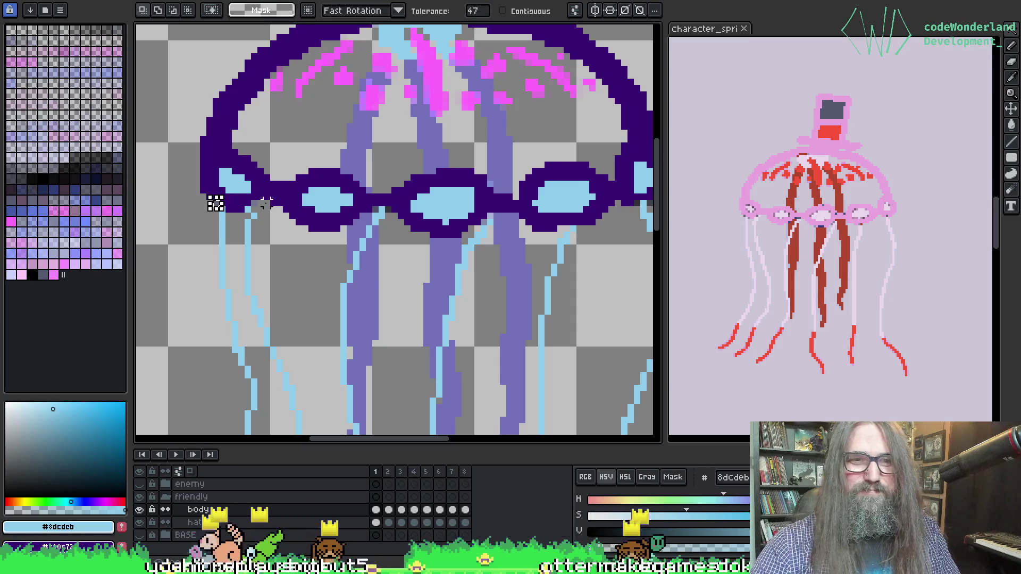
pyautogui.click(361, 240)
pyautogui.press('b')
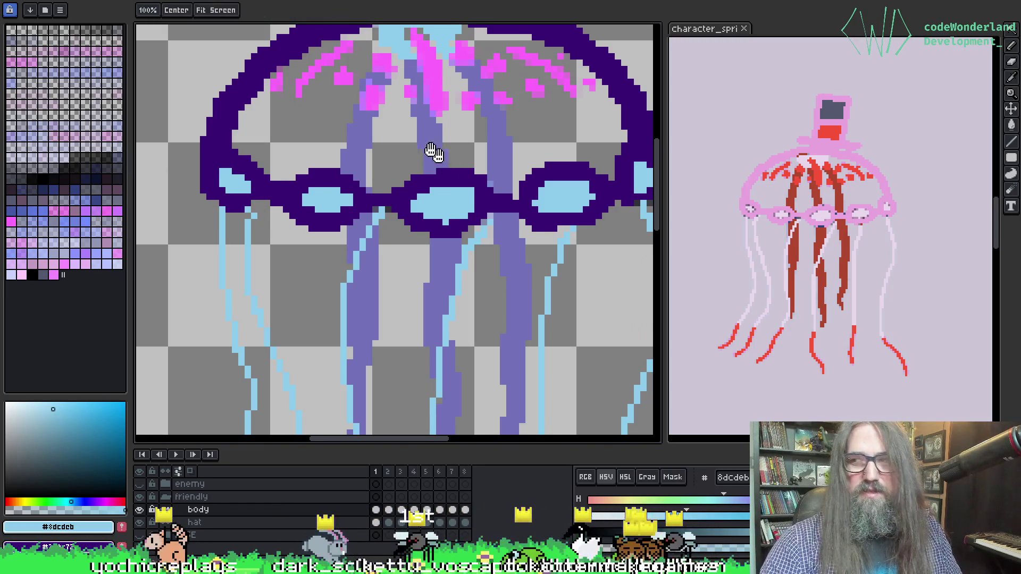
# Advance a frame, bucket-fill beside the goggle rim, and undo the accidental fill.
pyautogui.scroll(-1, 426, 148)
pyautogui.scroll(-1, 386, 133)
pyautogui.moveTo(378, 138); pyautogui.dragTo(352, 170)
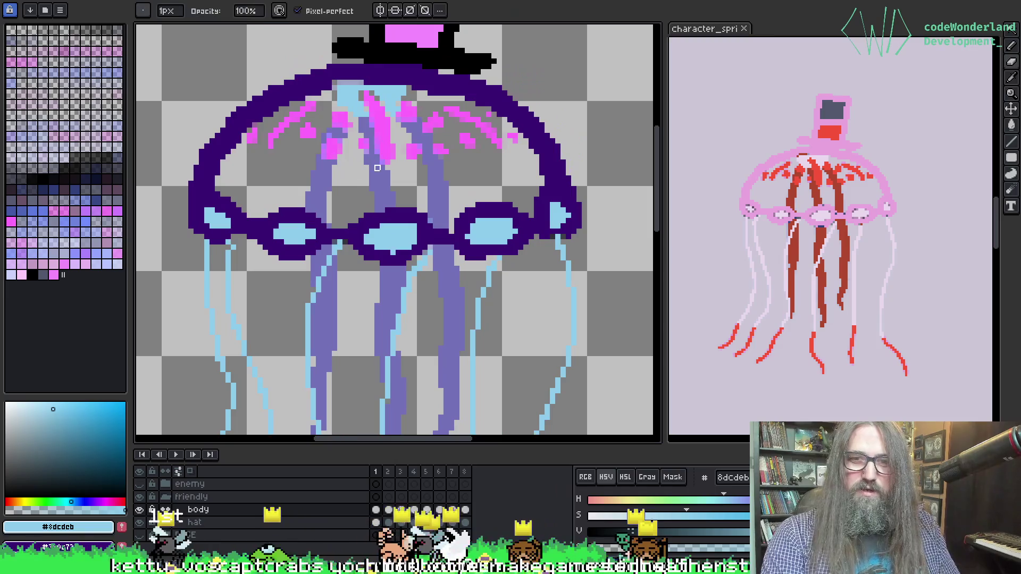
pyautogui.press('.')
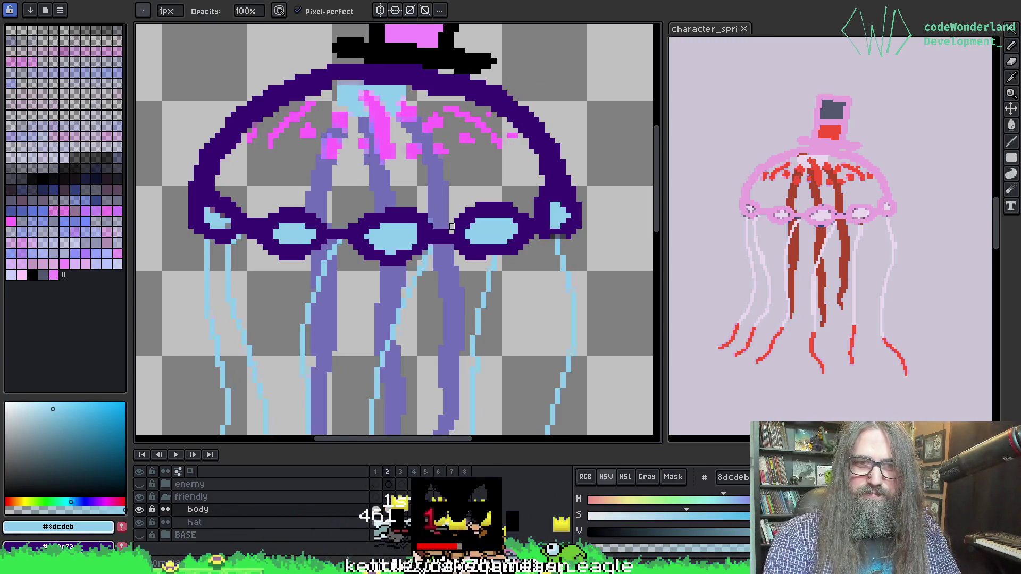
pyautogui.scroll(1, 325, 234)
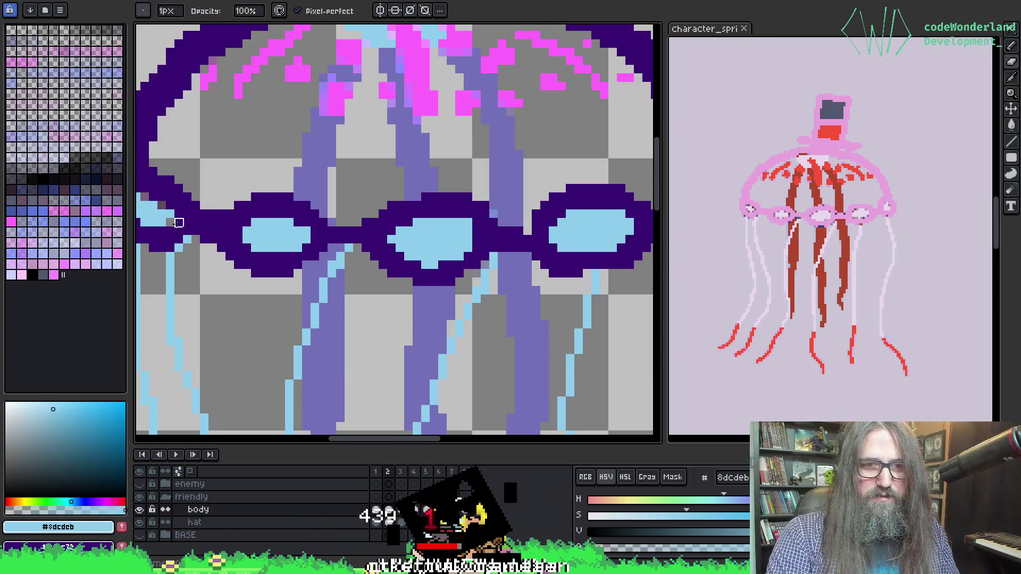
pyautogui.press('g')
pyautogui.click(174, 221)
pyautogui.hotkey('ctrl', 'z')
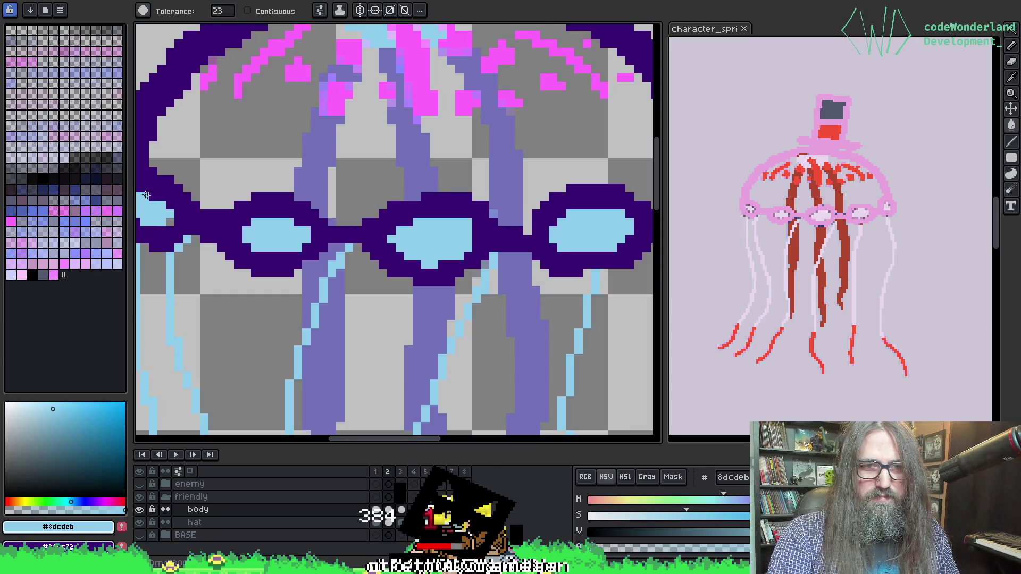
pyautogui.press('b')
pyautogui.scroll(-1, 275, 232)
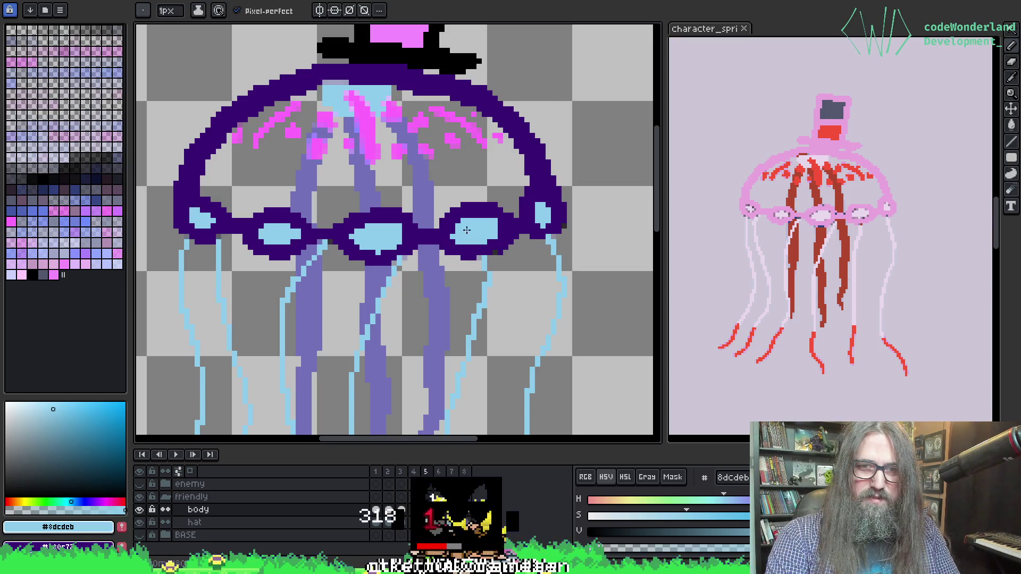
# Redraw the tentacle joints under the goggle band in frame 5 with lavender and dark purple.
pyautogui.scroll(1, 399, 227)
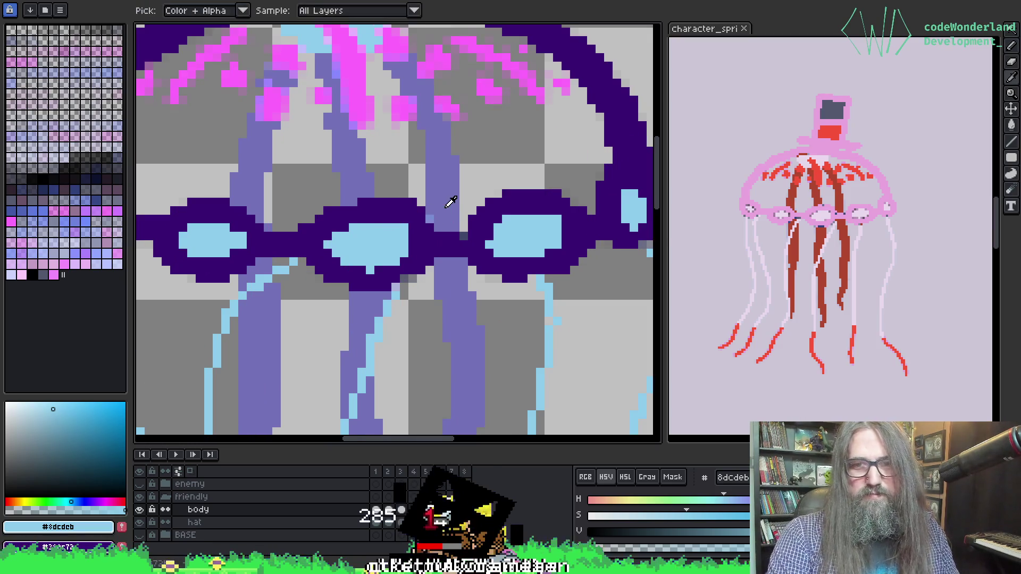
pyautogui.keyDown('alt'); pyautogui.click(457, 215); pyautogui.keyUp('alt')
pyautogui.press('w')
pyautogui.press('b')
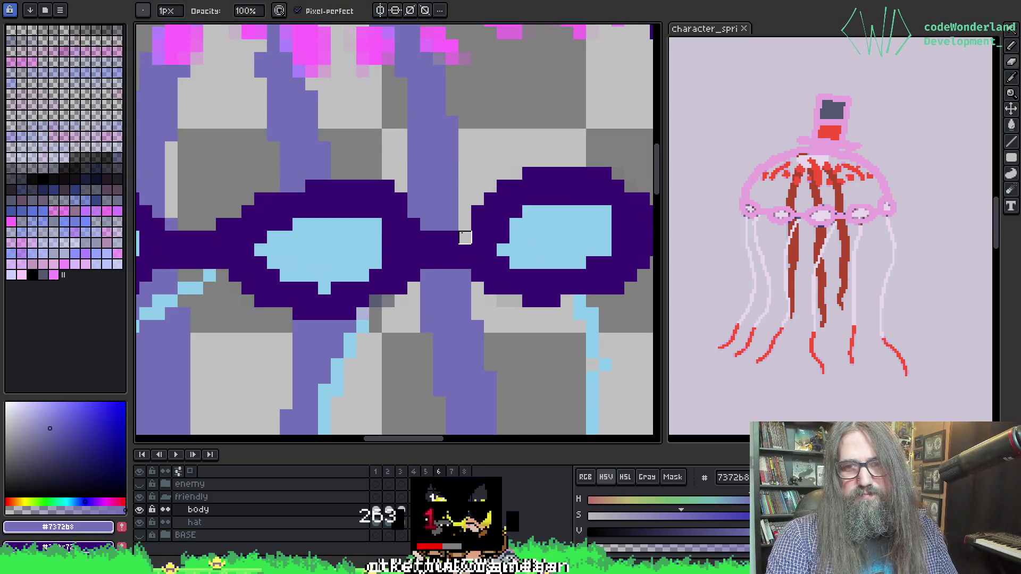
pyautogui.scroll(-1, 457, 228)
pyautogui.keyDown('alt'); pyautogui.click(454, 229); pyautogui.keyUp('alt')
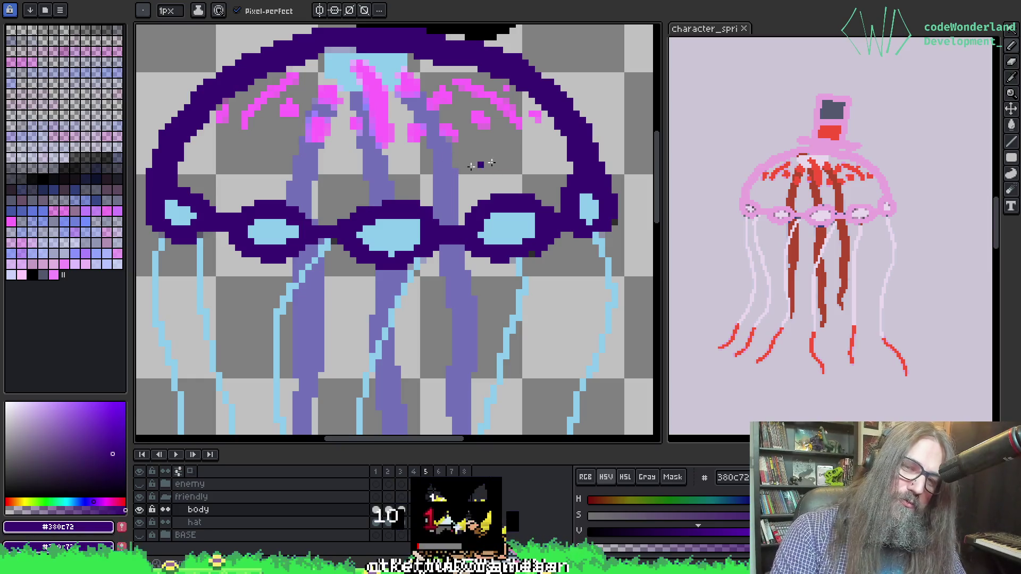
pyautogui.press('i')
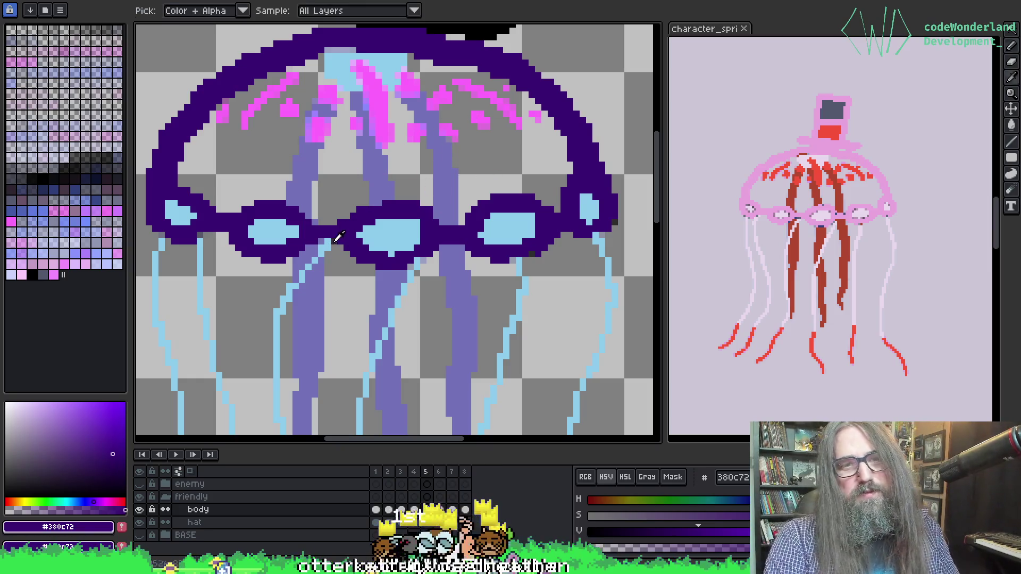
pyautogui.press('b')
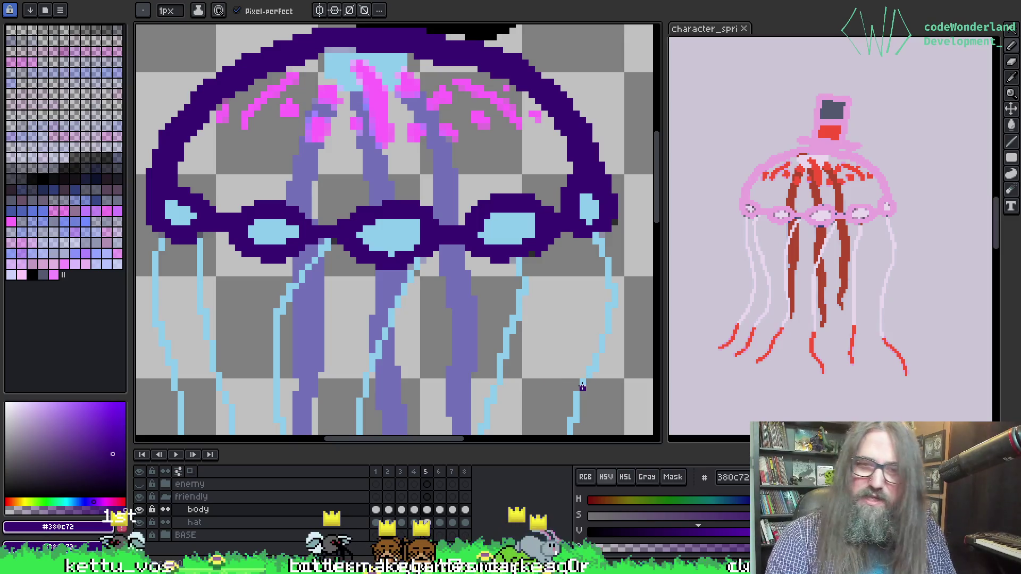
pyautogui.press('i')
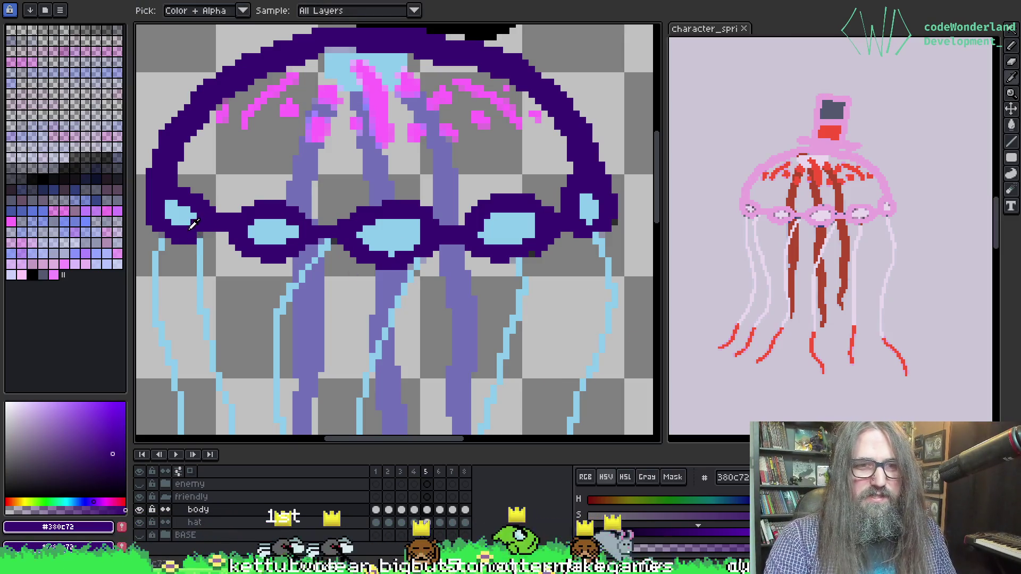
pyautogui.press('b')
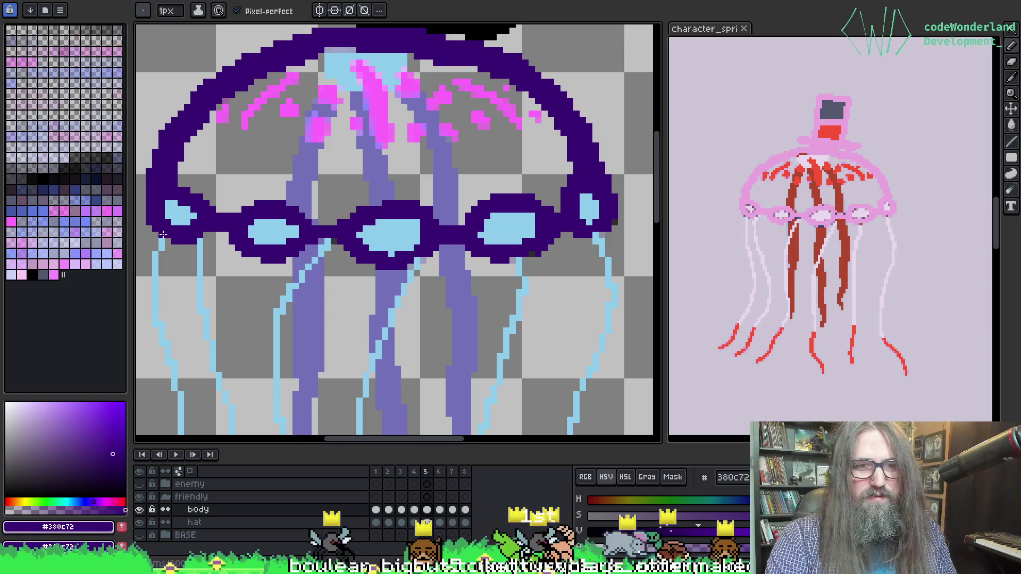
# Touch up the tentacle joints in frames 6, 7 and 8 using light blue, lavender and dark purple.
pyautogui.press('Right')
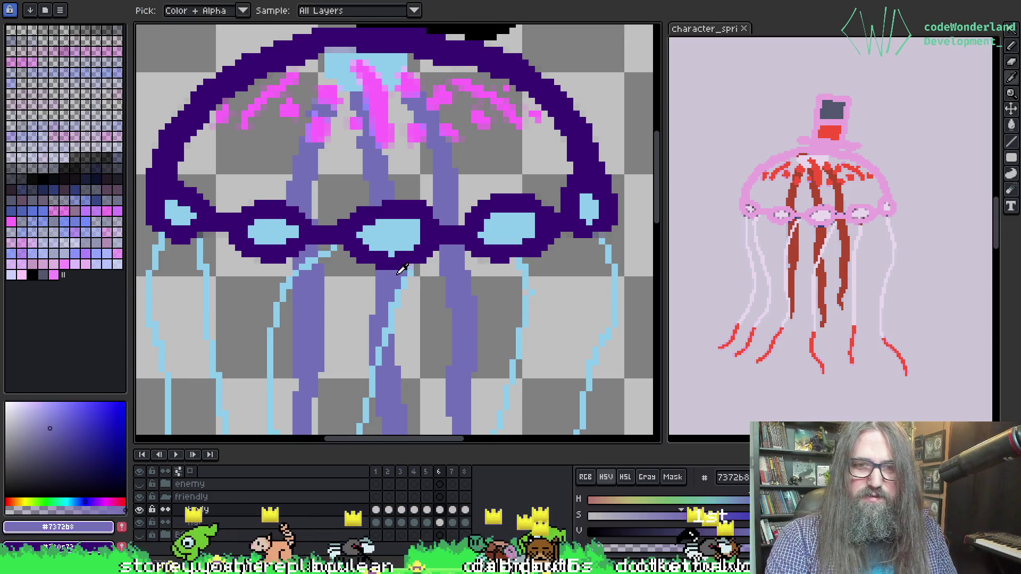
pyautogui.keyDown('alt'); pyautogui.click(418, 266); pyautogui.keyUp('alt')
pyautogui.press('e')
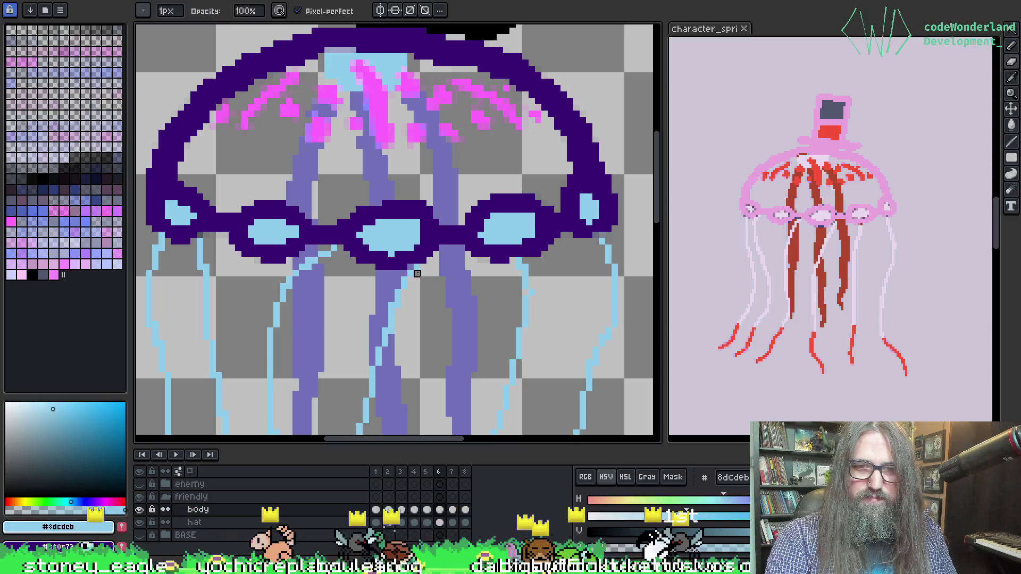
pyautogui.press('Right')
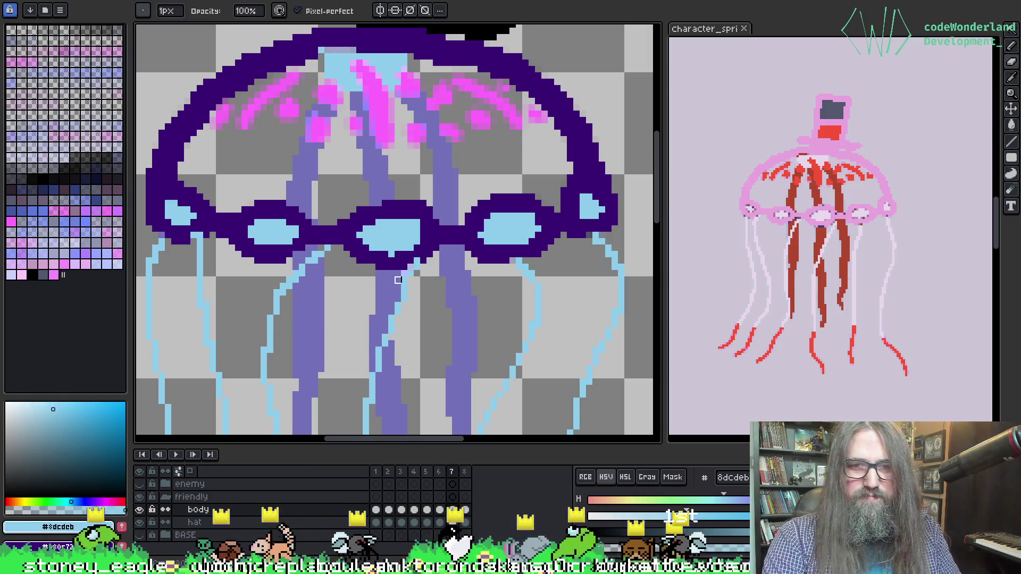
pyautogui.keyDown('alt'); pyautogui.click(400, 273); pyautogui.keyUp('alt')
pyautogui.press('b')
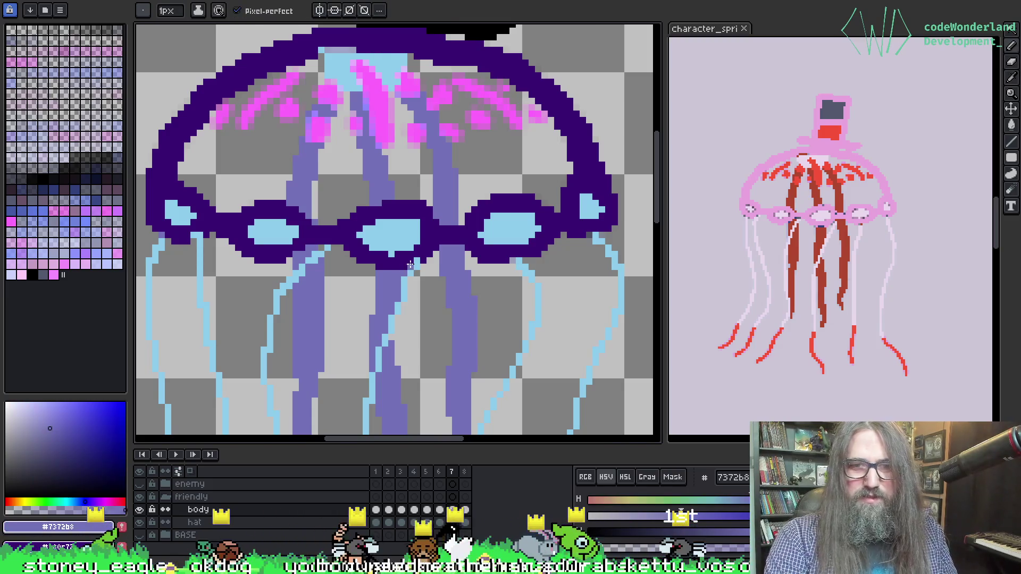
pyautogui.press('Right')
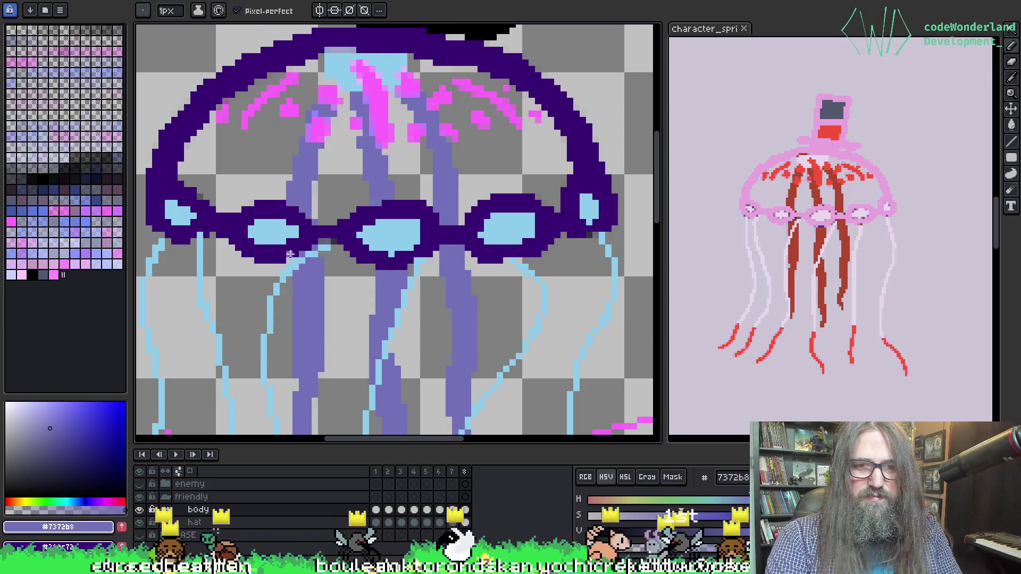
pyautogui.keyDown('alt'); pyautogui.click(327, 242); pyautogui.keyUp('alt')
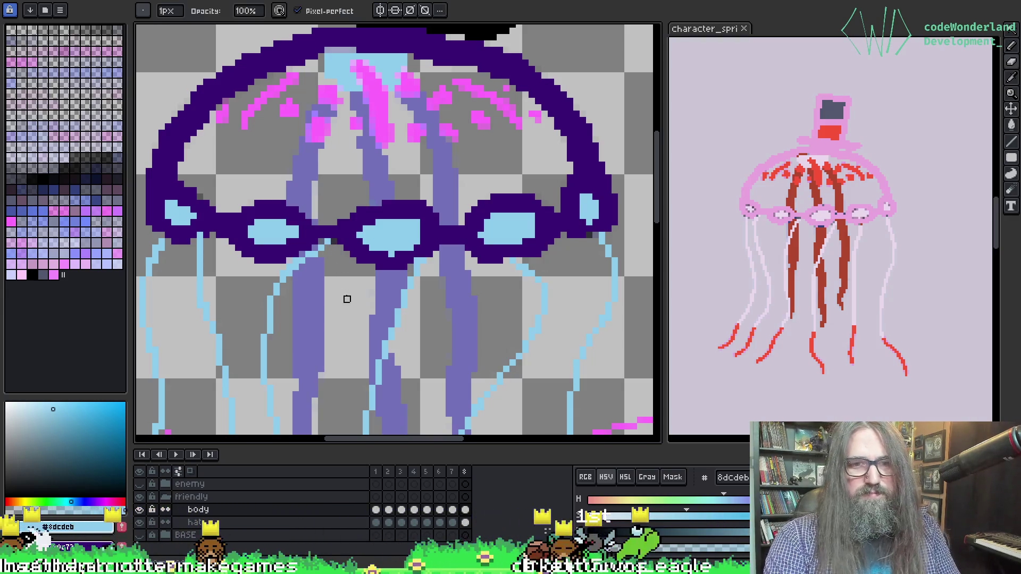
pyautogui.keyDown('alt'); pyautogui.click(329, 241); pyautogui.keyUp('alt')
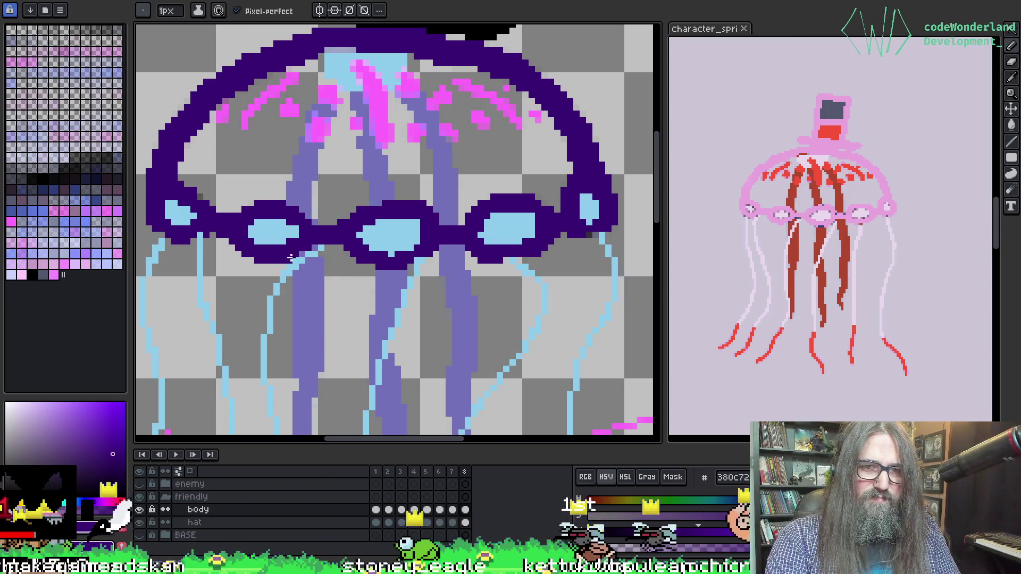
# Save, fit the whole jellyfish in view, and step from frame 8 around to frame 2.
pyautogui.press('v')
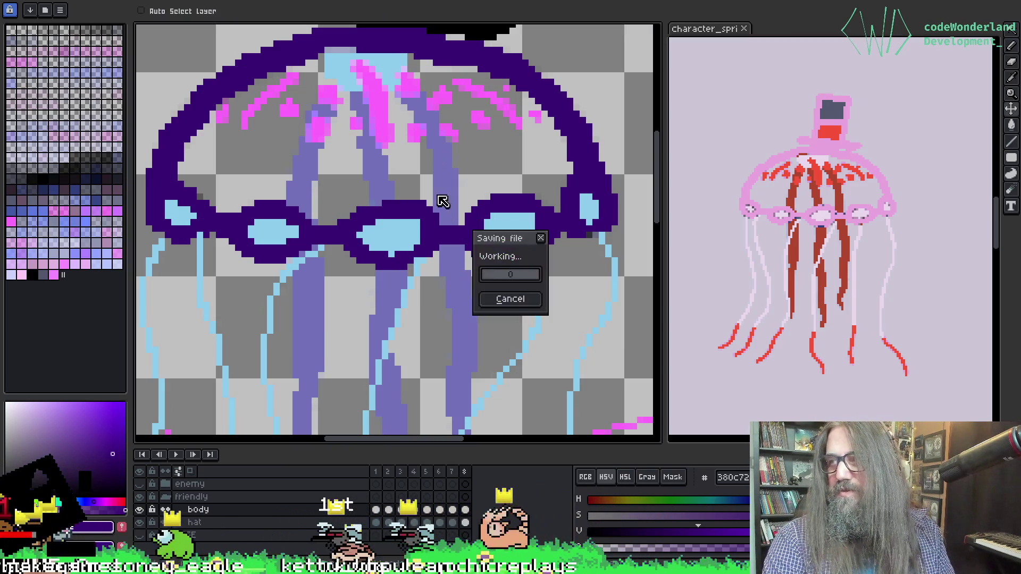
pyautogui.moveTo(356, 242)
pyautogui.mouseDown()
pyautogui.moveTo(346, 260)
pyautogui.moveTo(318, 271)
pyautogui.mouseUp()
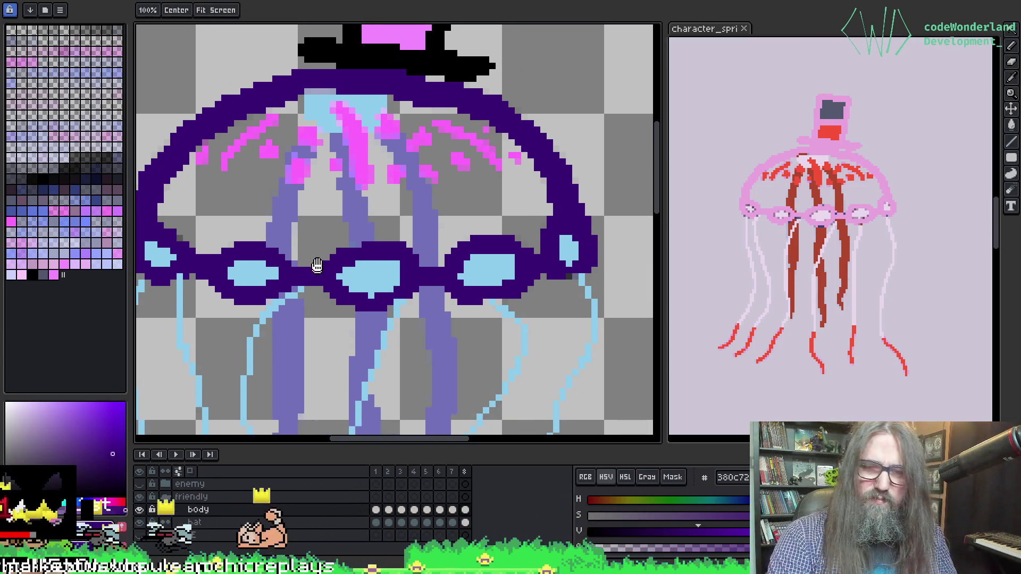
pyautogui.scroll(-4, 318, 271)
pyautogui.moveTo(396, 260); pyautogui.dragTo(396, 207)
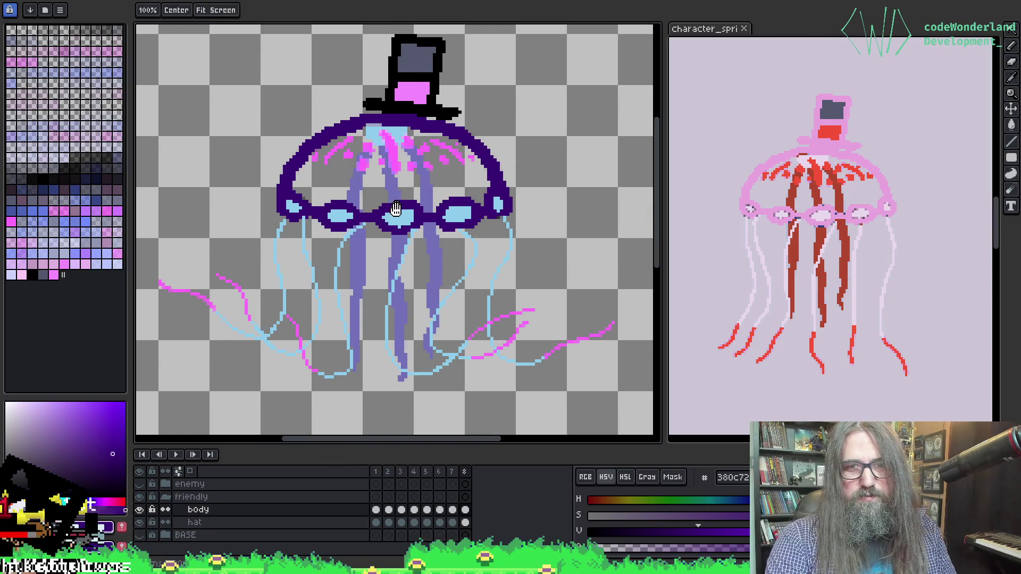
pyautogui.press('b')
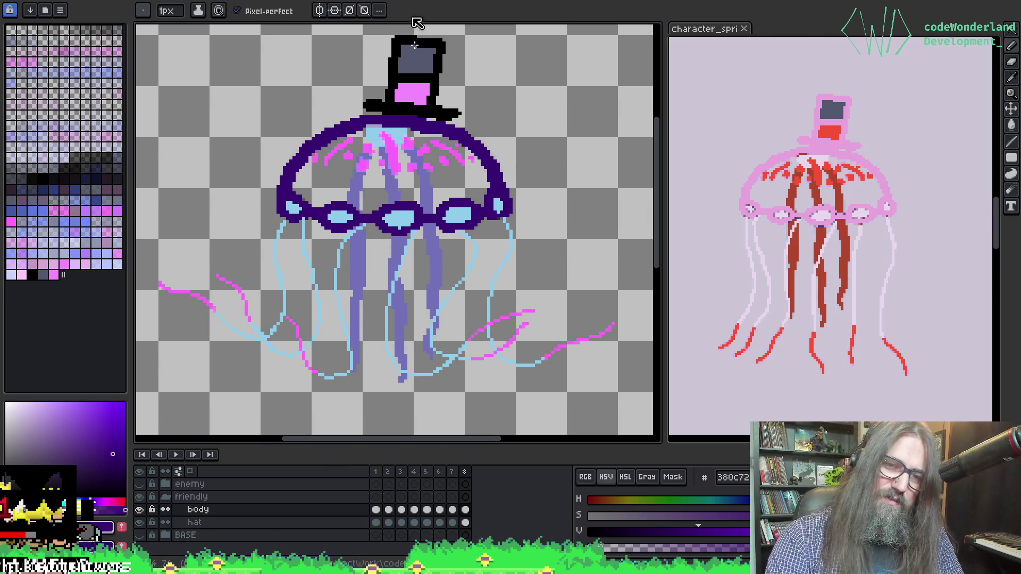
pyautogui.press('Right')
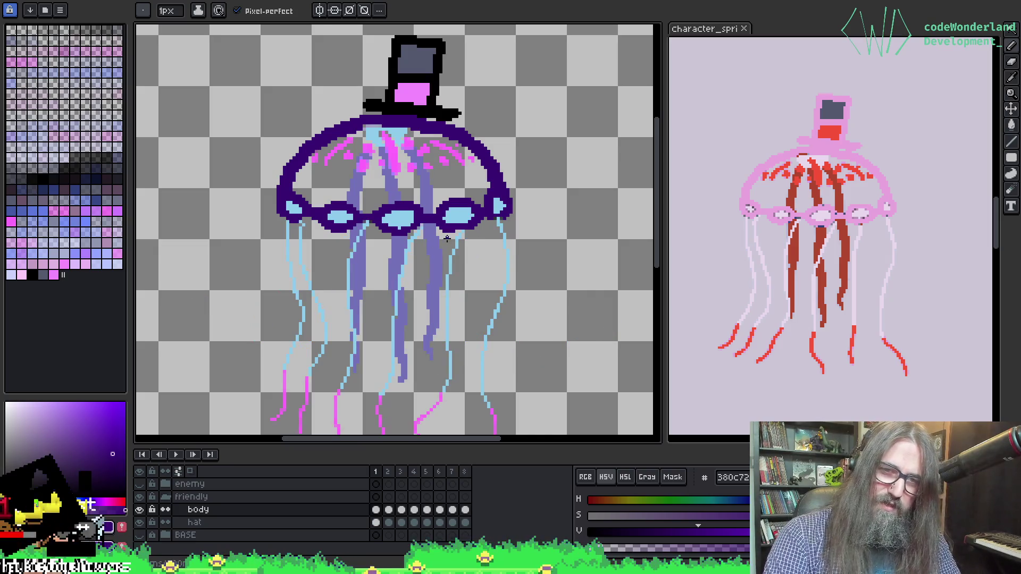
pyautogui.press('Right')
pyautogui.press('Right')
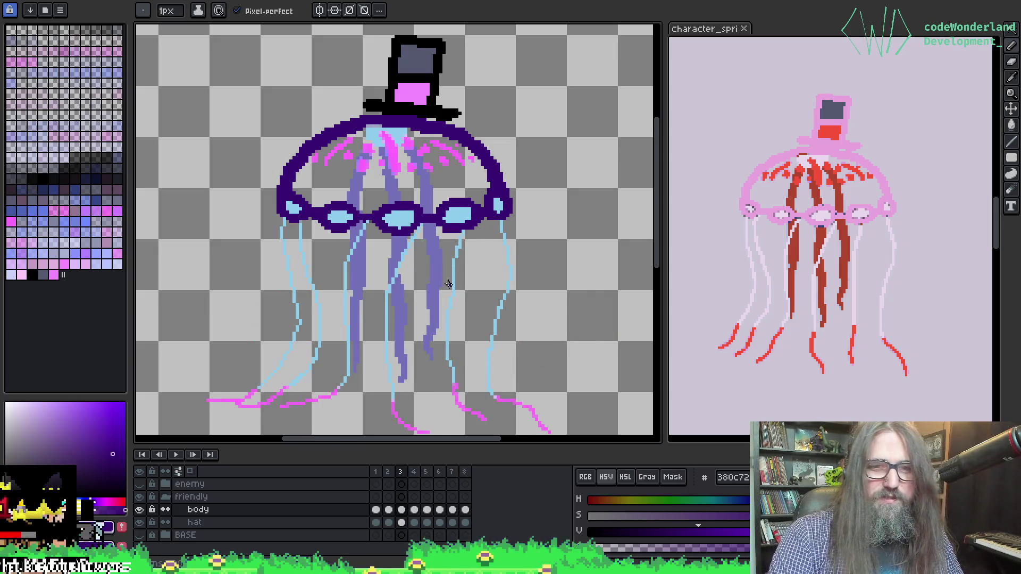
# Sample the bright pink tip colour and recolour two lavender tentacle junction pixels pink.
pyautogui.scroll(-1, 410, 327)
pyautogui.scroll(4, 410, 356)
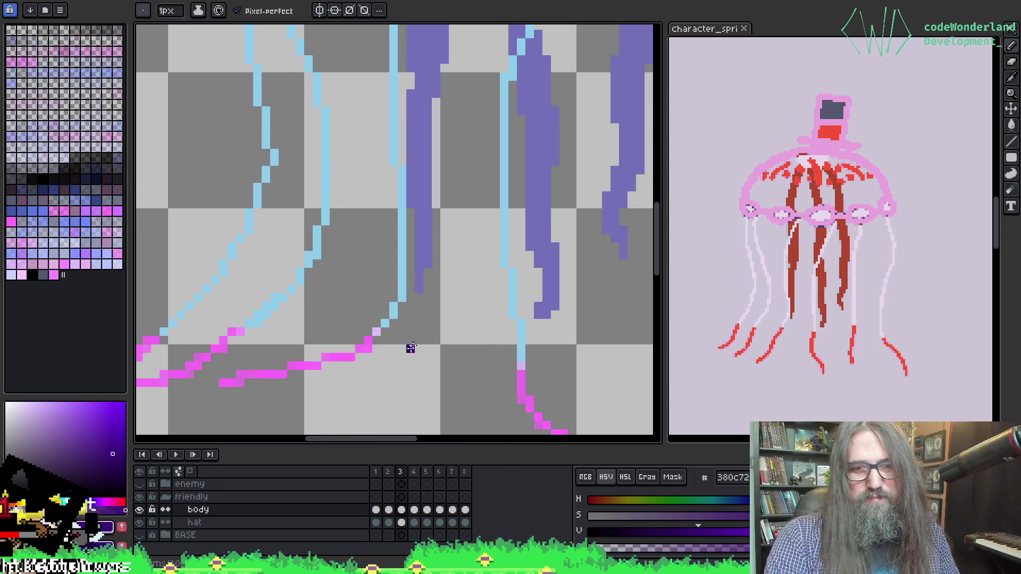
pyautogui.press('i')
pyautogui.scroll(-1, 334, 302)
pyautogui.click(318, 309)
pyautogui.press('b')
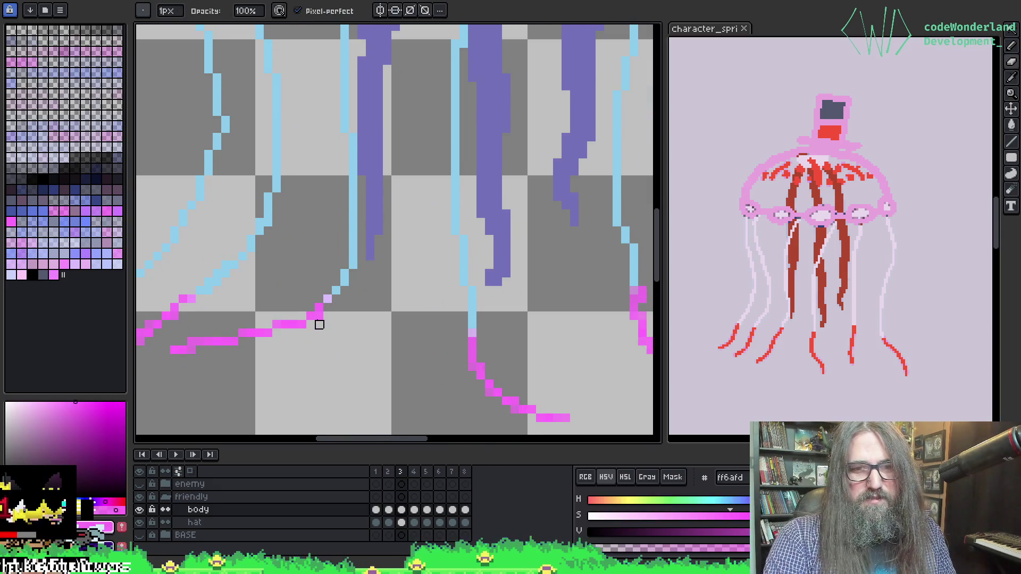
pyautogui.press('i')
pyautogui.press('b')
pyautogui.click(328, 298)
pyautogui.moveTo(487, 290); pyautogui.dragTo(381, 269)
pyautogui.press('i')
pyautogui.click(373, 316)
pyautogui.click(367, 313)
# Erase three stray pink pixels along the tentacle curves, then bring the Jazz (design) article forward.
pyautogui.scroll(1, 392, 358)
pyautogui.scroll(1, 285, 244)
pyautogui.press('e')
pyautogui.click(288, 229)
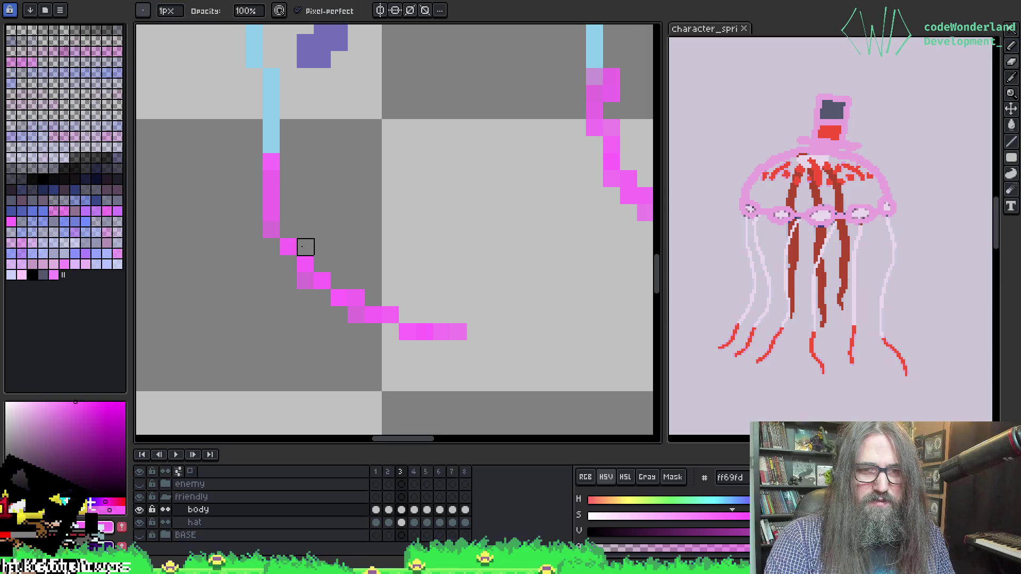
pyautogui.click(306, 280)
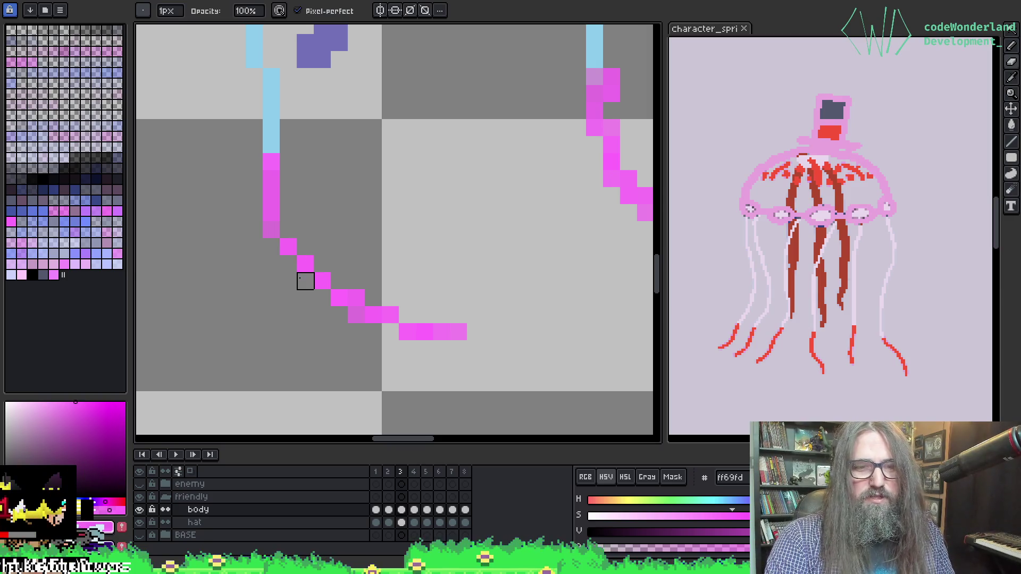
pyautogui.click(356, 315)
pyautogui.press('alt')
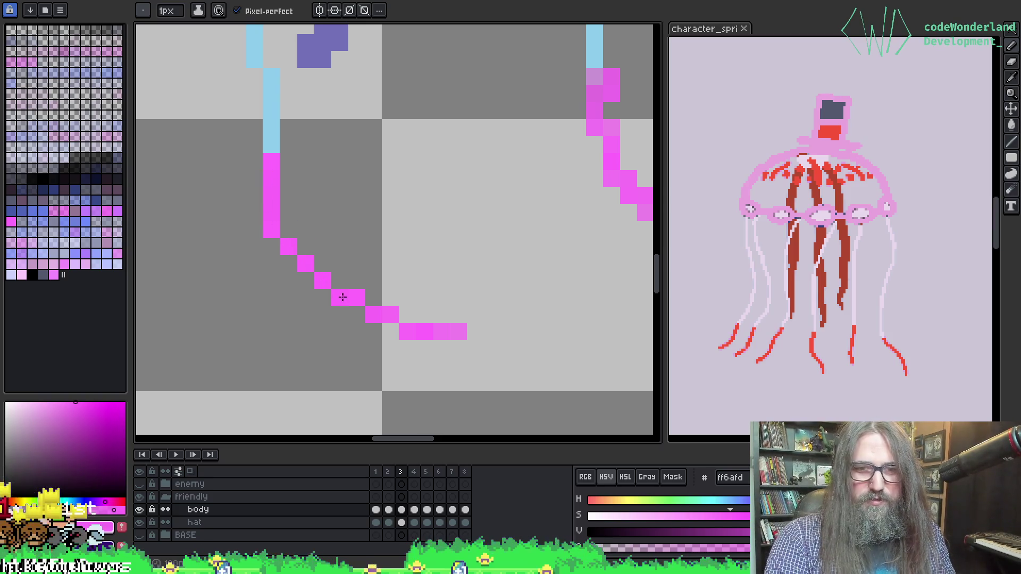
pyautogui.press('v')
pyautogui.press('b')
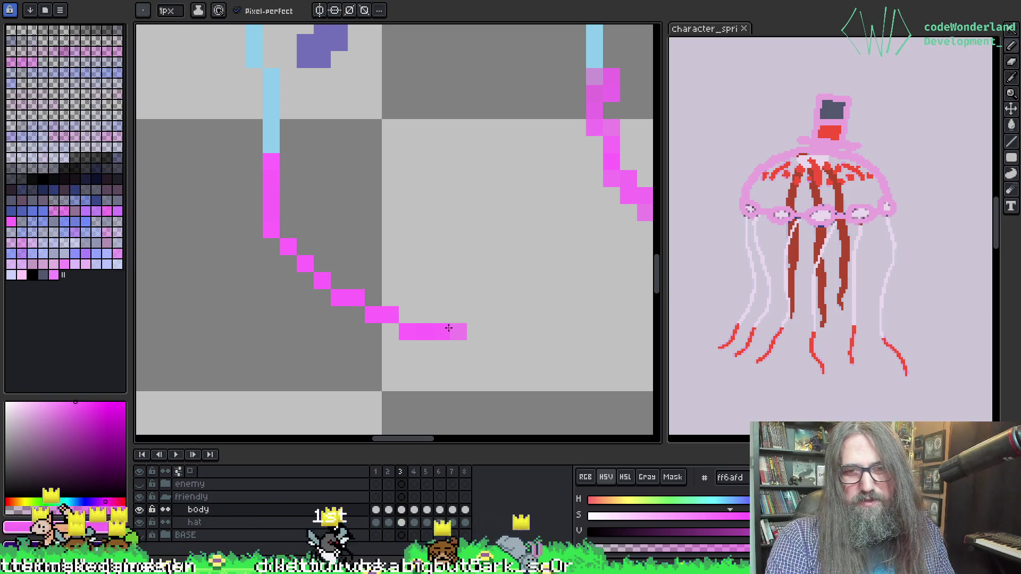
pyautogui.scroll(-2, 476, 281)
pyautogui.scroll(2, 521, 250)
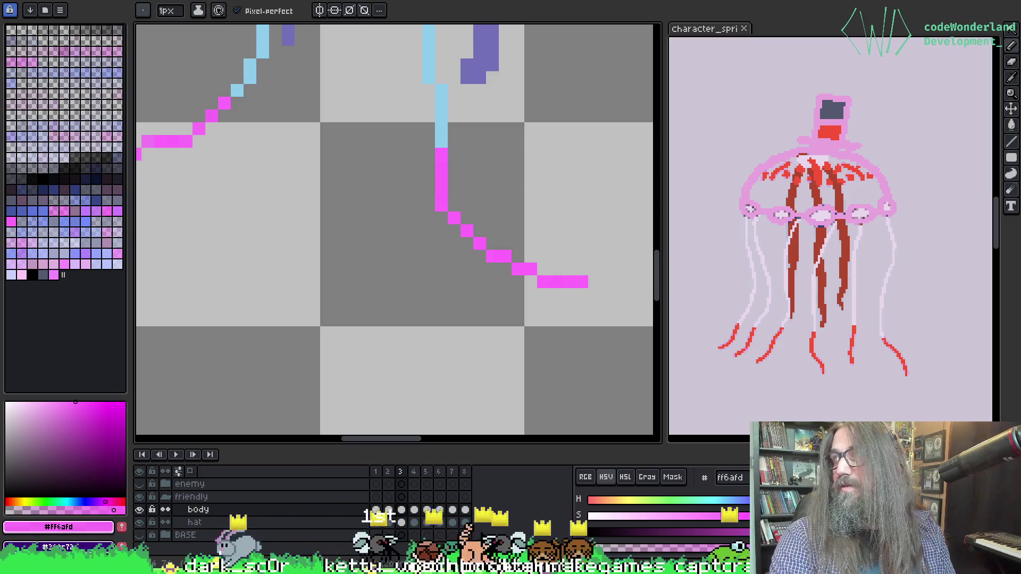
pyautogui.moveTo(850, 330); pyautogui.dragTo(741, 97)
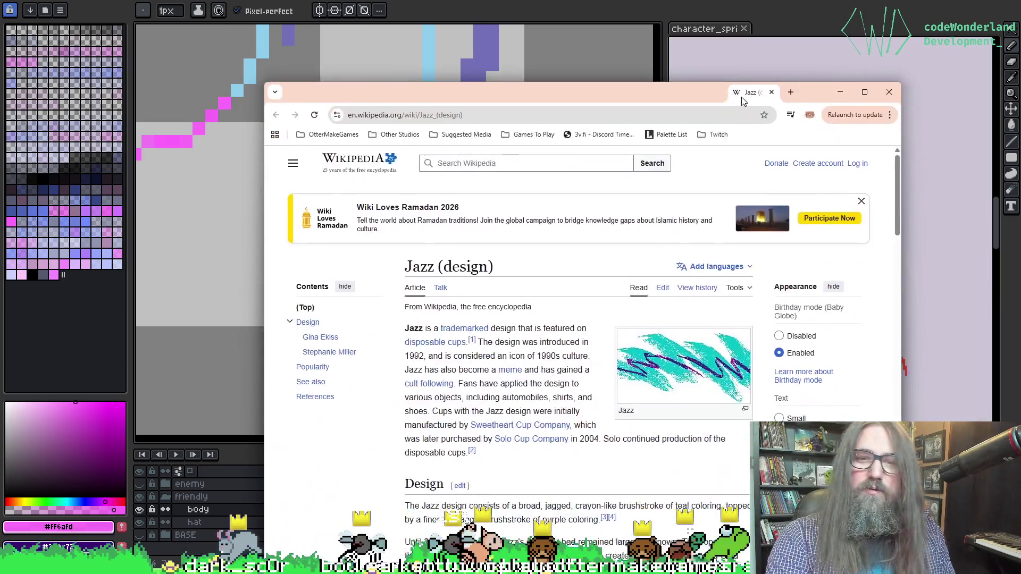
pyautogui.doubleClick(742, 97)
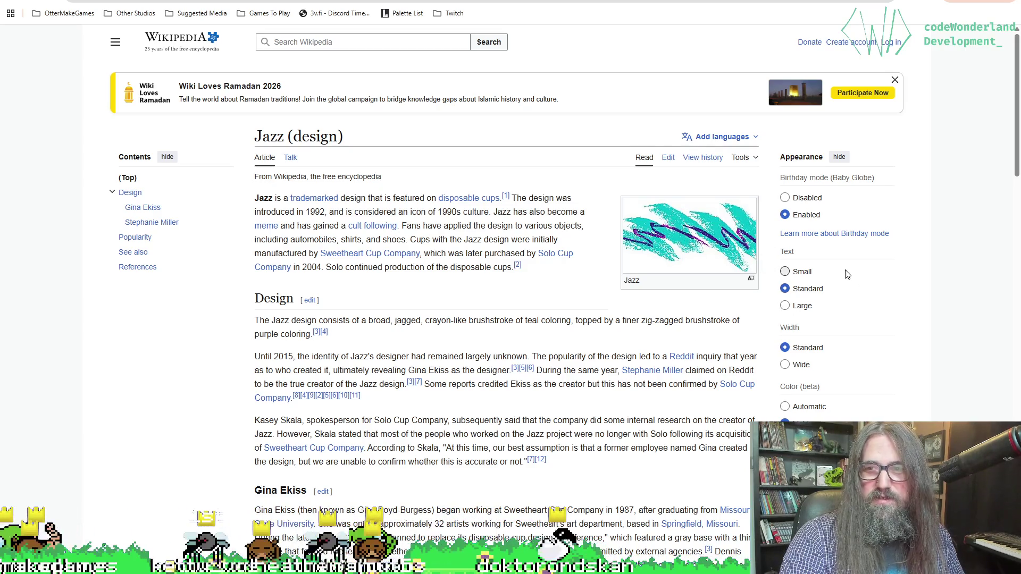
pyautogui.scroll(-2, 537, 367)
pyautogui.scroll(-2, 536, 367)
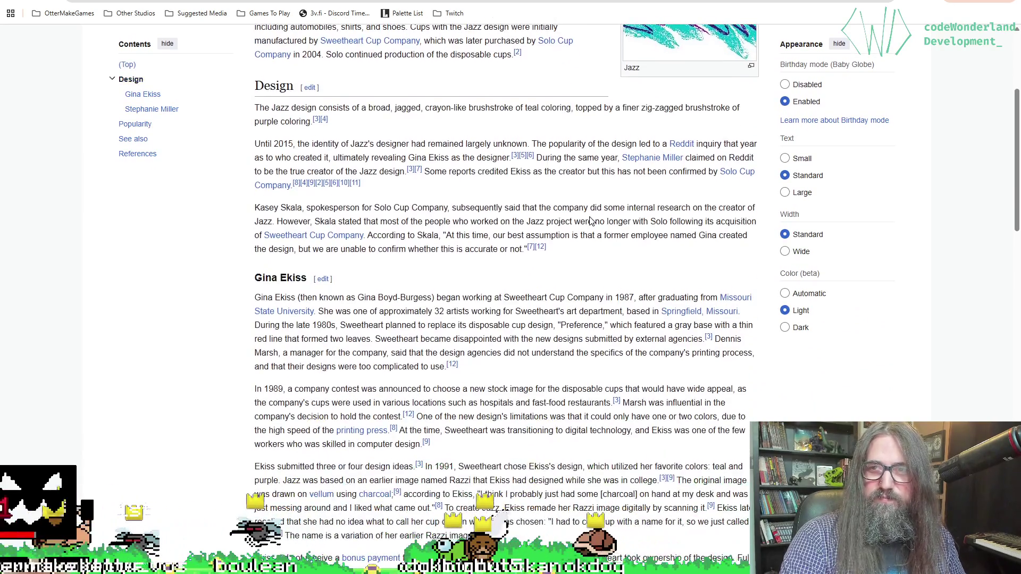
pyautogui.scroll(2, 537, 367)
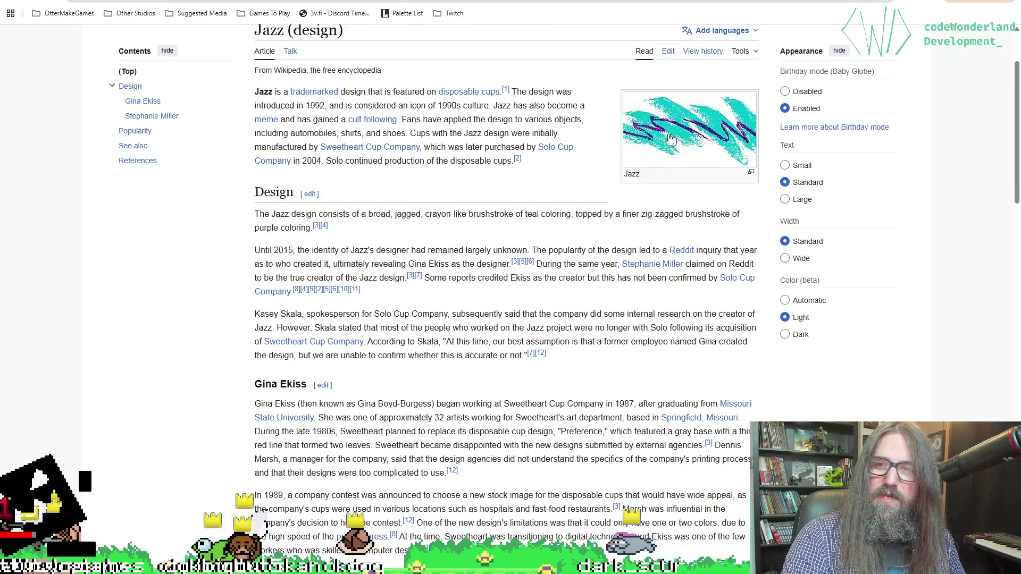
pyautogui.moveTo(585, 1); pyautogui.dragTo(551, 370)
pyautogui.click(561, 373)
pyautogui.scroll(-2, 433, 244)
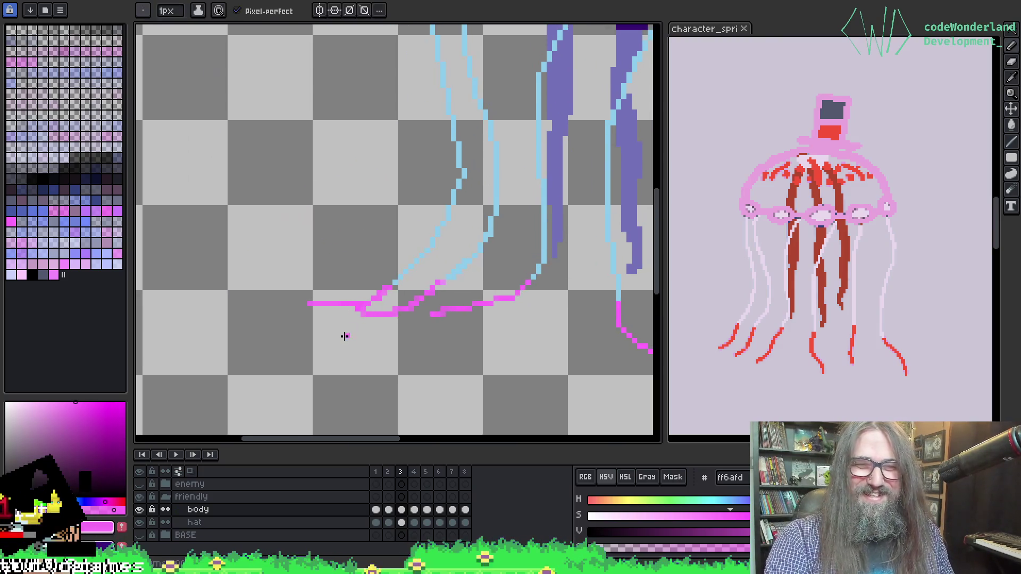
# Fix a pink diagonal: erase a stray pixel, add one beside the line, and shift its end right.
pyautogui.scroll(3, 502, 229)
pyautogui.moveTo(443, 280); pyautogui.dragTo(423, 291)
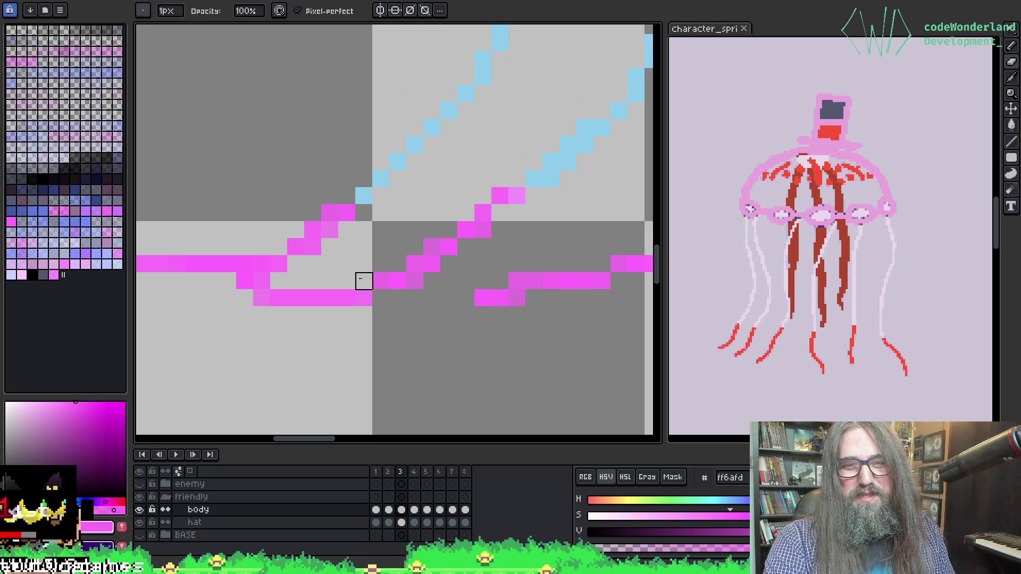
pyautogui.press('alt')
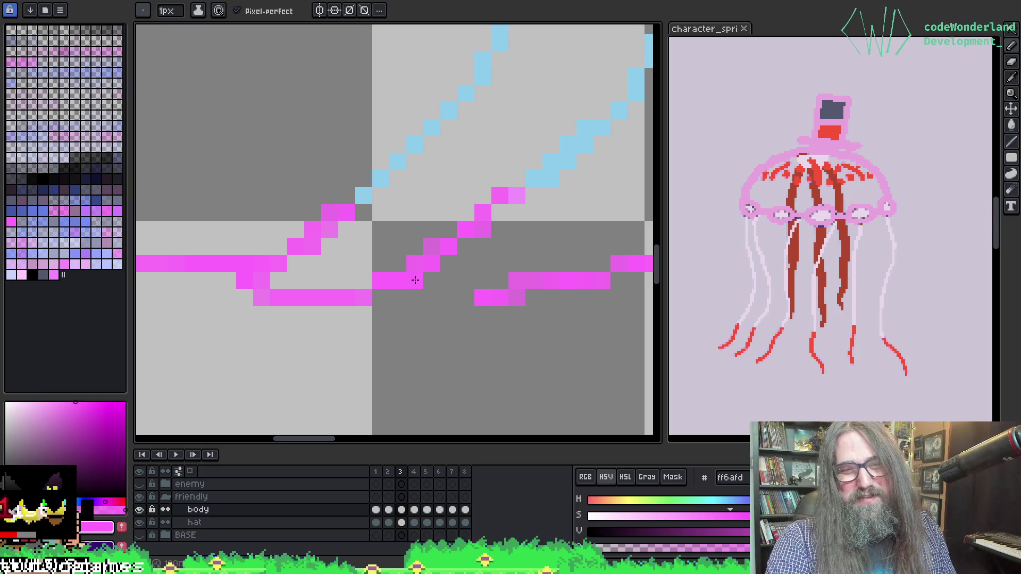
pyautogui.rightClick(415, 281)
pyautogui.press('e')
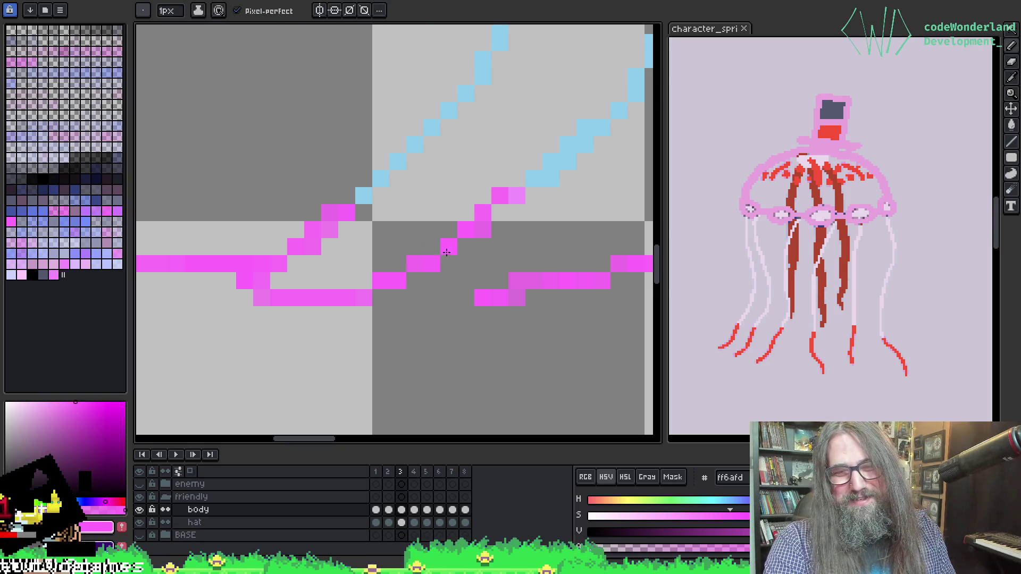
pyautogui.press('b')
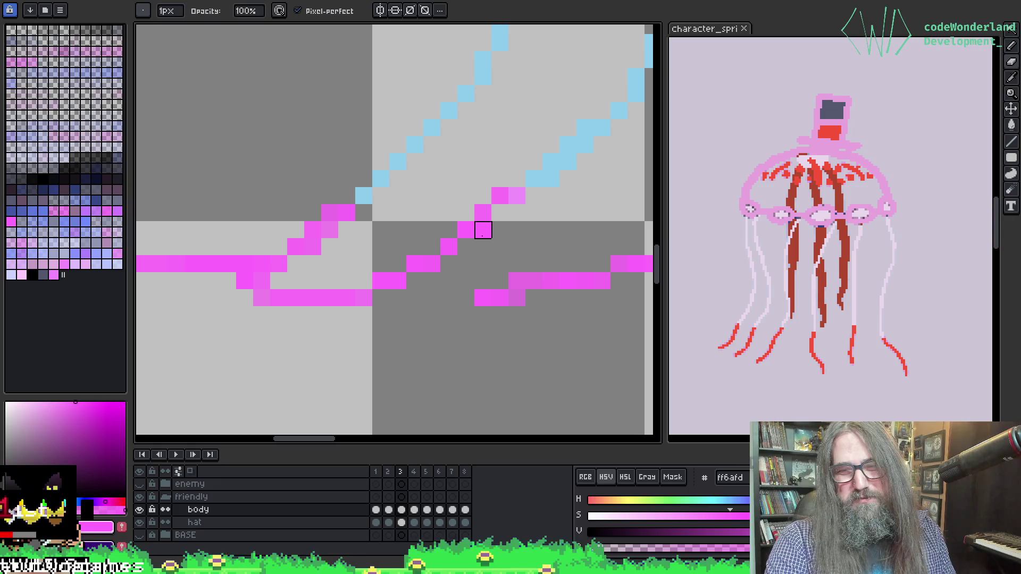
pyautogui.keyDown('alt'); pyautogui.click(517, 196); pyautogui.keyUp('alt')
pyautogui.press('e')
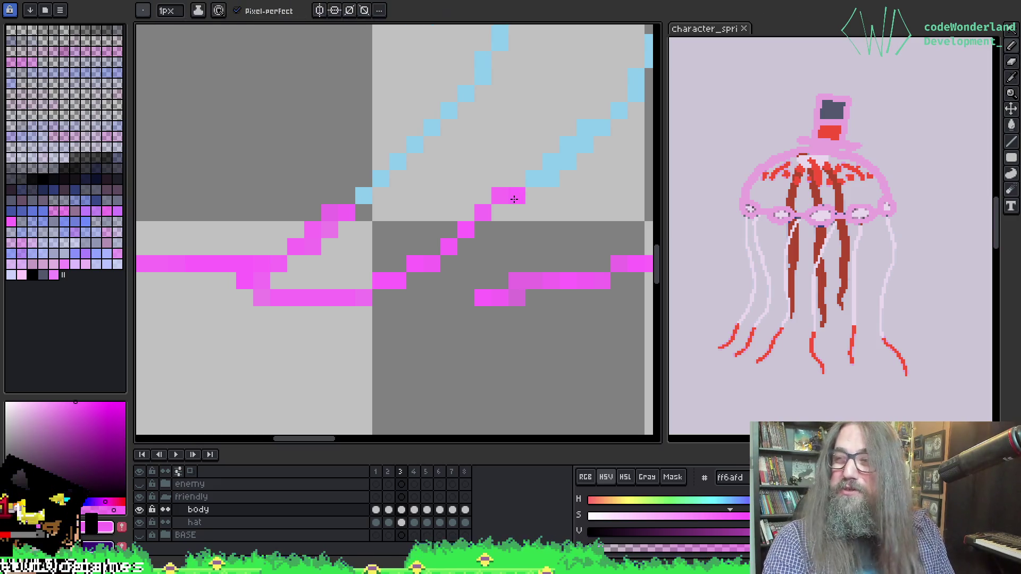
pyautogui.press('b')
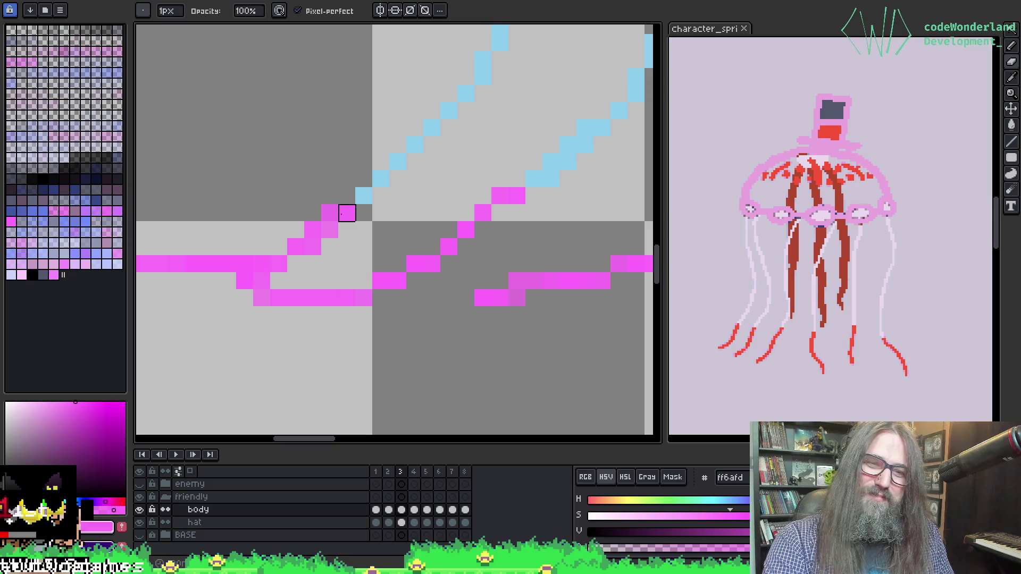
pyautogui.click(296, 247)
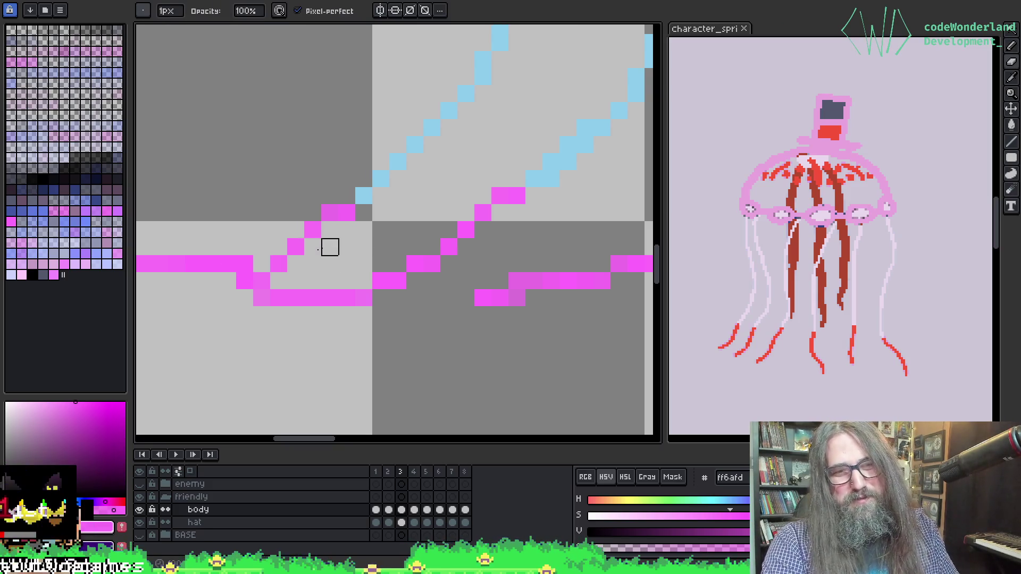
pyautogui.rightClick(246, 265)
pyautogui.click(262, 264)
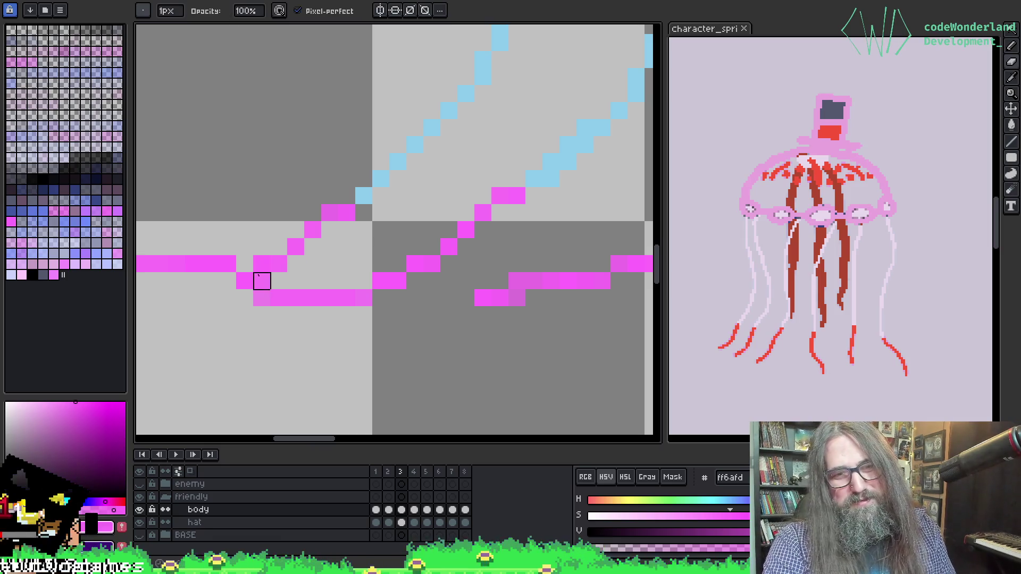
# Pan across to the other tentacle tips to inspect the next pink line.
pyautogui.scroll(-8, 500, 246)
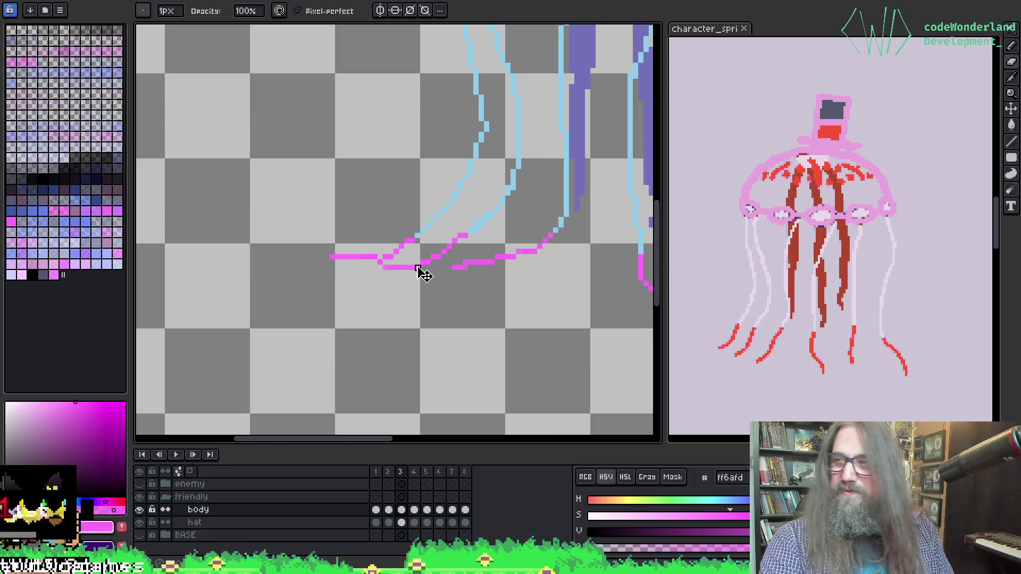
pyautogui.scroll(2, 333, 276)
pyautogui.moveTo(330, 234); pyautogui.dragTo(245, 234)
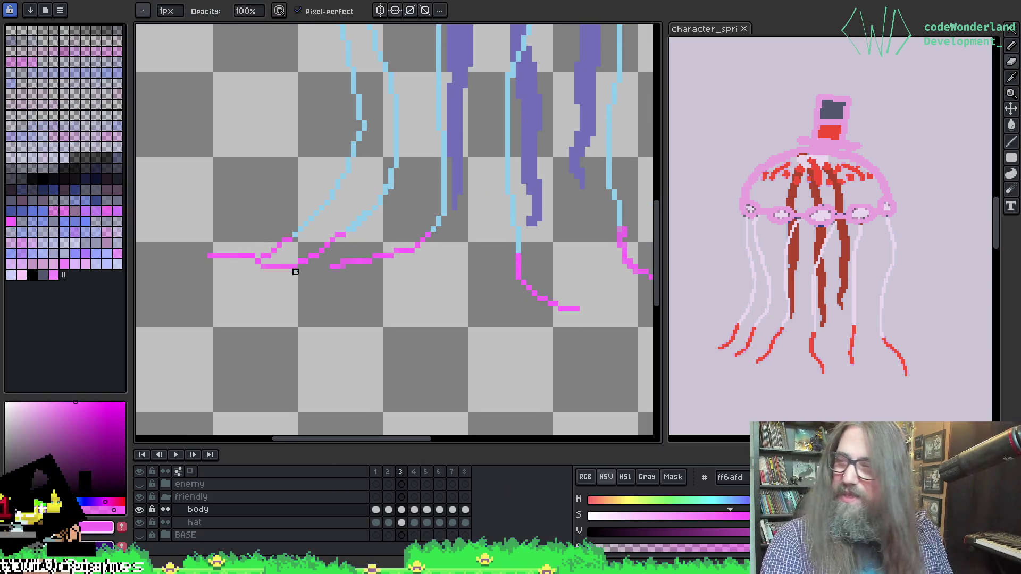
pyautogui.scroll(2, 285, 283)
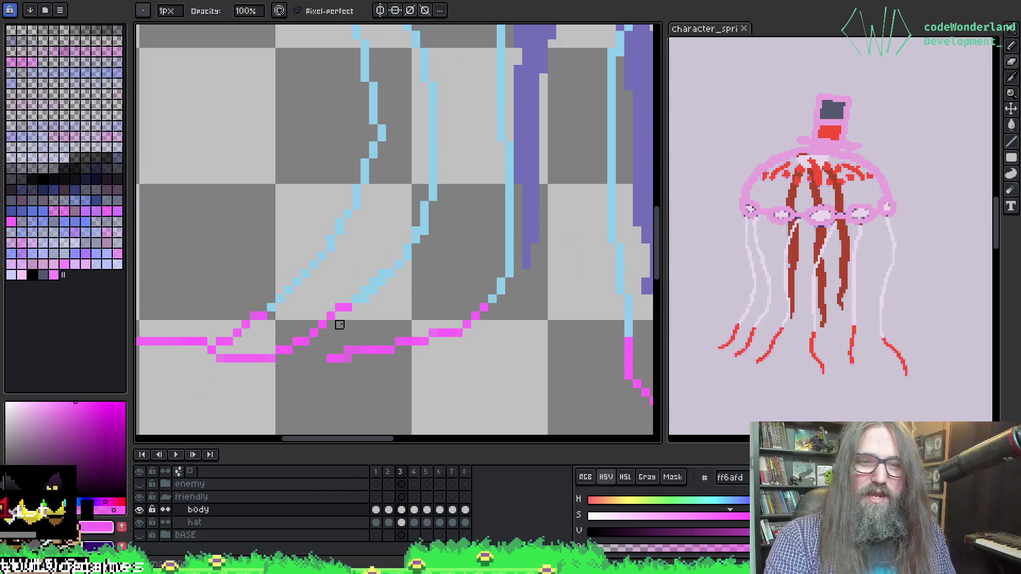
pyautogui.press('alt')
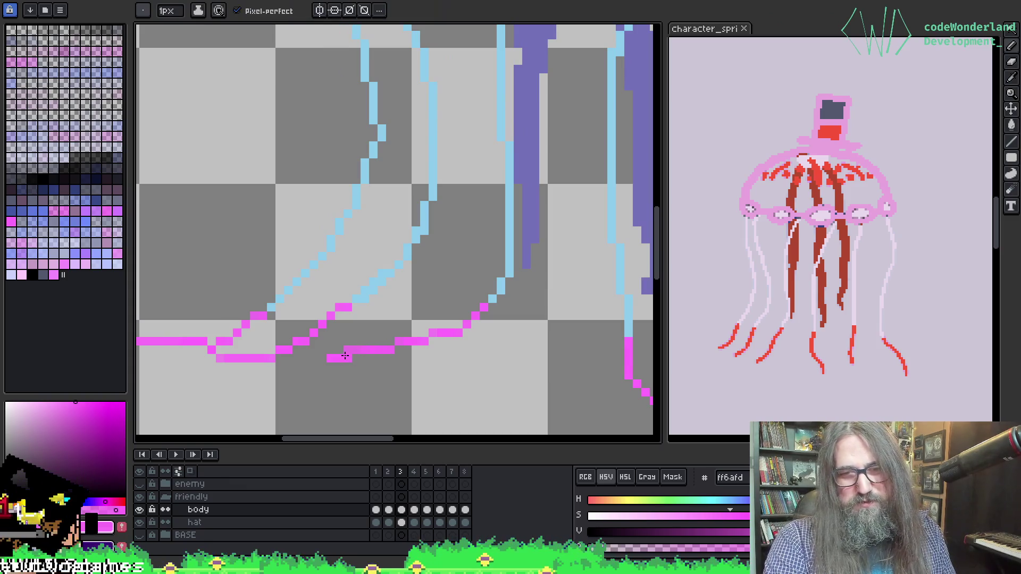
pyautogui.press('alt')
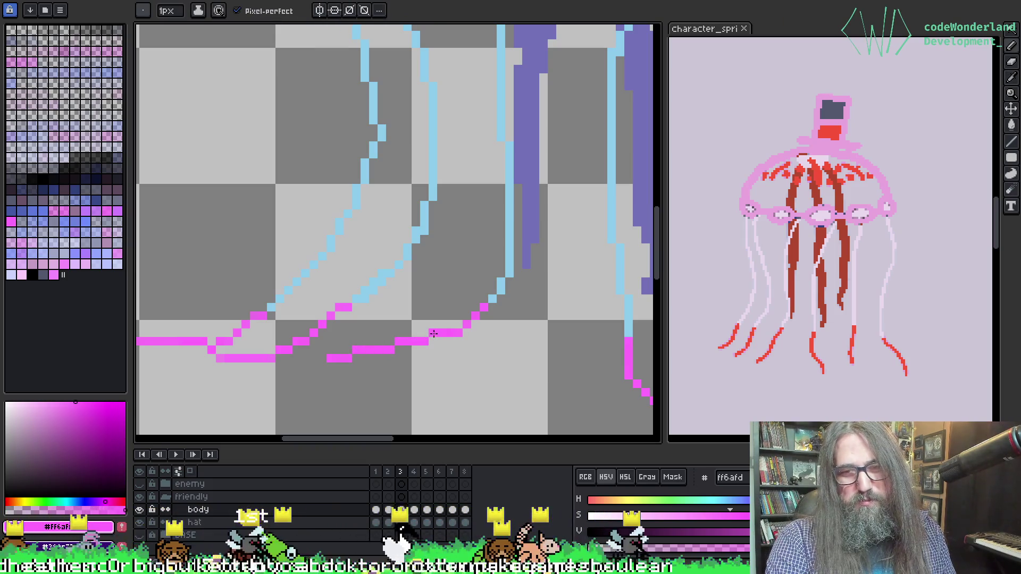
pyautogui.moveTo(502, 277); pyautogui.dragTo(391, 303)
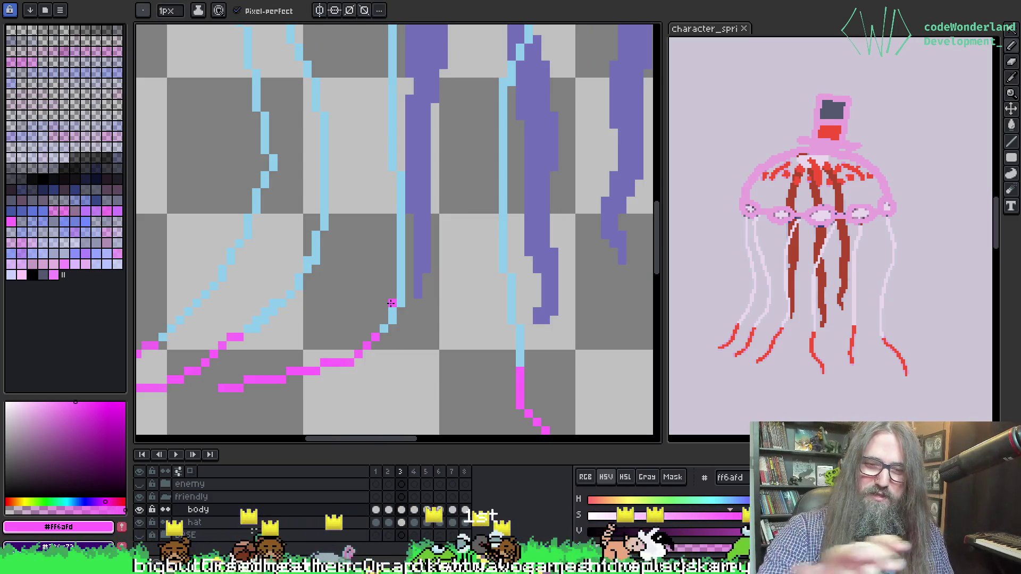
pyautogui.scroll(-2, 391, 303)
# Redraw the pink column directly under the blue tentacle, removing strays and repainting its top bright pink.
pyautogui.moveTo(282, 266)
pyautogui.mouseDown()
pyautogui.moveTo(314, 299)
pyautogui.moveTo(243, 210)
pyautogui.mouseUp()
pyautogui.scroll(3, 243, 209)
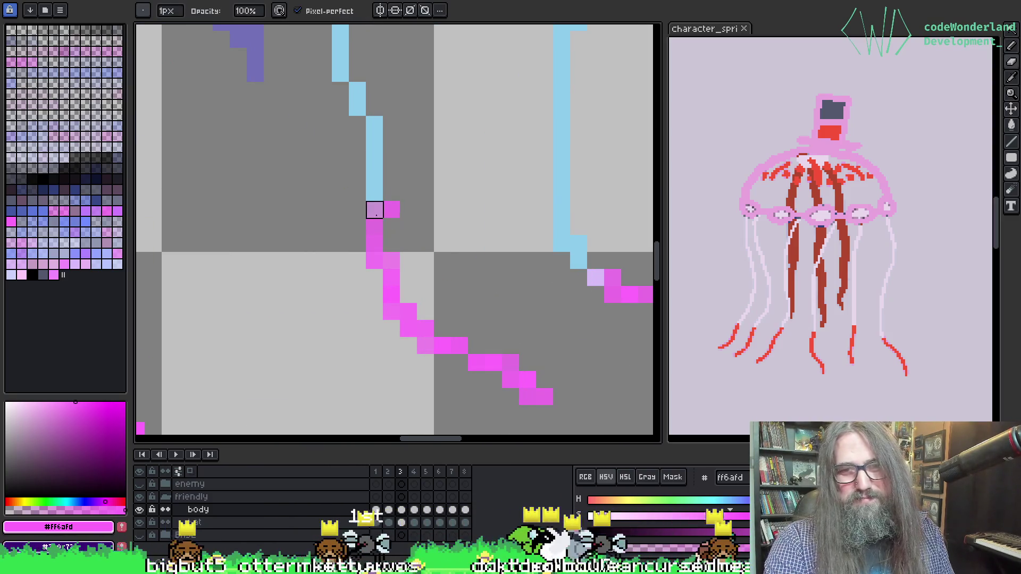
pyautogui.press('e')
pyautogui.moveTo(375, 226); pyautogui.dragTo(381, 237)
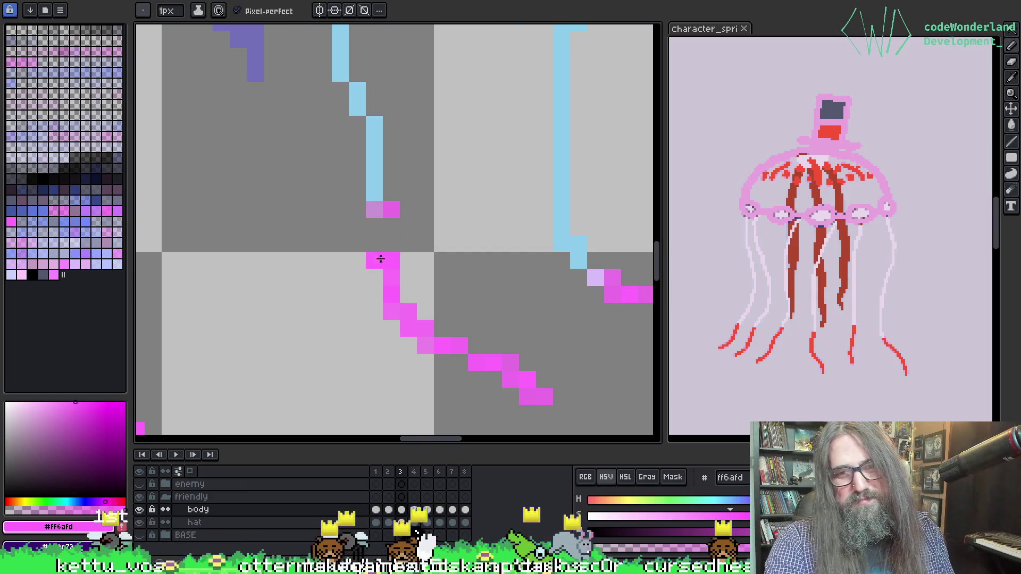
pyautogui.press('e')
pyautogui.click(371, 258)
pyautogui.press('b')
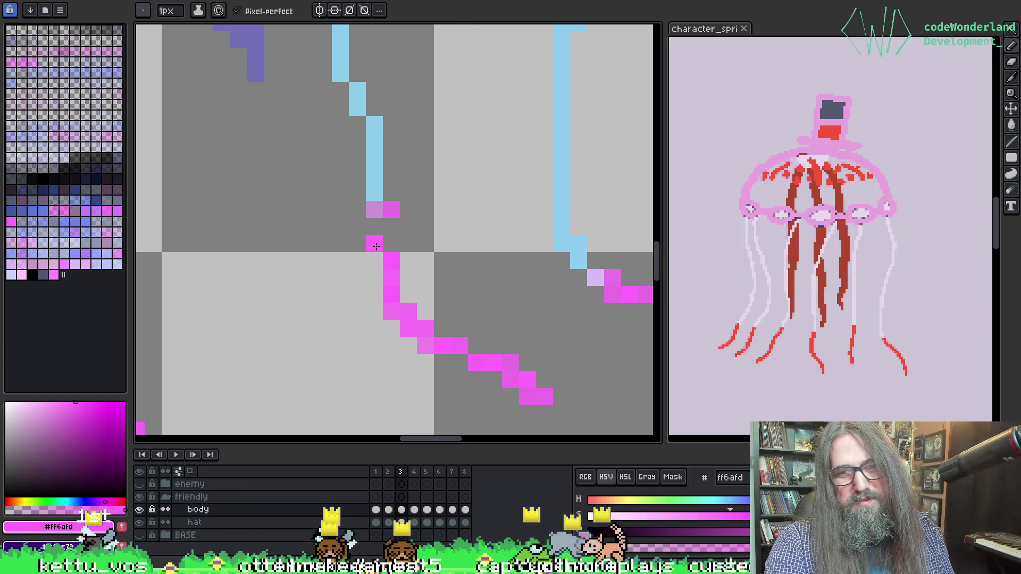
pyautogui.click(386, 246)
pyautogui.press('e')
pyautogui.click(391, 210)
pyautogui.press('b')
pyautogui.click(437, 229)
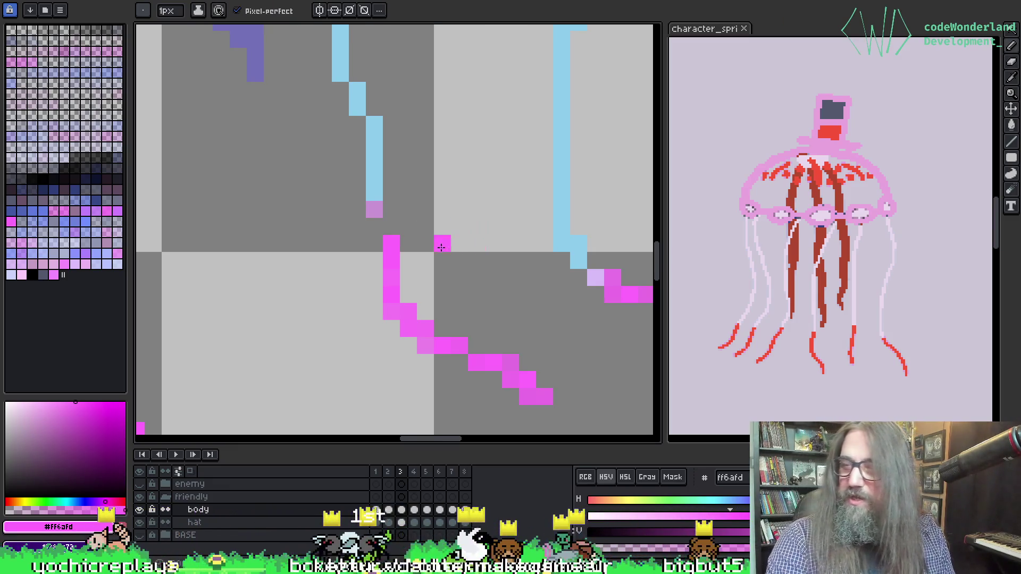
pyautogui.press('e')
pyautogui.click(441, 228)
pyautogui.press('b')
pyautogui.click(389, 226)
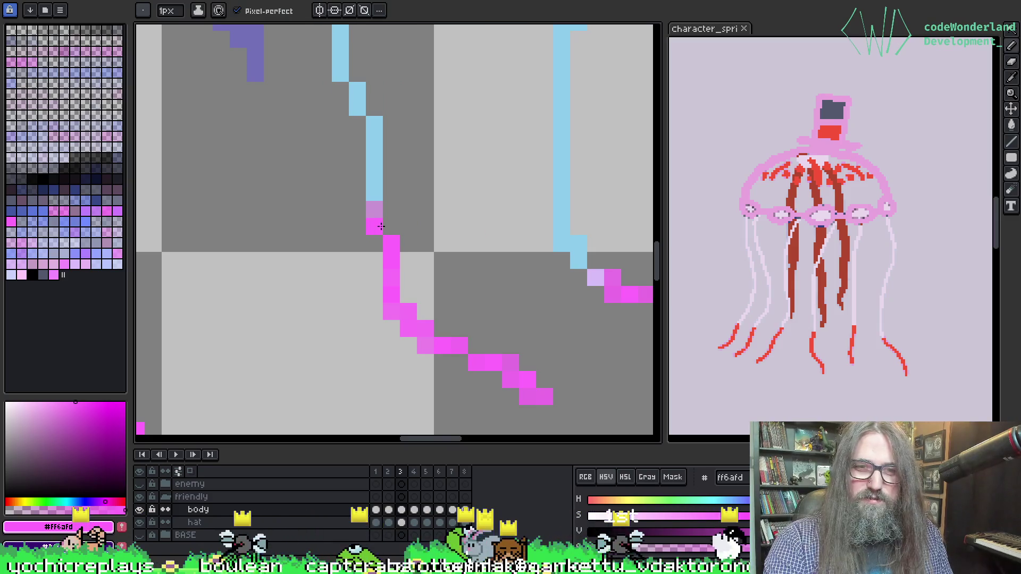
pyautogui.moveTo(378, 227); pyautogui.dragTo(380, 214)
# Smooth the pink curl's diagonal by erasing and shifting its stair-step pixels down.
pyautogui.press('e')
pyautogui.click(408, 311)
pyautogui.click(426, 330)
pyautogui.press('b')
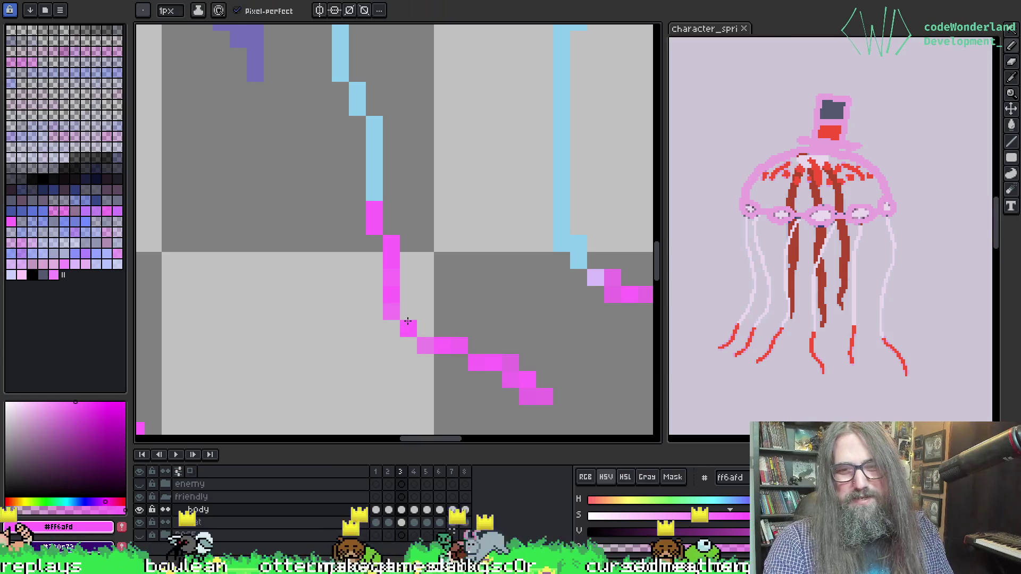
pyautogui.click(426, 334)
pyautogui.click(425, 345)
pyautogui.press('e')
pyautogui.click(510, 364)
pyautogui.click(527, 380)
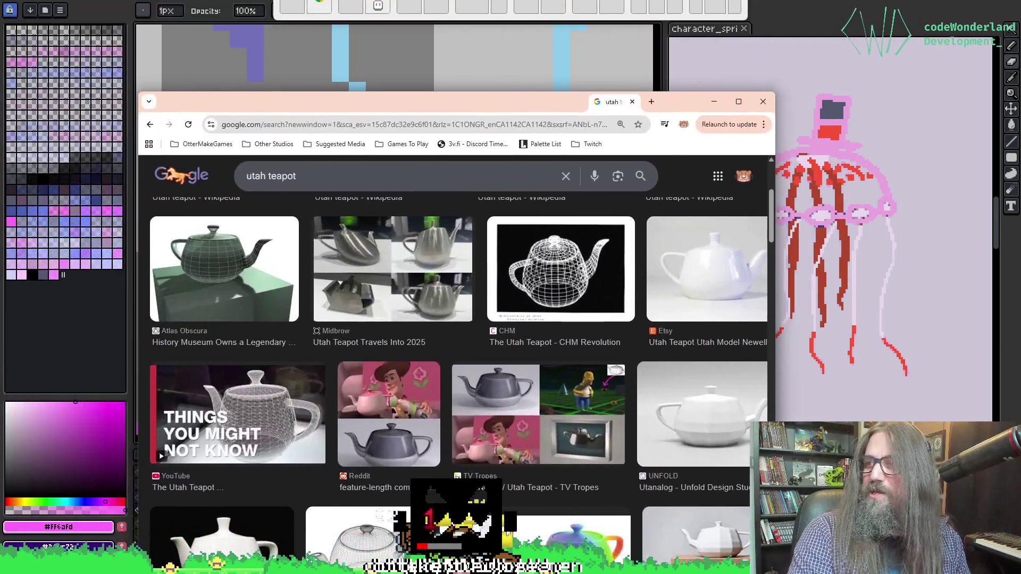
pyautogui.moveTo(612, 102); pyautogui.dragTo(604, 112)
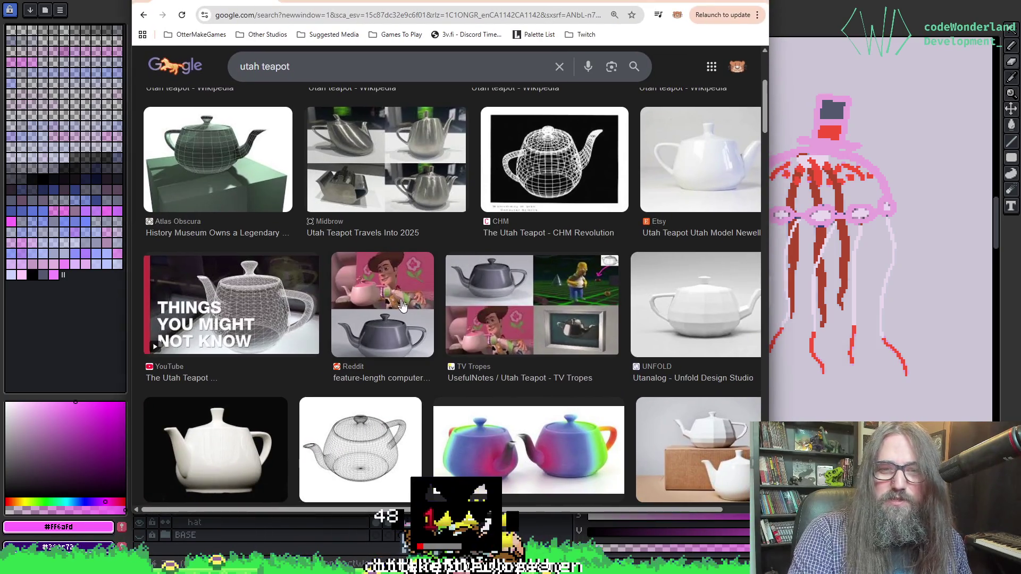
pyautogui.scroll(-1, 498, 298)
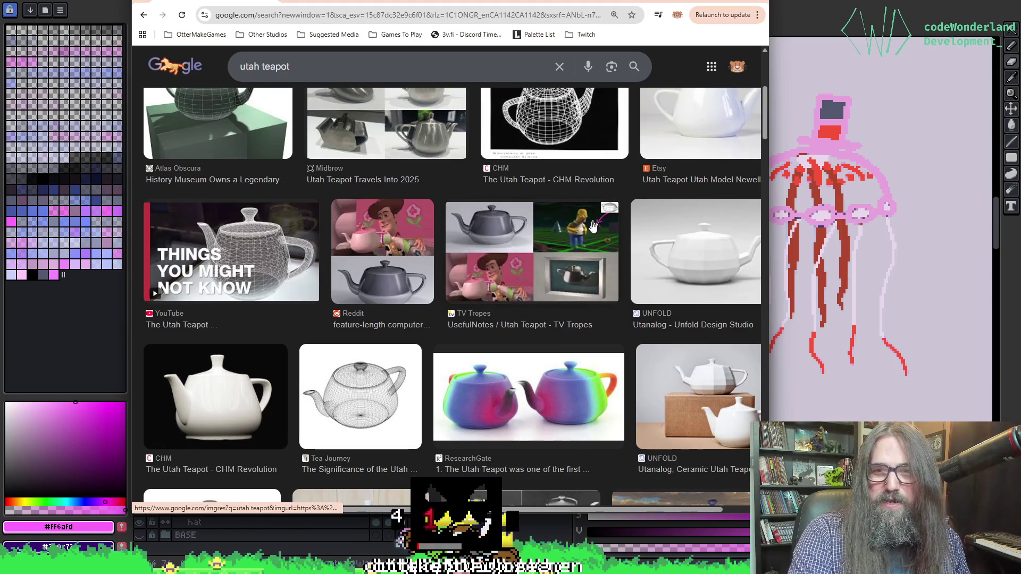
pyautogui.click(573, 234)
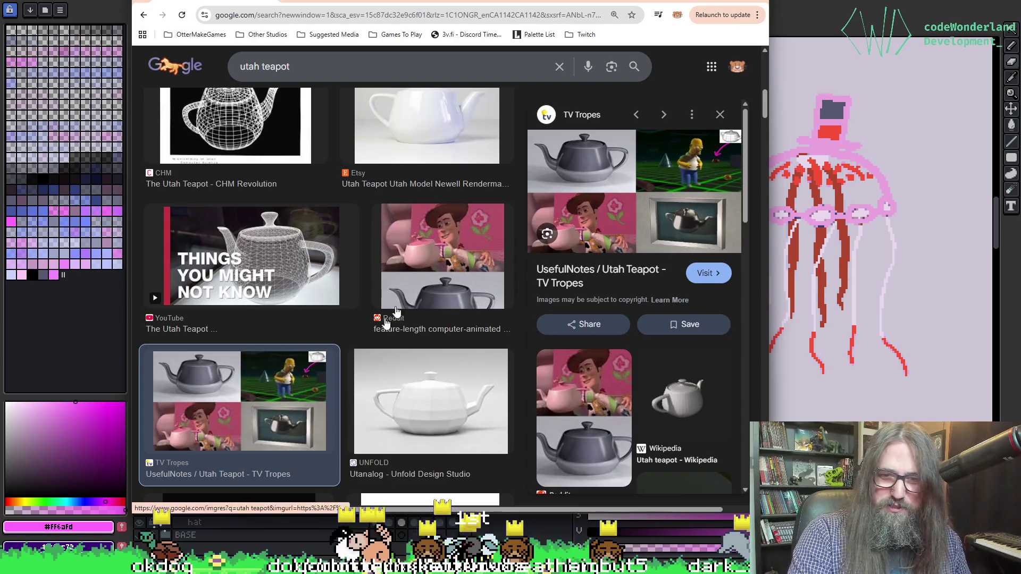
pyautogui.scroll(-5, 372, 180)
pyautogui.scroll(-5, 397, 176)
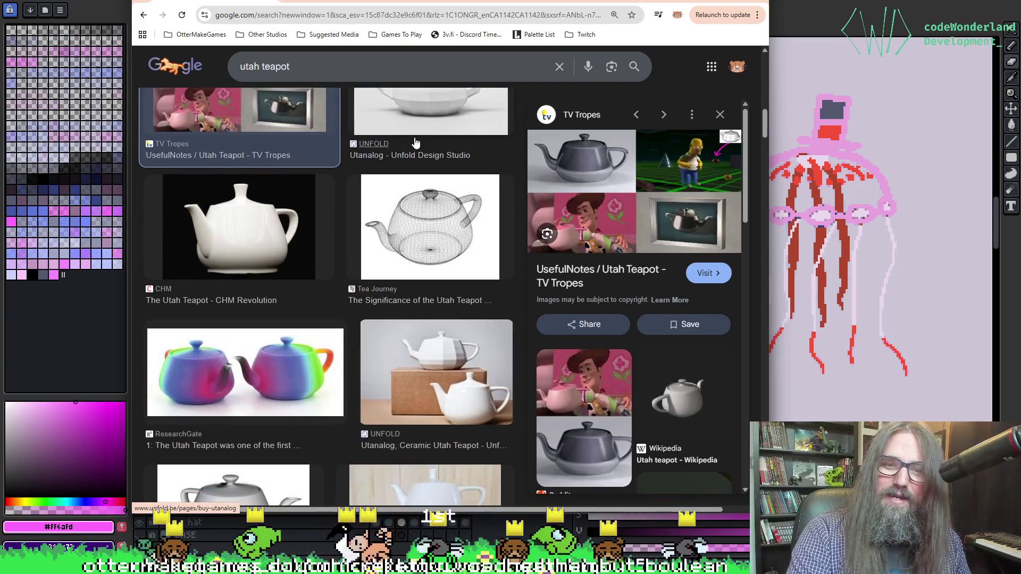
pyautogui.click(760, 2)
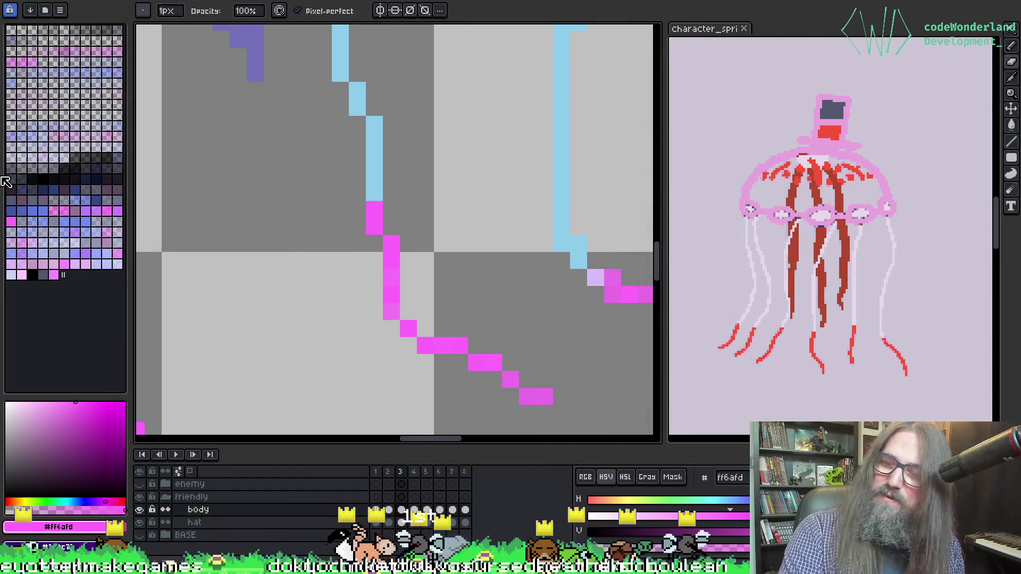
# Fill three faint gap pixels in the magenta tip stroke and undo the stray end pixels.
pyautogui.scroll(-4, 548, 186)
pyautogui.scroll(3, 578, 219)
pyautogui.moveTo(550, 182)
pyautogui.mouseDown()
pyautogui.moveTo(296, 114)
pyautogui.moveTo(325, 92)
pyautogui.mouseUp()
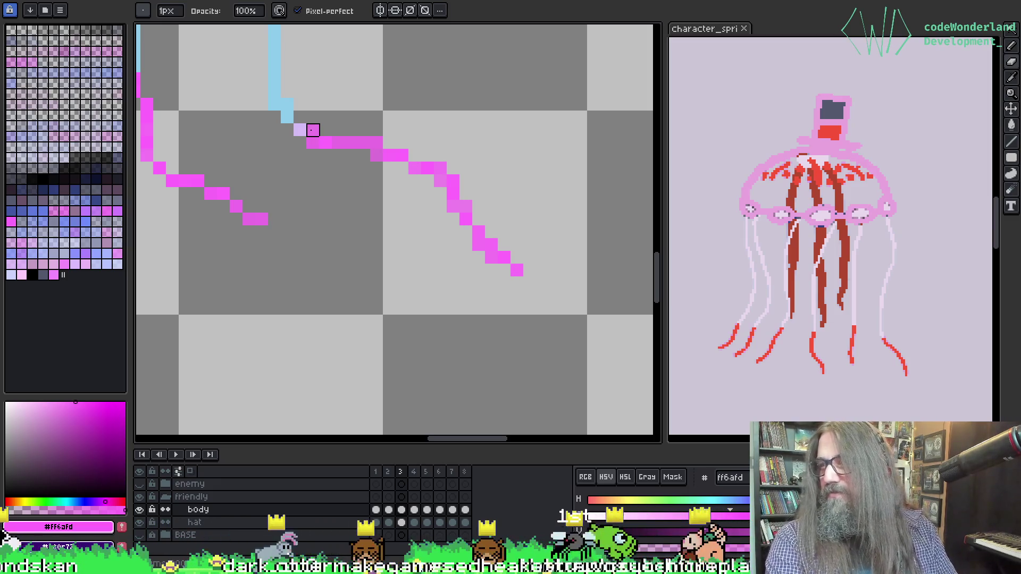
pyautogui.moveTo(262, 130)
pyautogui.mouseDown()
pyautogui.moveTo(308, 125)
pyautogui.moveTo(370, 220)
pyautogui.mouseUp()
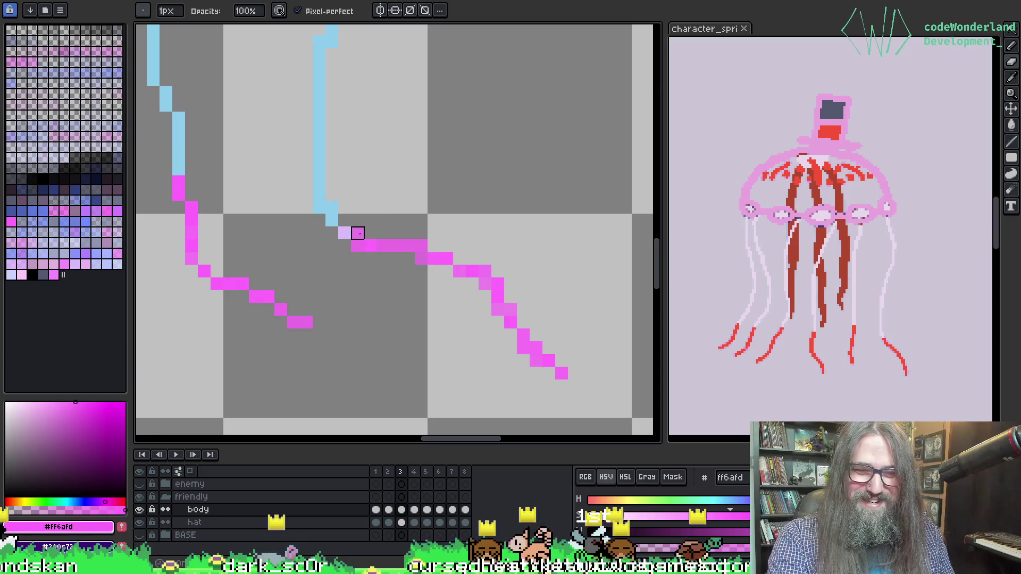
pyautogui.click(344, 232)
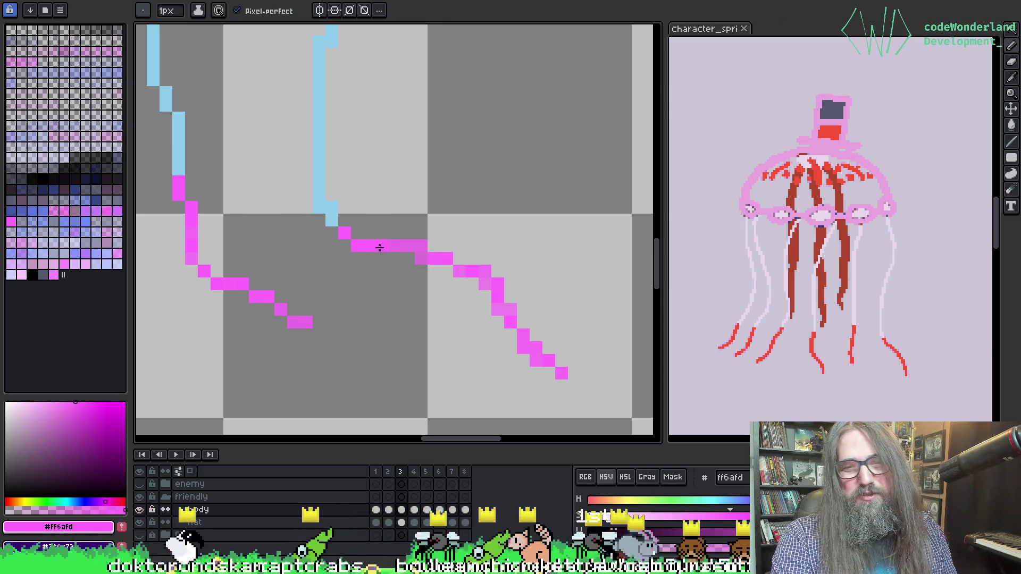
pyautogui.click(425, 257)
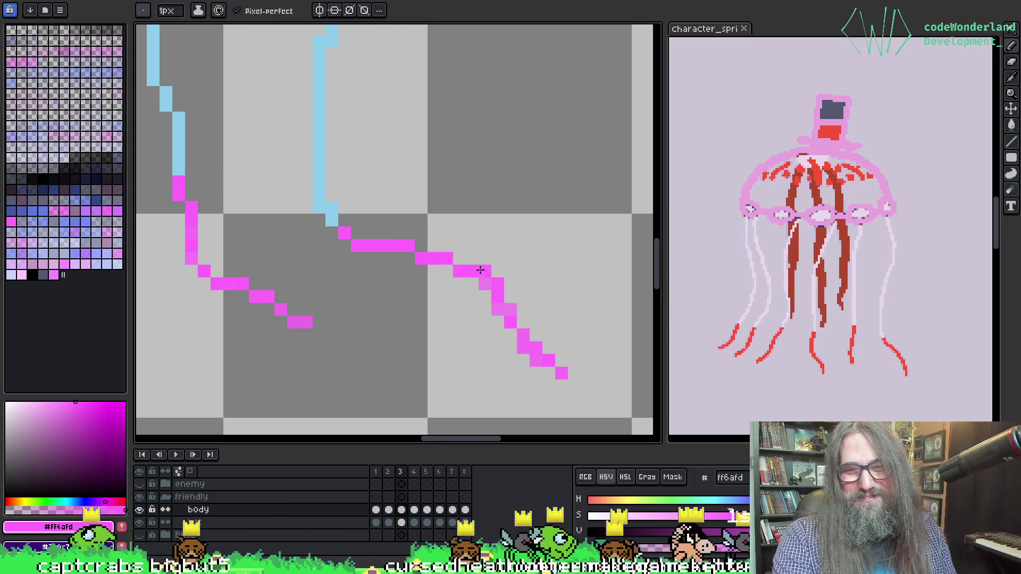
pyautogui.hotkey('ctrl', 'z')
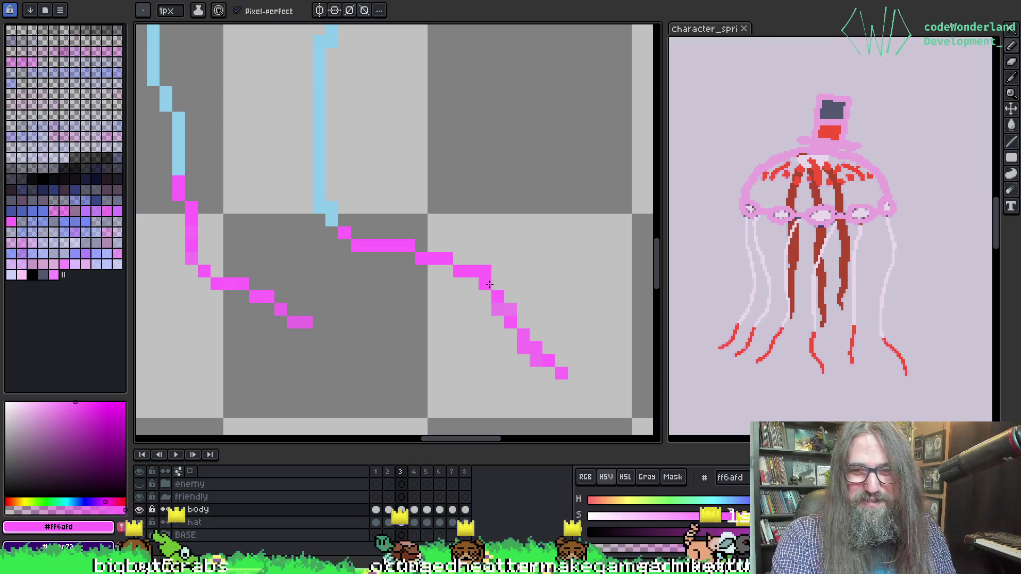
pyautogui.hotkey('ctrl', 'z')
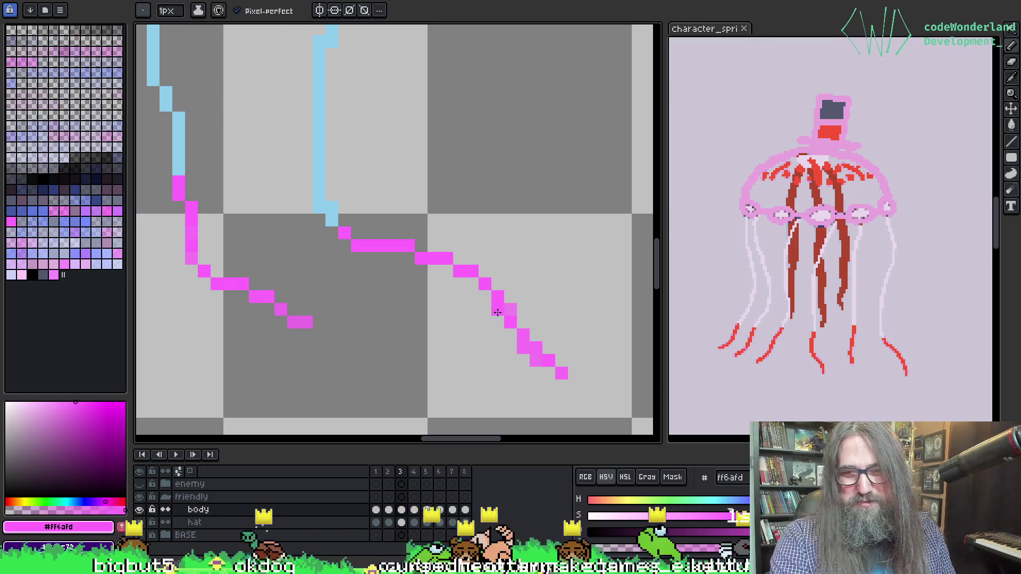
pyautogui.click(510, 311)
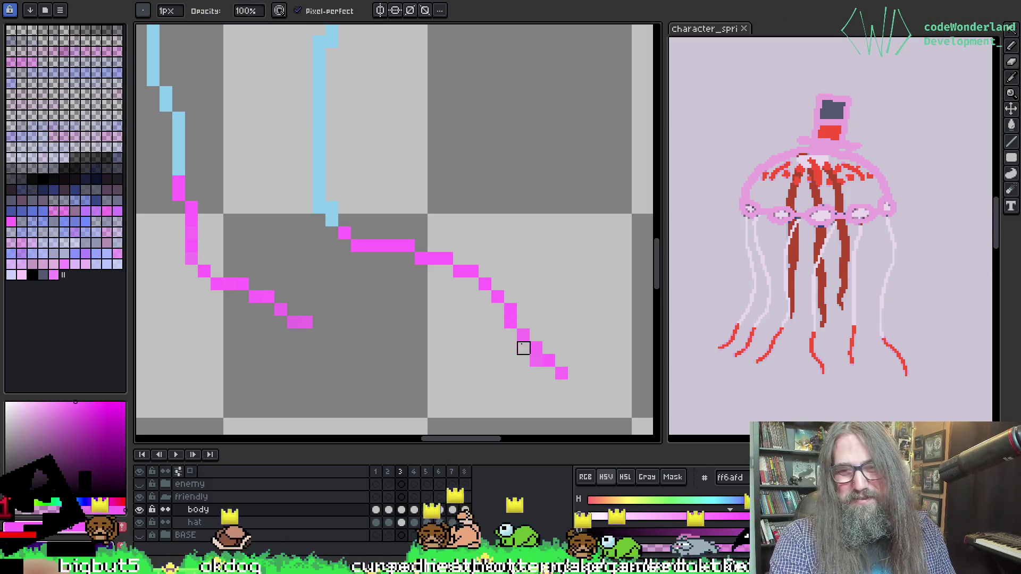
pyautogui.press('e')
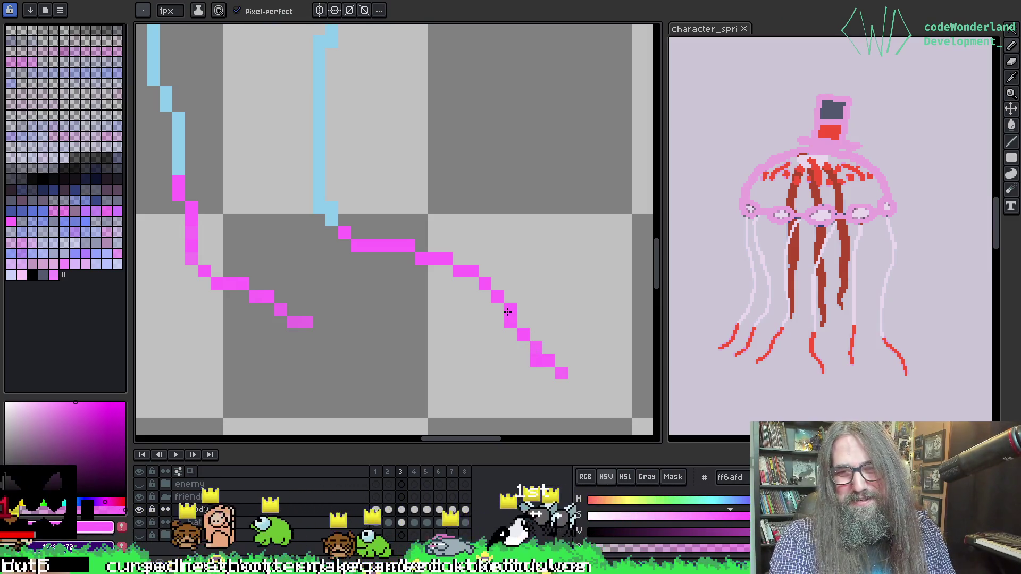
pyautogui.scroll(-3, 365, 187)
pyautogui.scroll(2, 336, 285)
# Pan over the jellyfish, step to frames 4 and 5, and play the tentacle animation.
pyautogui.moveTo(335, 286); pyautogui.dragTo(383, 262)
pyautogui.moveTo(285, 125)
pyautogui.mouseDown()
pyautogui.moveTo(369, 144)
pyautogui.moveTo(440, 103)
pyautogui.moveTo(523, 180)
pyautogui.moveTo(454, 174)
pyautogui.moveTo(463, 177)
pyautogui.mouseUp()
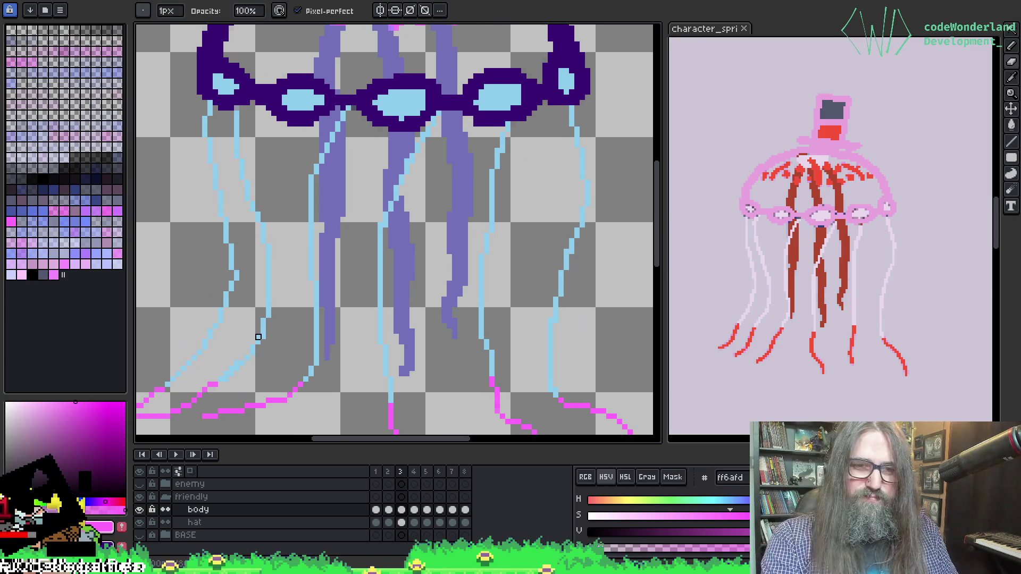
pyautogui.press('Right')
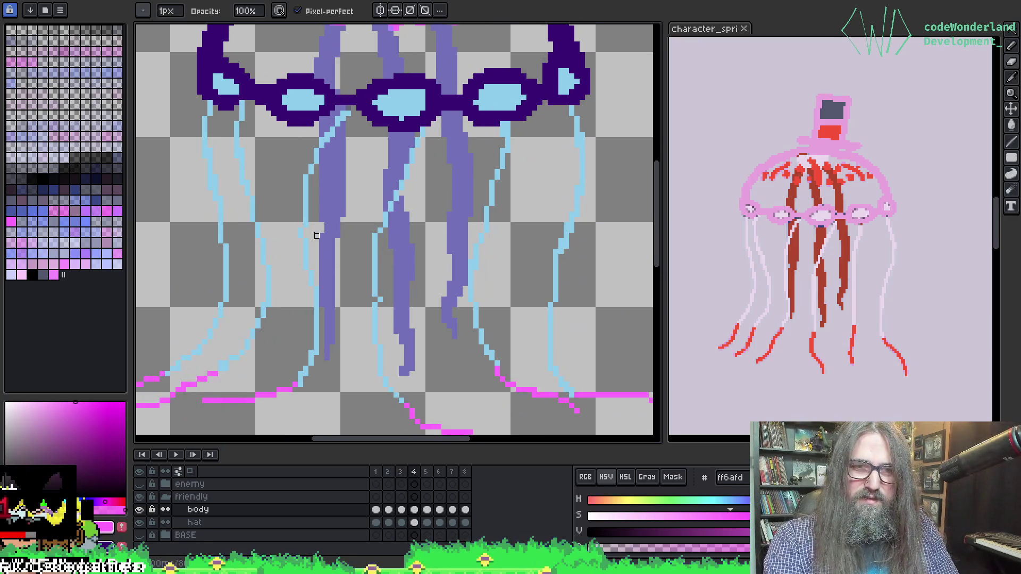
pyautogui.scroll(5, 401, 123)
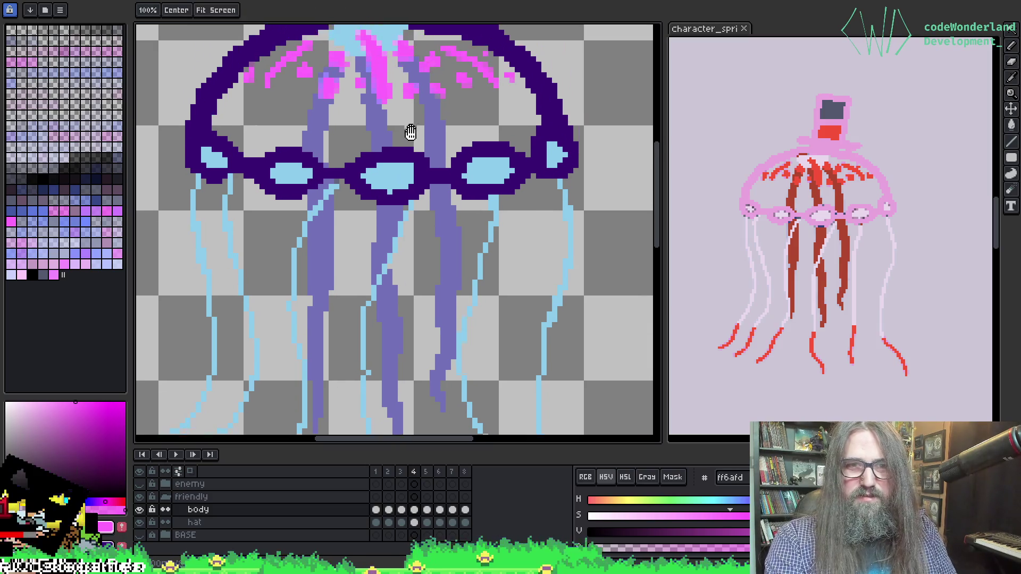
pyautogui.moveTo(497, 343)
pyautogui.mouseDown()
pyautogui.moveTo(481, 143)
pyautogui.moveTo(468, 168)
pyautogui.mouseUp()
pyautogui.press('Right')
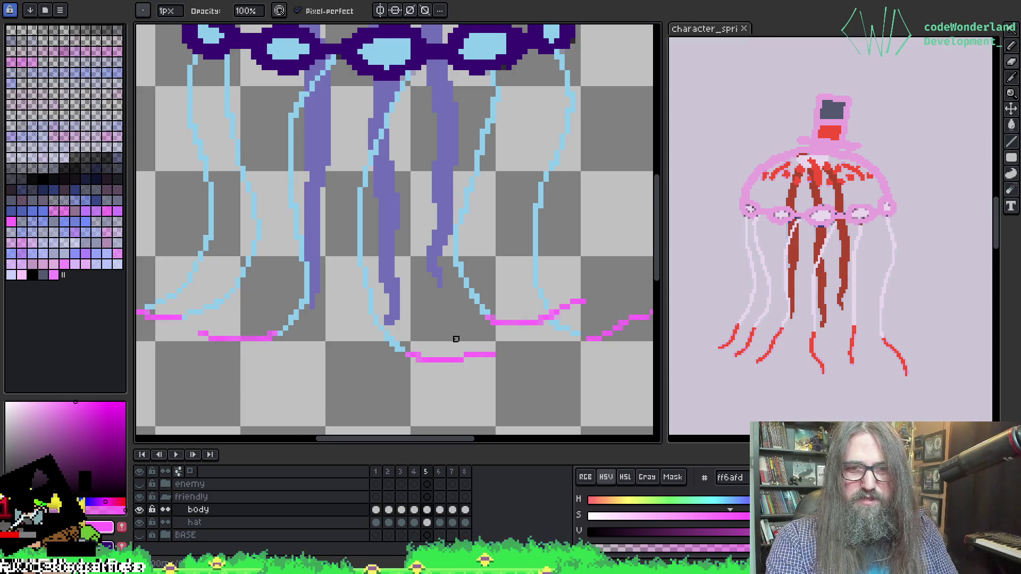
pyautogui.press('Return')
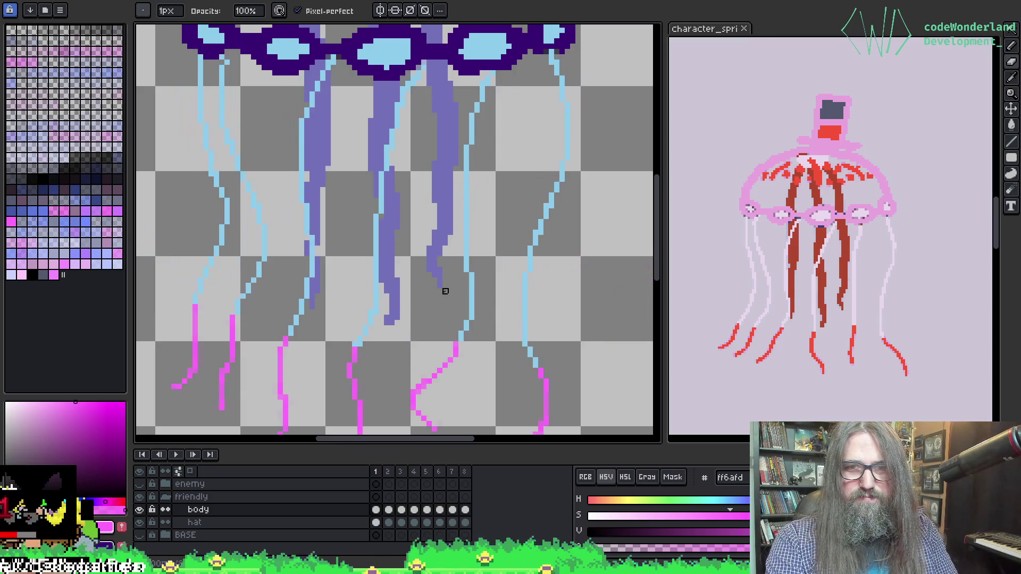
pyautogui.scroll(6, 372, 256)
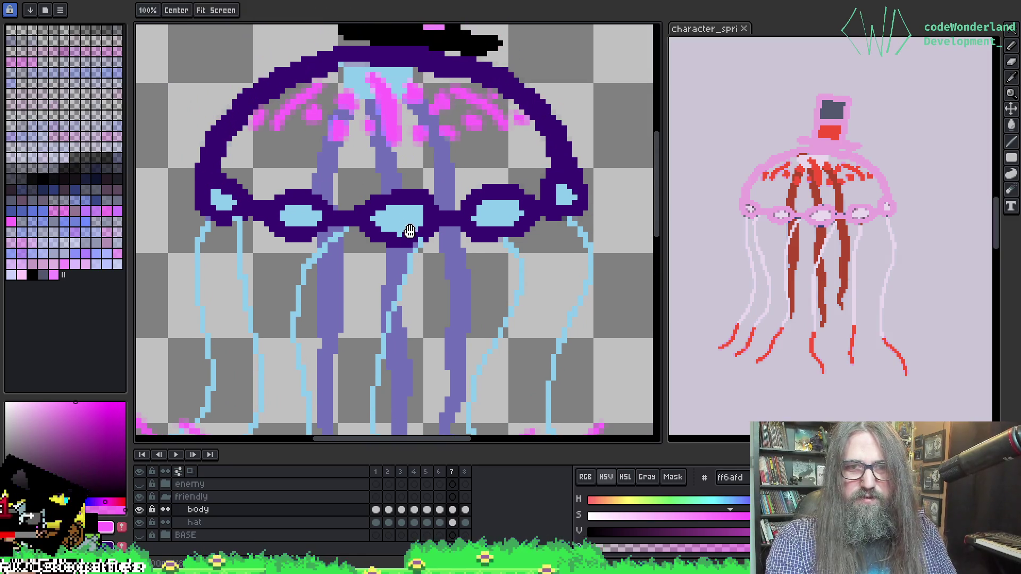
# Eyedropper the goggle lens blue, then the bell outline to set foreground 380c72.
pyautogui.keyDown('alt'); pyautogui.click(389, 218); pyautogui.keyUp('alt')
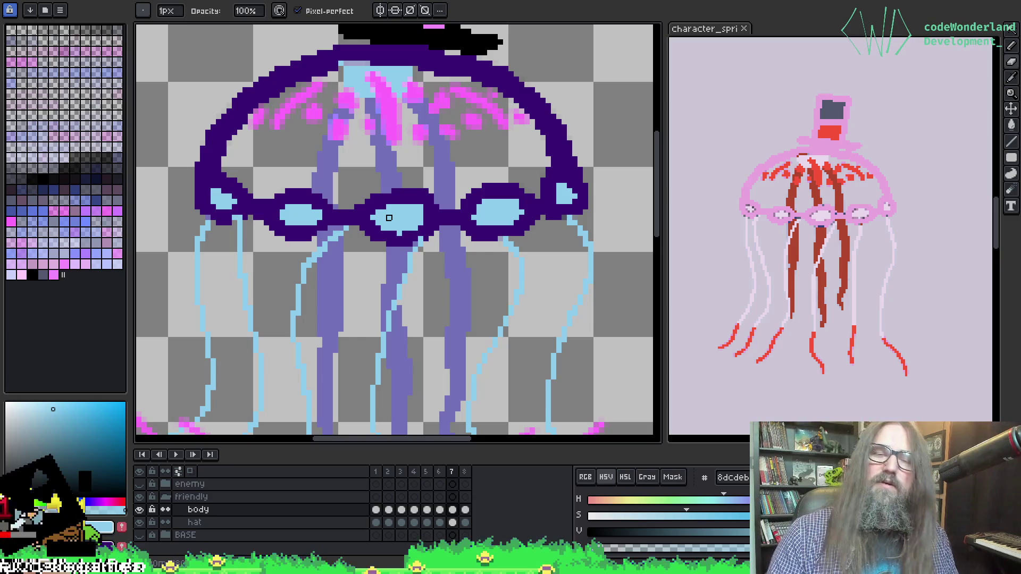
pyautogui.press('i')
pyautogui.click(199, 196)
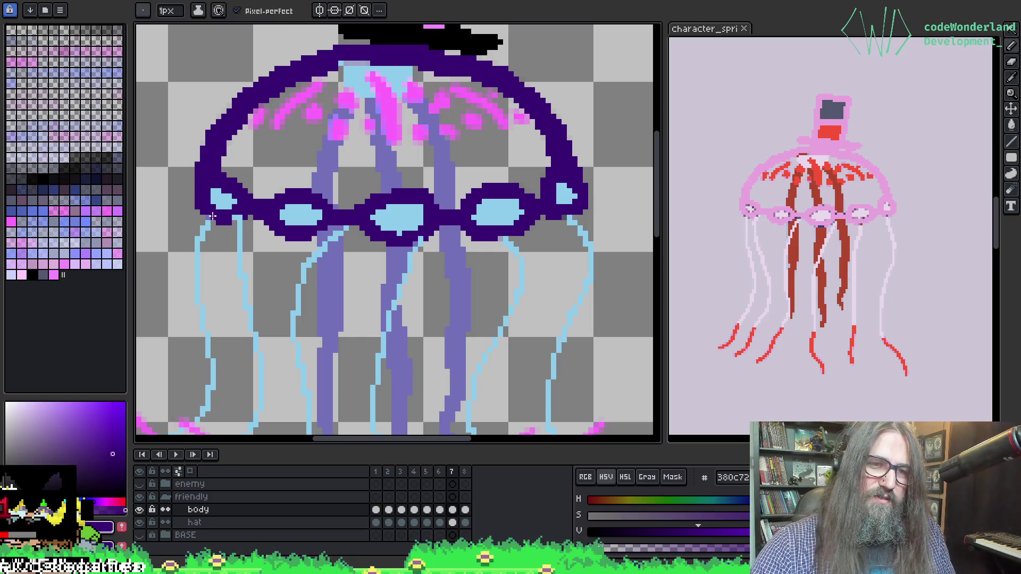
pyautogui.keyDown('alt'); pyautogui.click(251, 187); pyautogui.keyUp('alt')
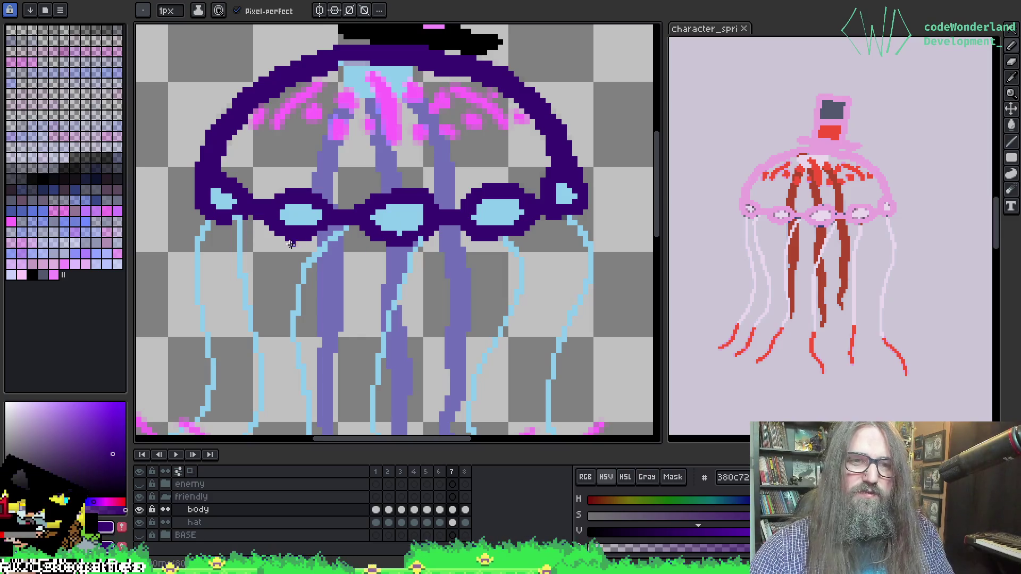
pyautogui.keyDown('alt'); pyautogui.click(266, 189); pyautogui.keyUp('alt')
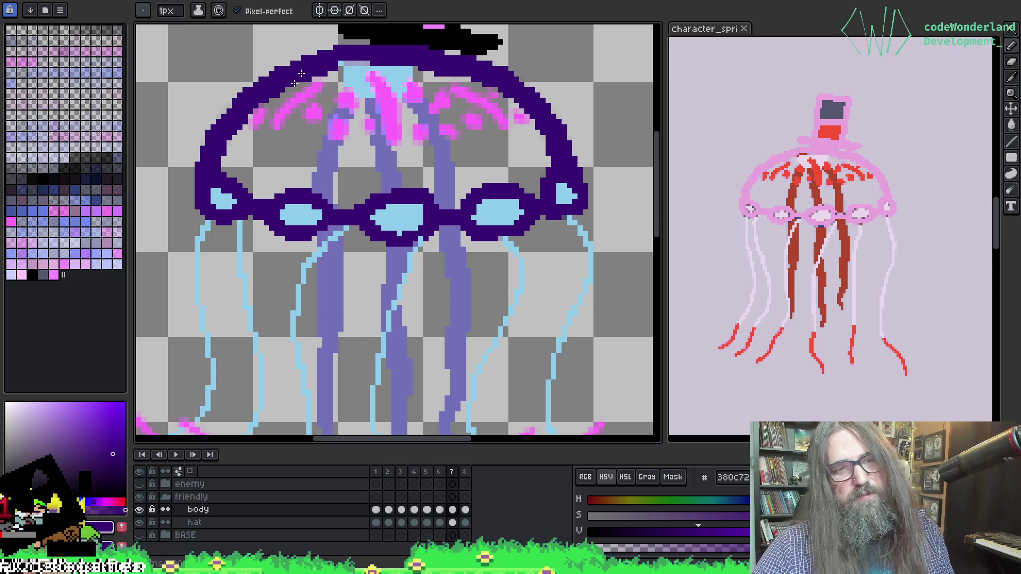
pyautogui.keyDown('alt'); pyautogui.click(272, 206); pyautogui.keyUp('alt')
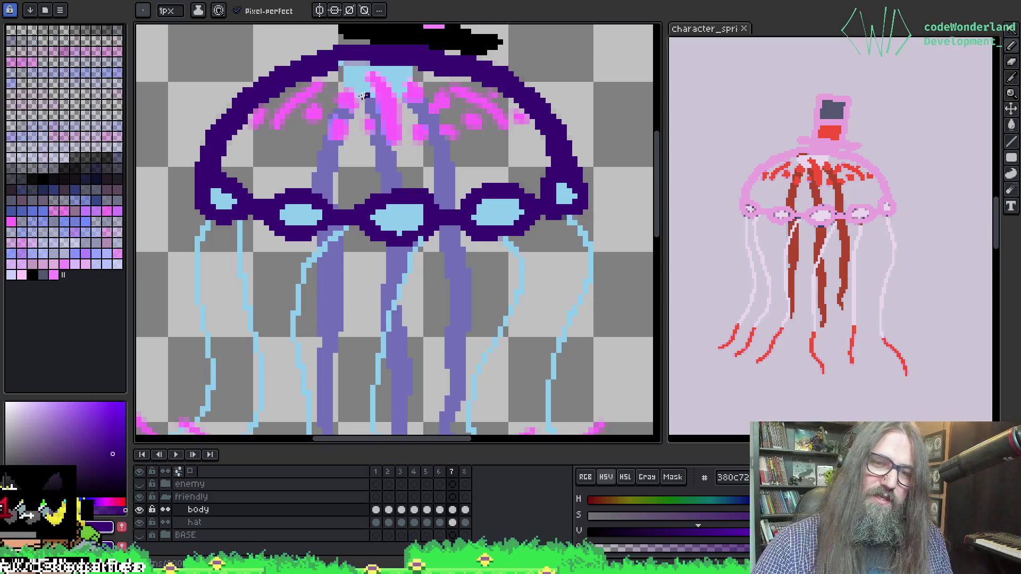
pyautogui.press('alt')
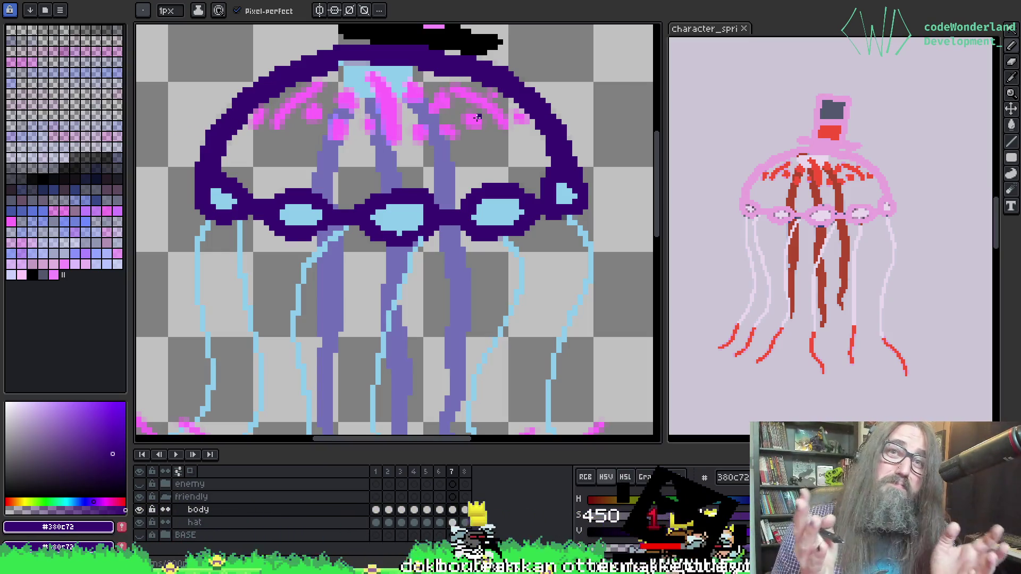
pyautogui.moveTo(561, 214); pyautogui.dragTo(524, 196)
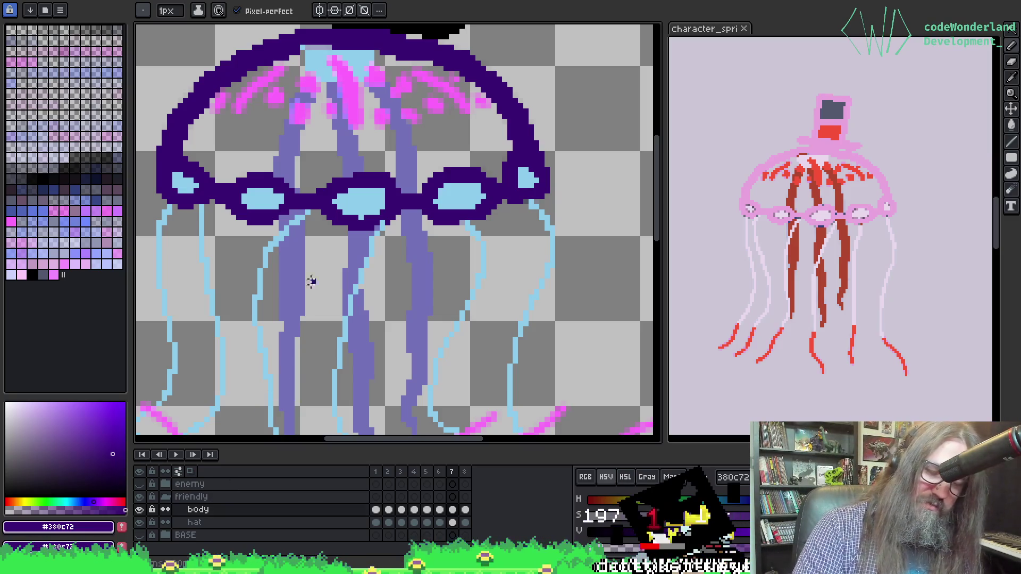
pyautogui.moveTo(309, 305); pyautogui.dragTo(320, 291)
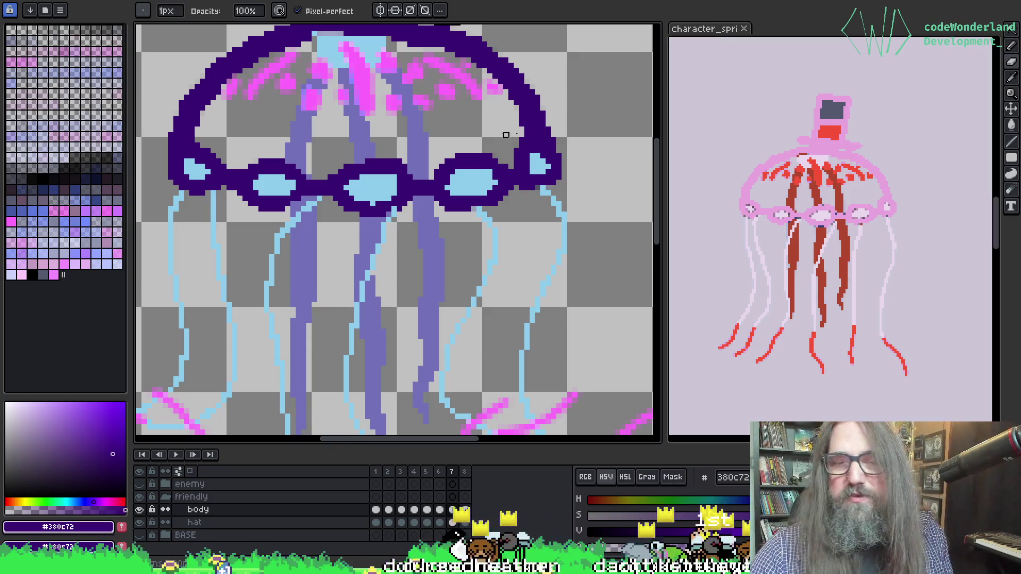
pyautogui.click(741, 212)
pyautogui.press('i')
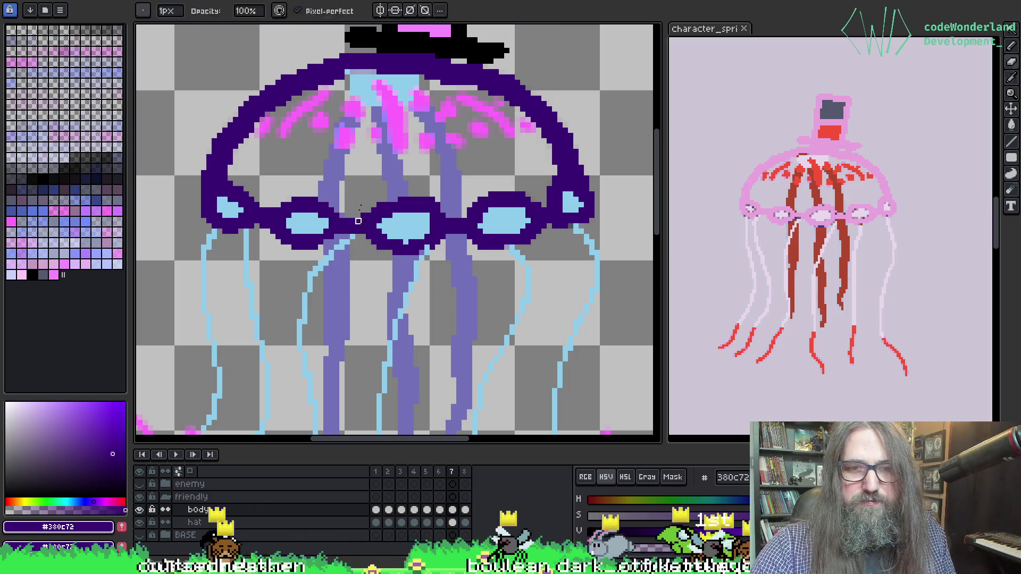
# With the hat in view, step from frame 6 through 7 and 8, wrapping round to frames 1–4.
pyautogui.moveTo(464, 155); pyautogui.dragTo(440, 184)
pyautogui.press('b')
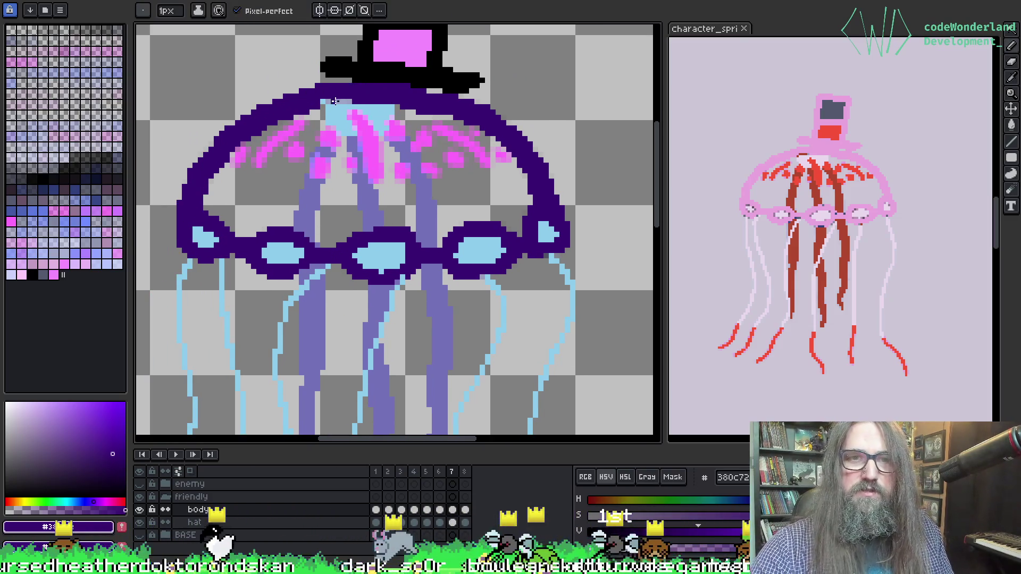
pyautogui.press(',')
pyautogui.press('.')
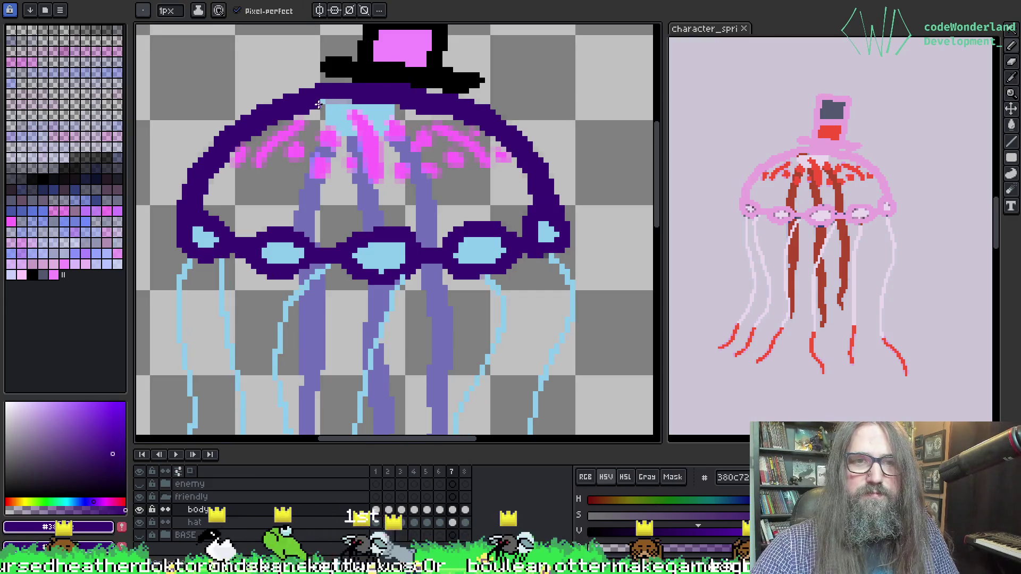
pyautogui.press('.')
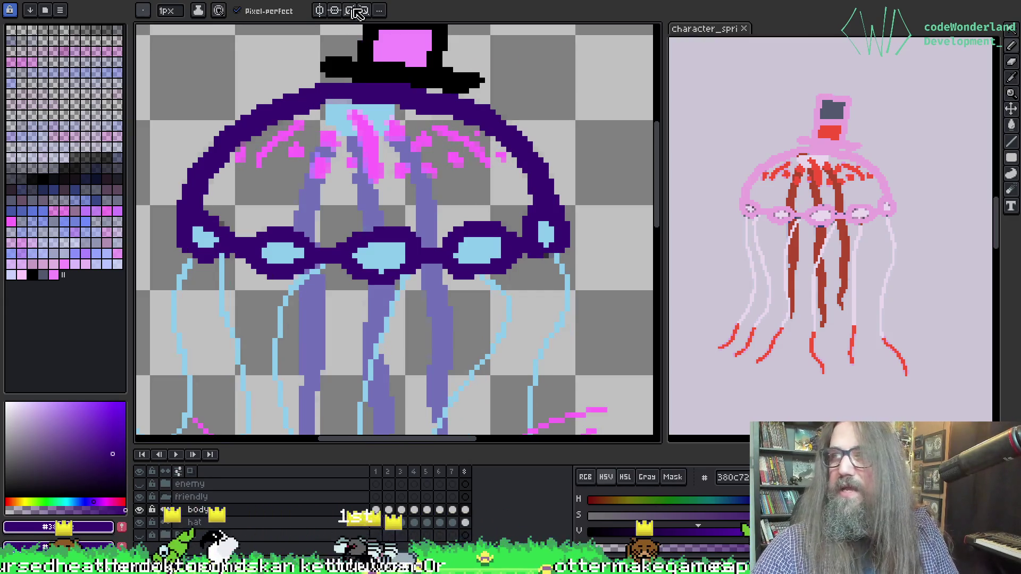
pyautogui.moveTo(344, 92)
pyautogui.mouseDown()
pyautogui.moveTo(335, 138)
pyautogui.moveTo(324, 106)
pyautogui.mouseUp()
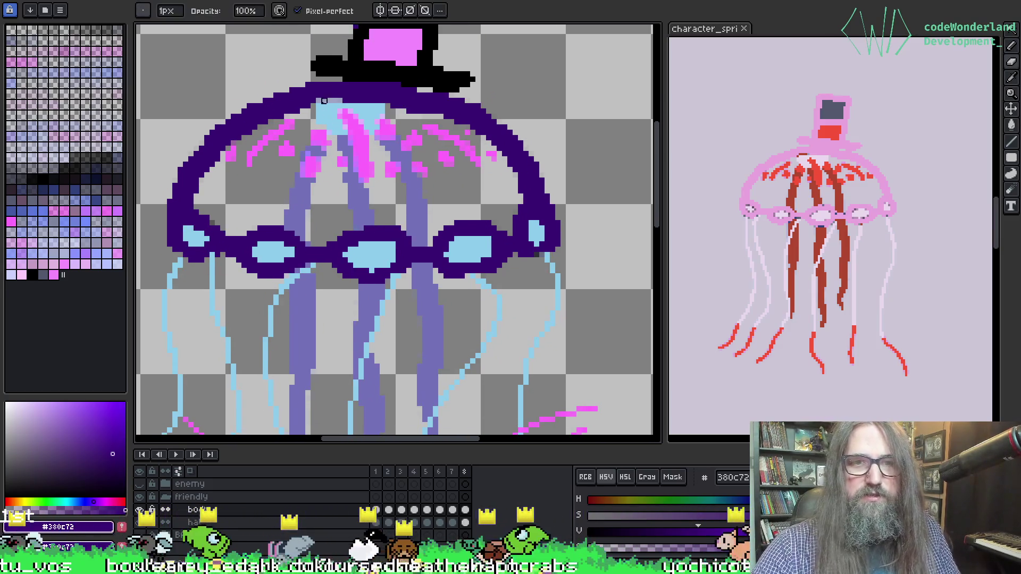
pyautogui.press('.')
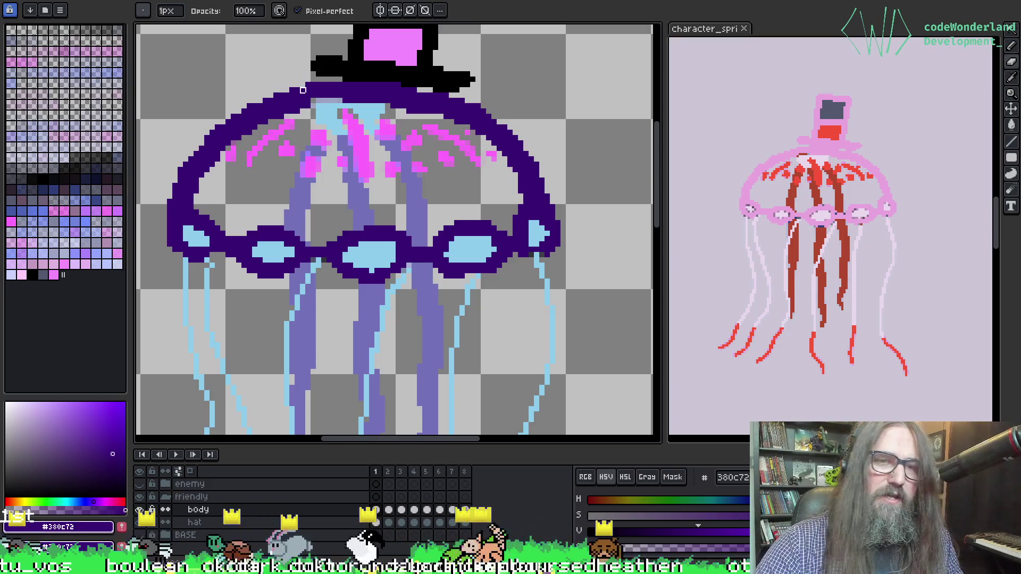
pyautogui.press('e')
pyautogui.press('alt')
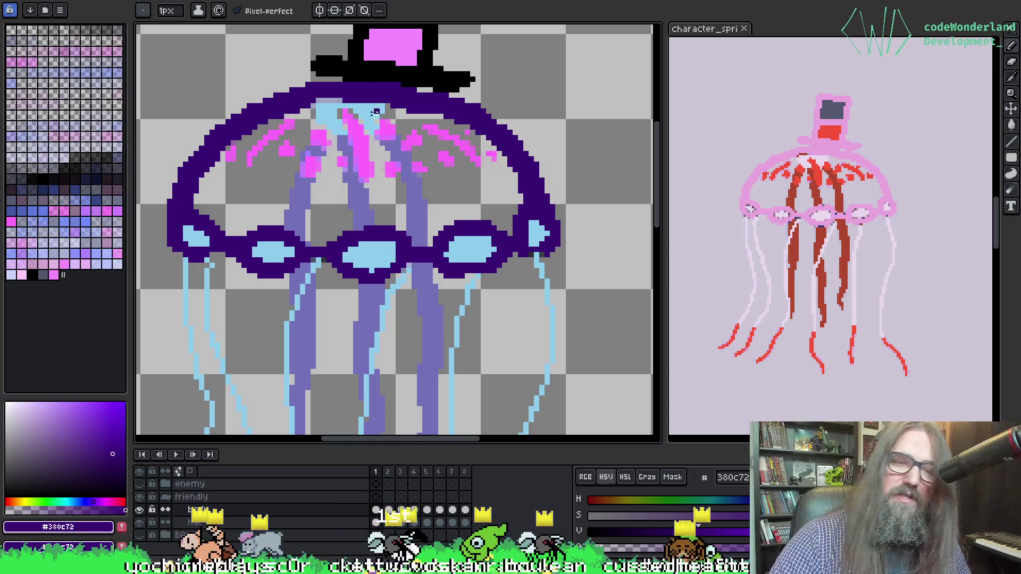
pyautogui.press('.')
pyautogui.press('.')
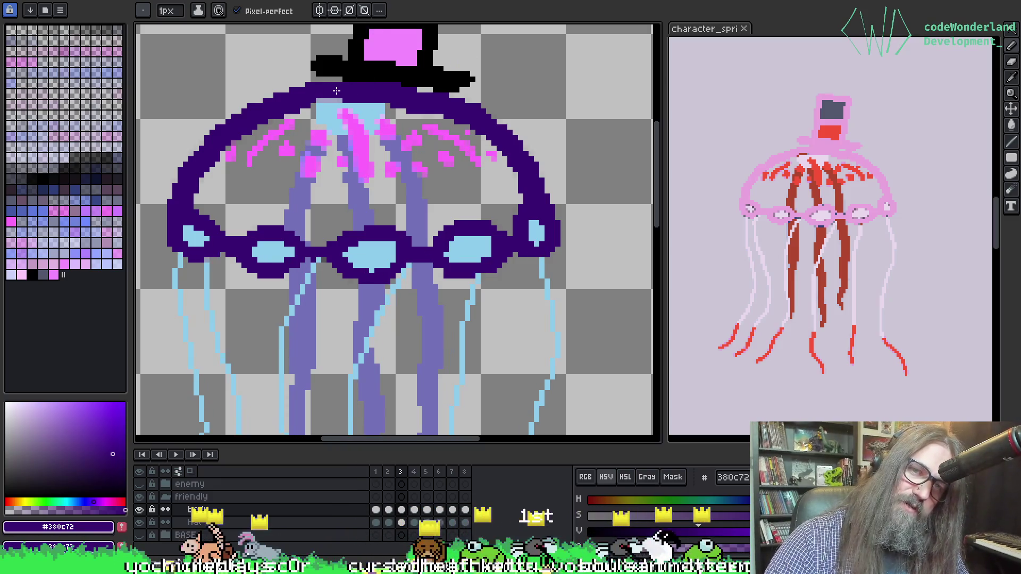
pyautogui.press('.')
pyautogui.press('.')
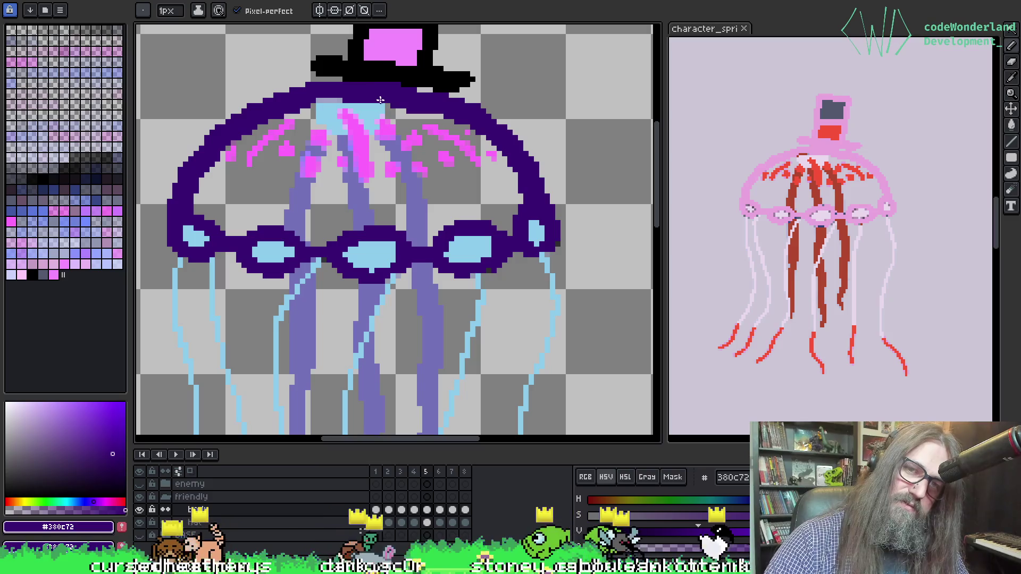
pyautogui.press('Return')
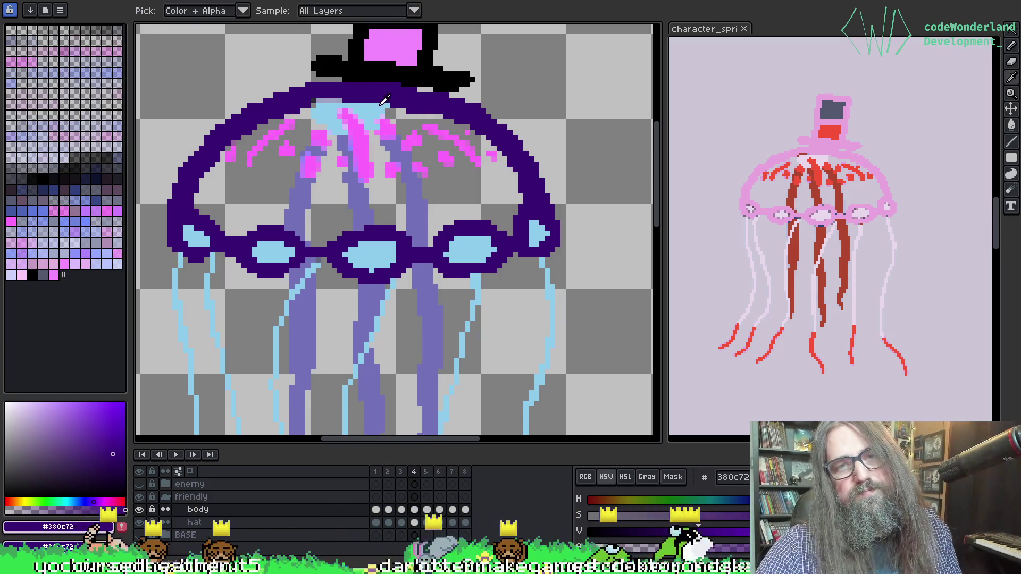
# Sample the light-blue tentacle colour, cycle frames 5–8 back to 4, then sample the dark purple.
pyautogui.keyDown('alt'); pyautogui.click(391, 107); pyautogui.keyUp('alt')
pyautogui.press('.')
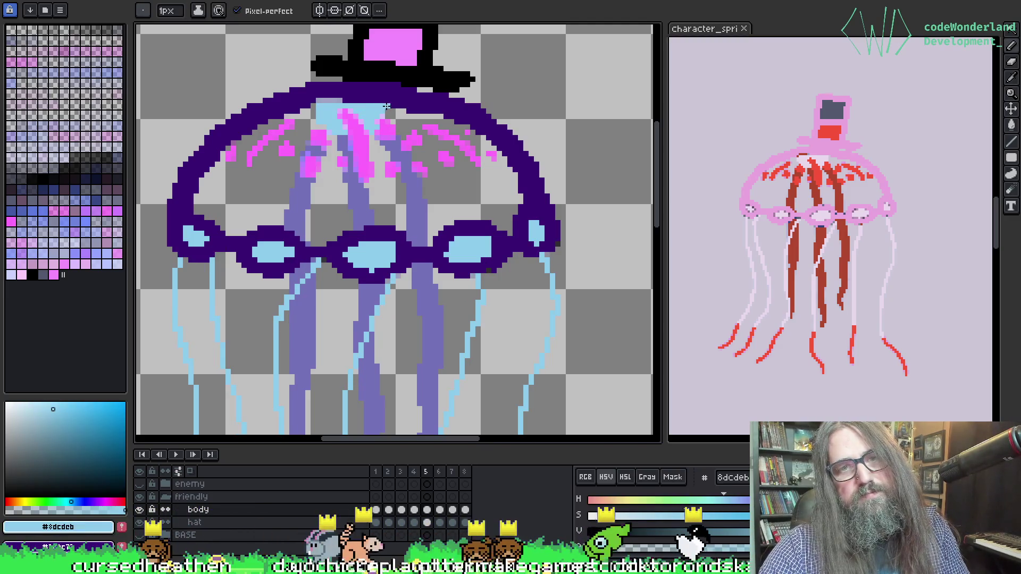
pyautogui.press('.')
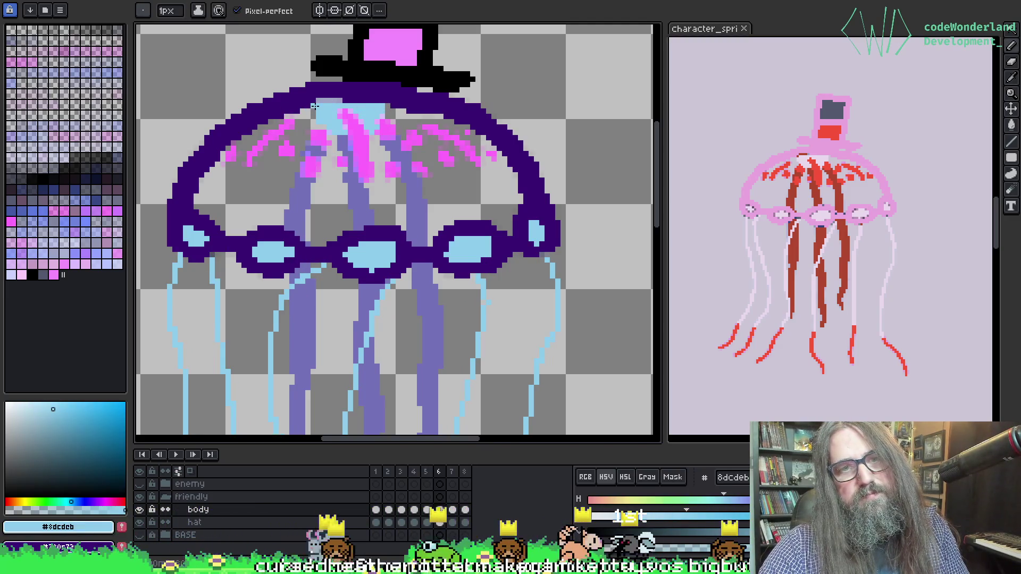
pyautogui.press('.')
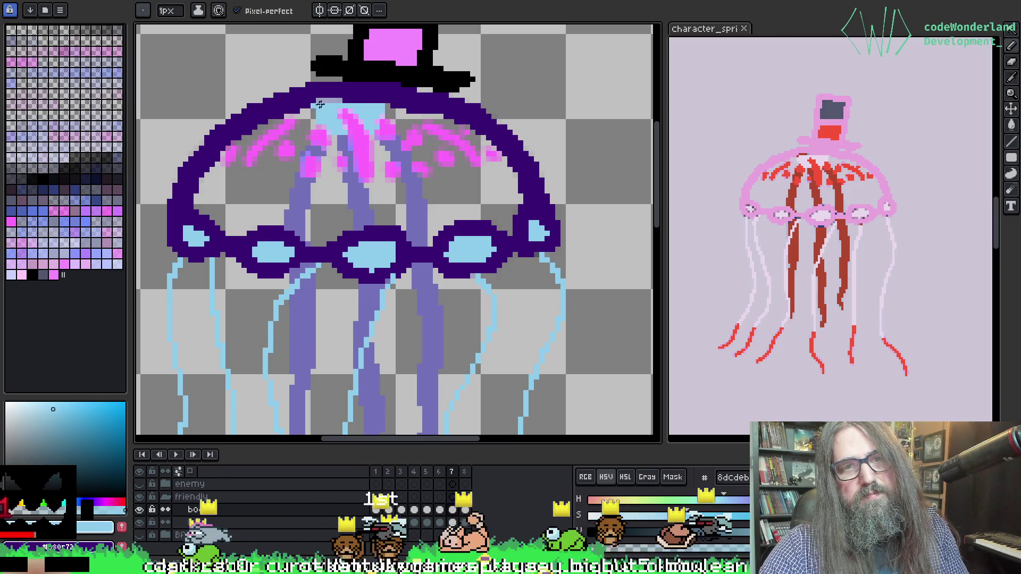
pyautogui.press('.')
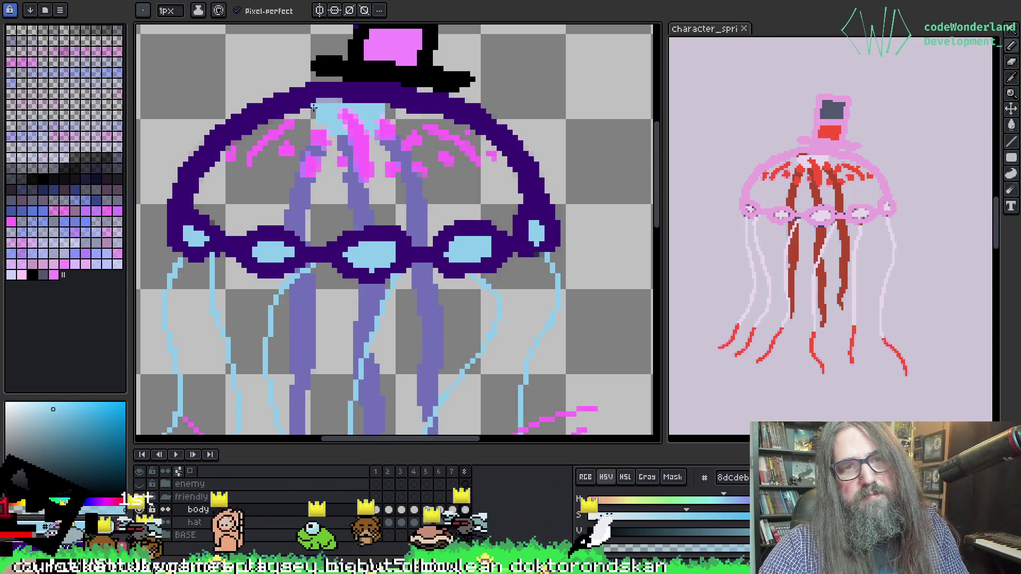
pyautogui.press('.')
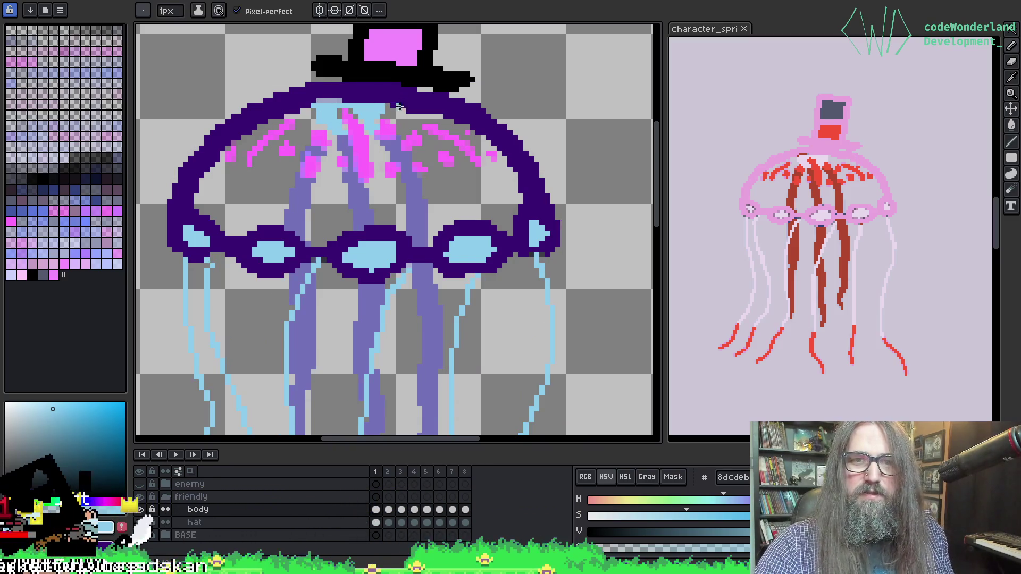
pyautogui.press('.')
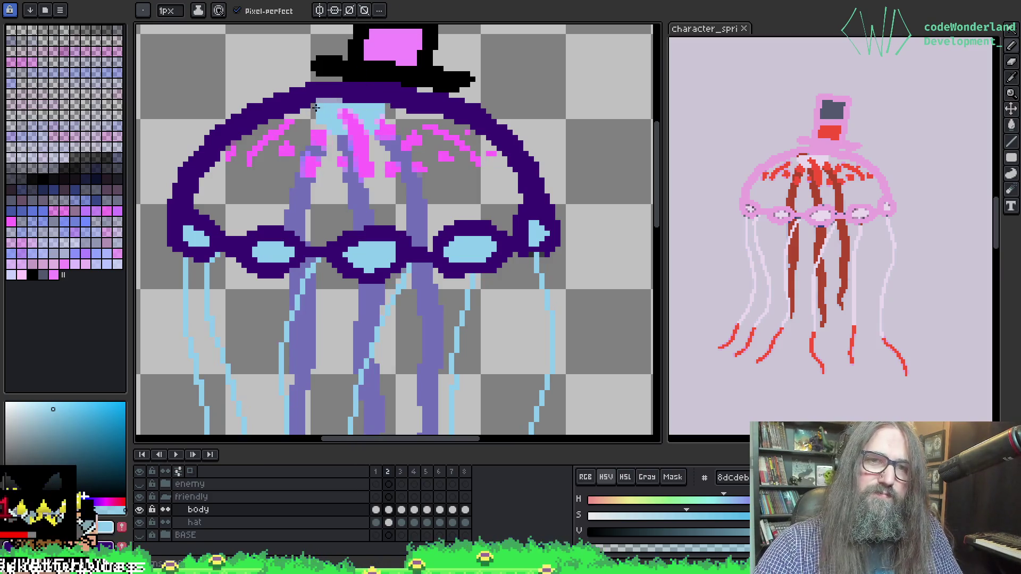
pyautogui.press('.')
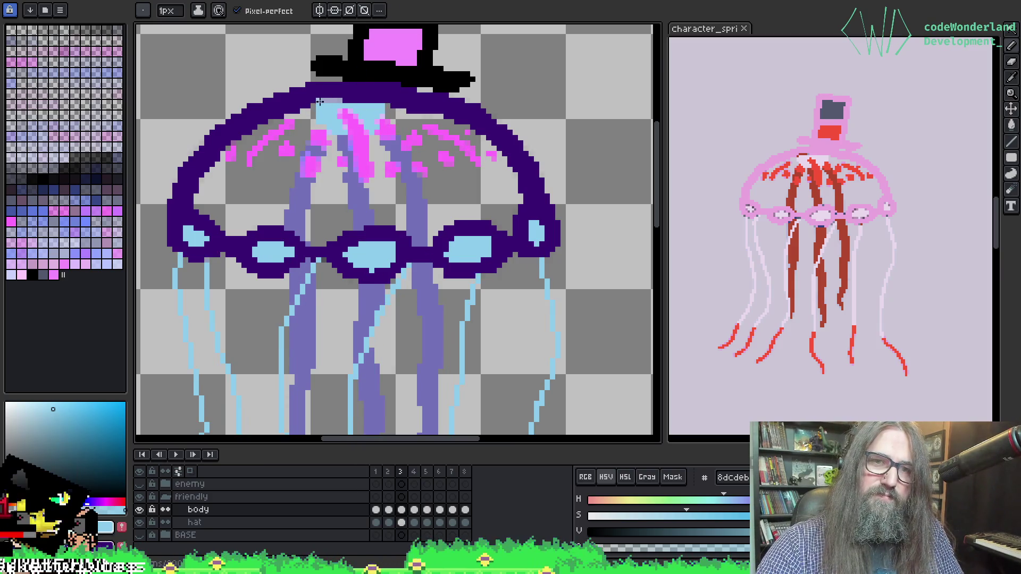
pyautogui.press('.')
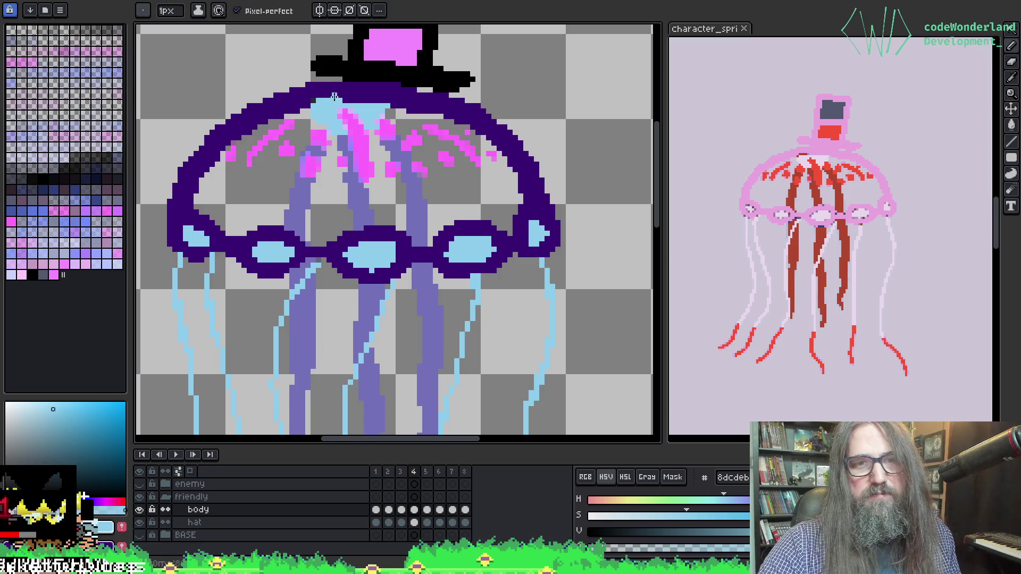
pyautogui.keyDown('alt'); pyautogui.click(314, 96); pyautogui.keyUp('alt')
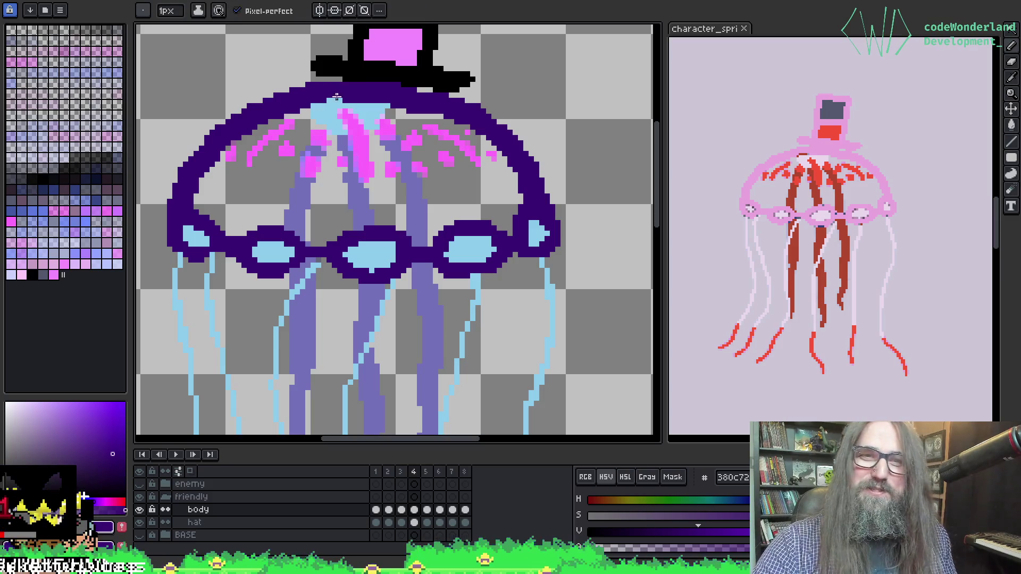
# Sample the dark purple over the goggles after nudging the jellyfish view slightly right.
pyautogui.press('alt')
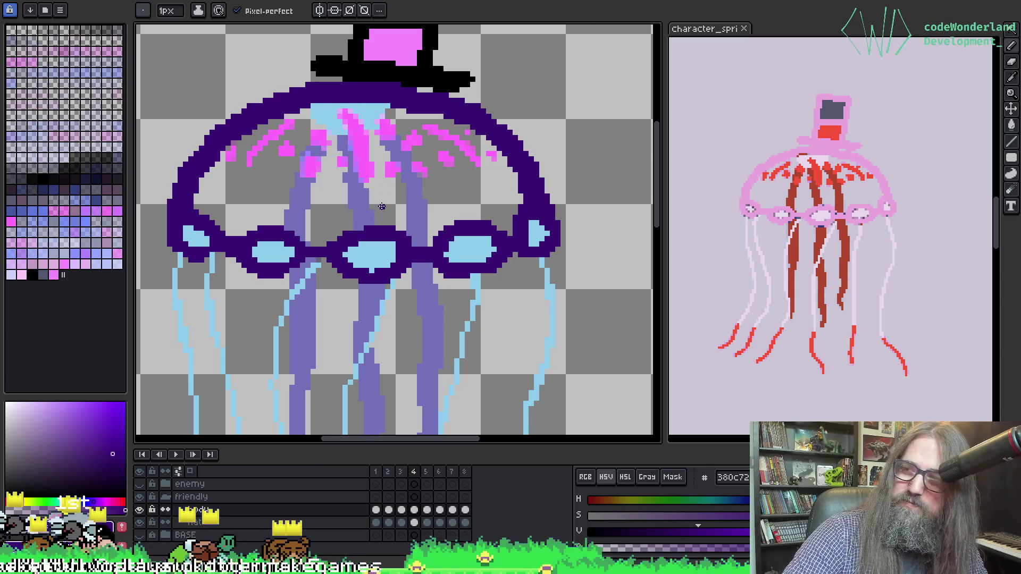
pyautogui.press('i')
pyautogui.moveTo(424, 103); pyautogui.dragTo(441, 107)
pyautogui.press('b')
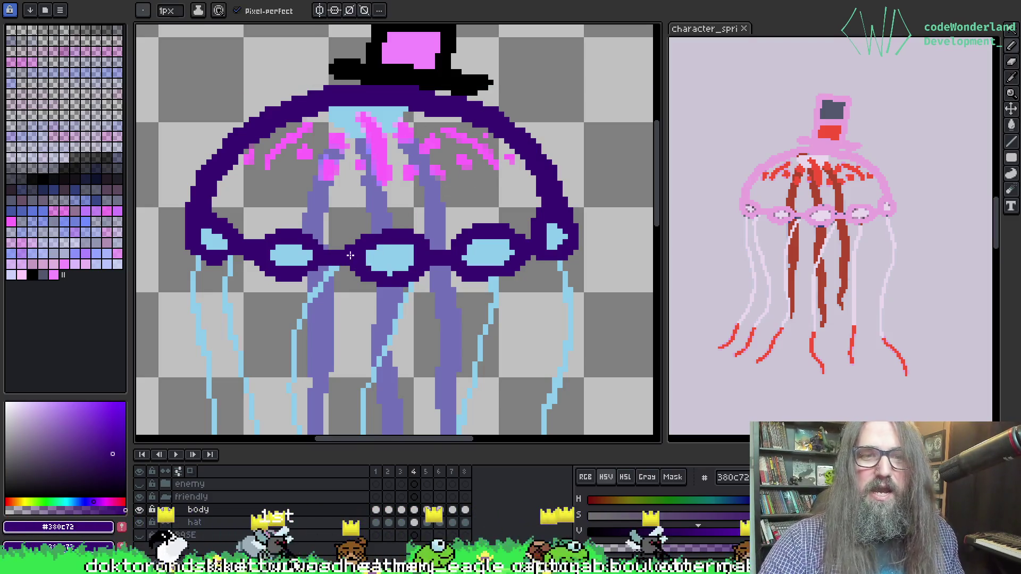
pyautogui.press('alt')
pyautogui.rightClick(473, 230)
pyautogui.press('Escape')
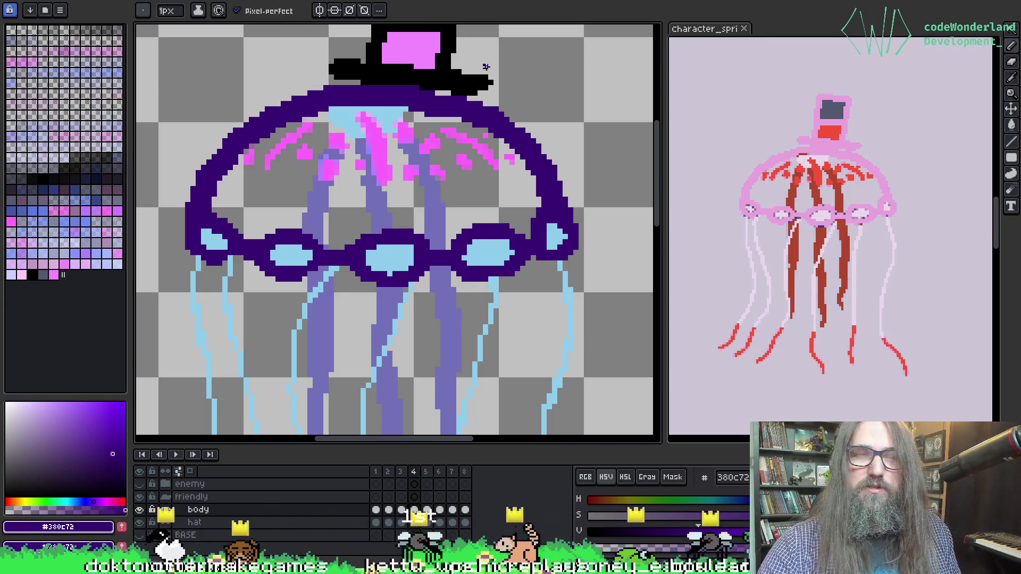
pyautogui.press('alt')
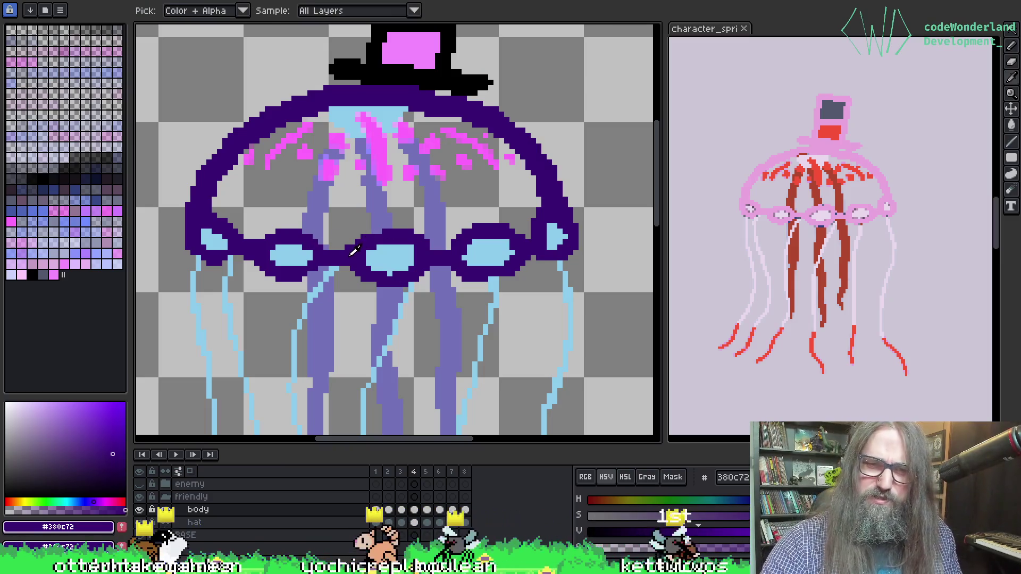
pyautogui.keyDown('alt'); pyautogui.click(349, 250); pyautogui.keyUp('alt')
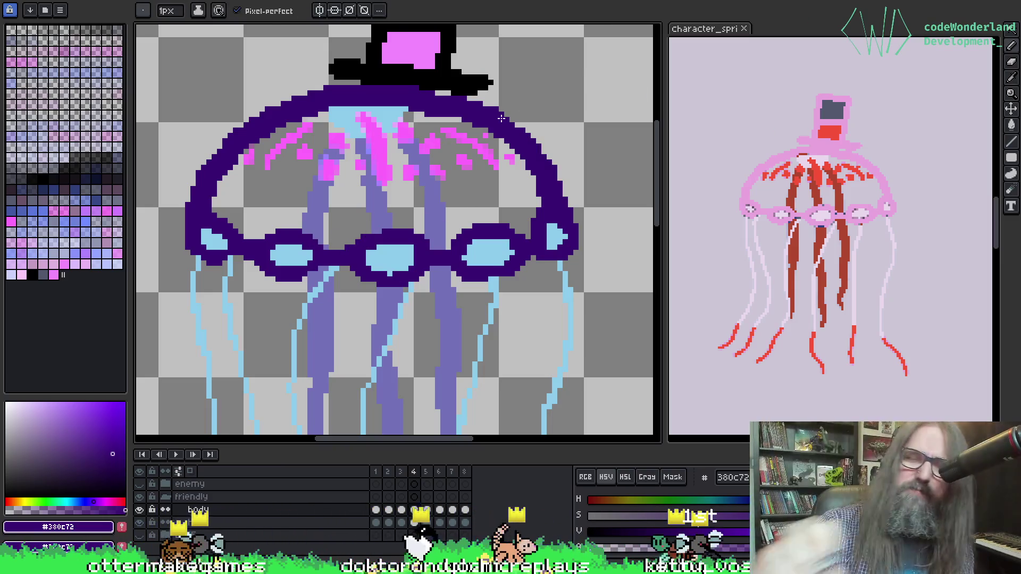
pyautogui.press('alt')
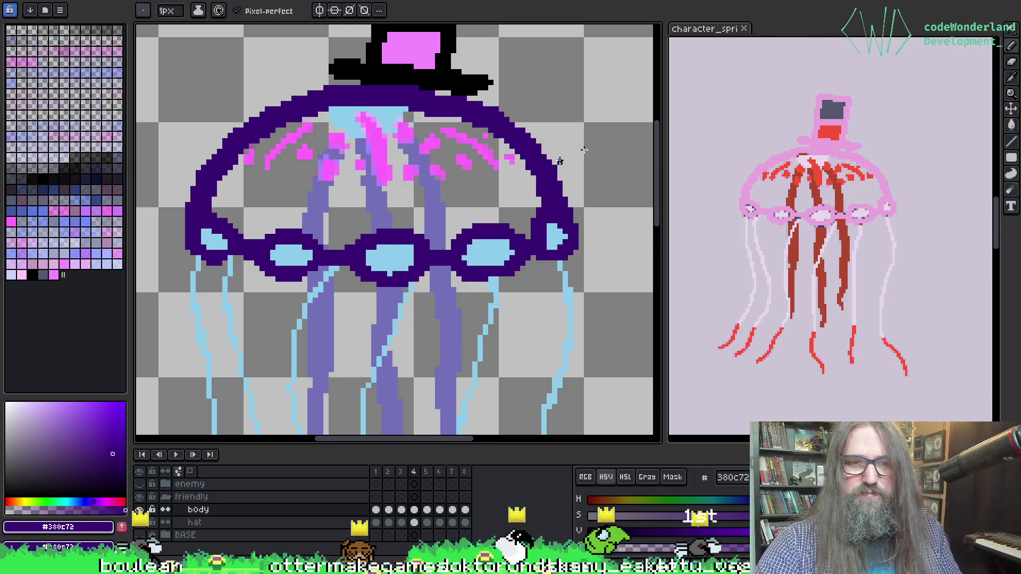
# Flip between frames 4 and 5, step through 6–8 to frame 1, and loop the animation.
pyautogui.press('Right')
pyautogui.press('Left')
pyautogui.press('Right')
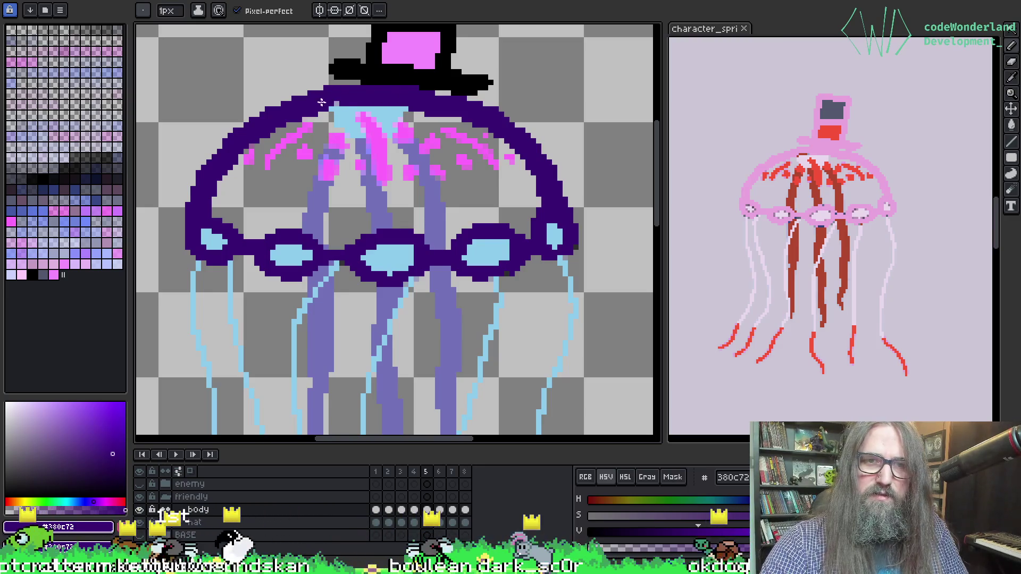
pyautogui.press('Right')
pyautogui.press('Right')
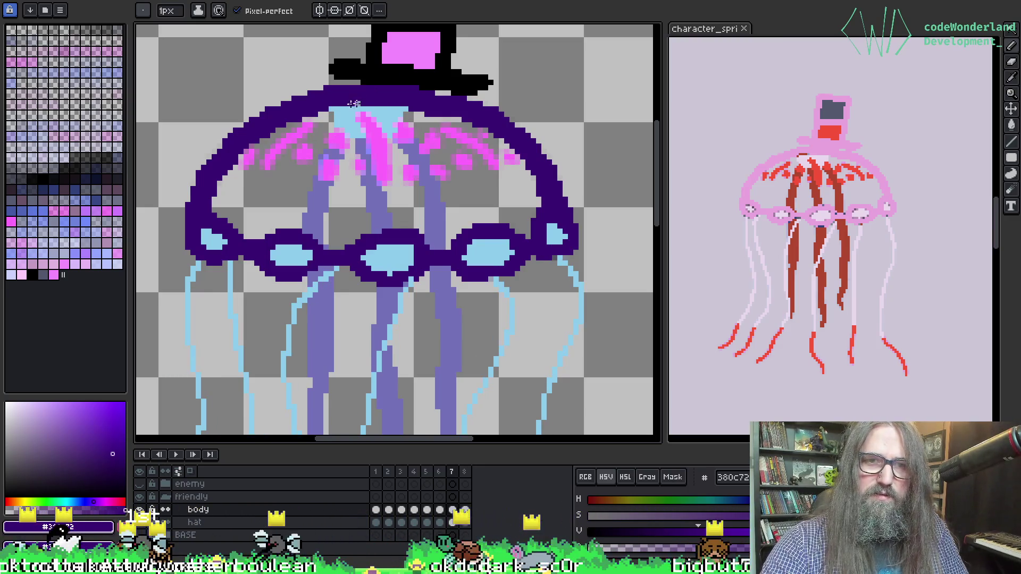
pyautogui.press('Right')
pyautogui.press('Right')
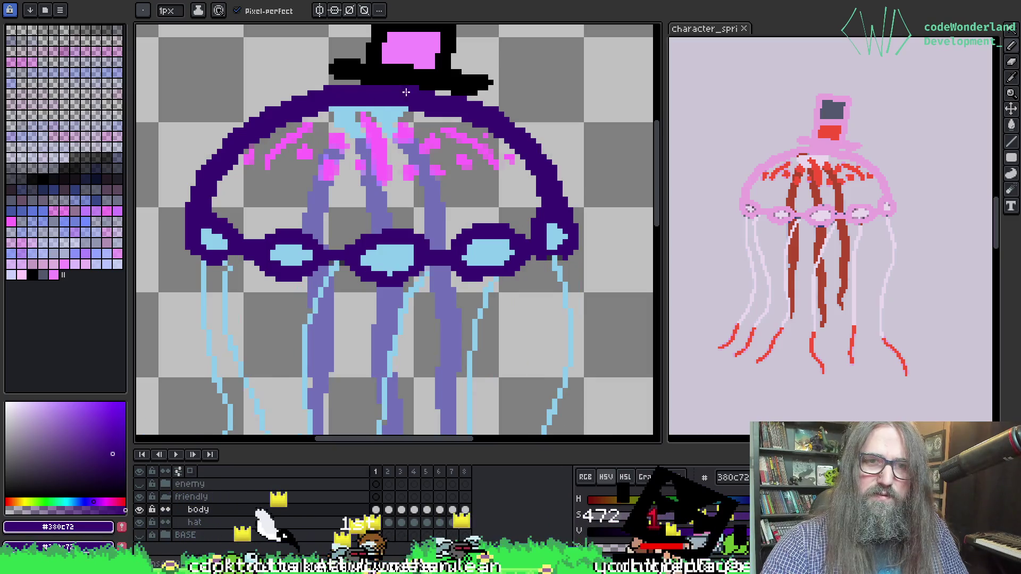
pyautogui.press('Right')
pyautogui.press('Right')
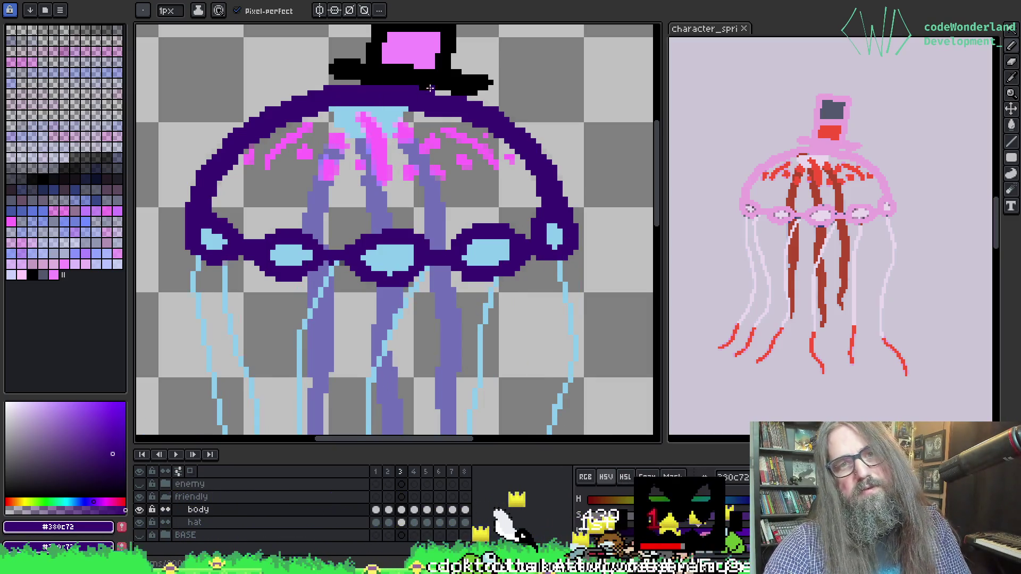
pyautogui.press('Return')
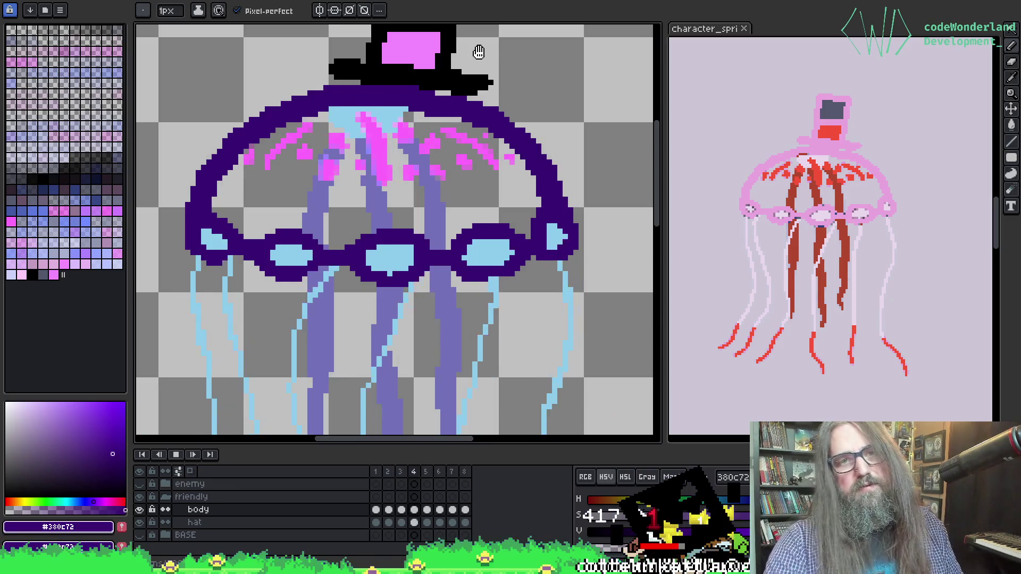
# Stop the looping playback on frame 7 so its tentacles can be redrawn.
pyautogui.scroll(-5, 470, 101)
pyautogui.scroll(3, 487, 177)
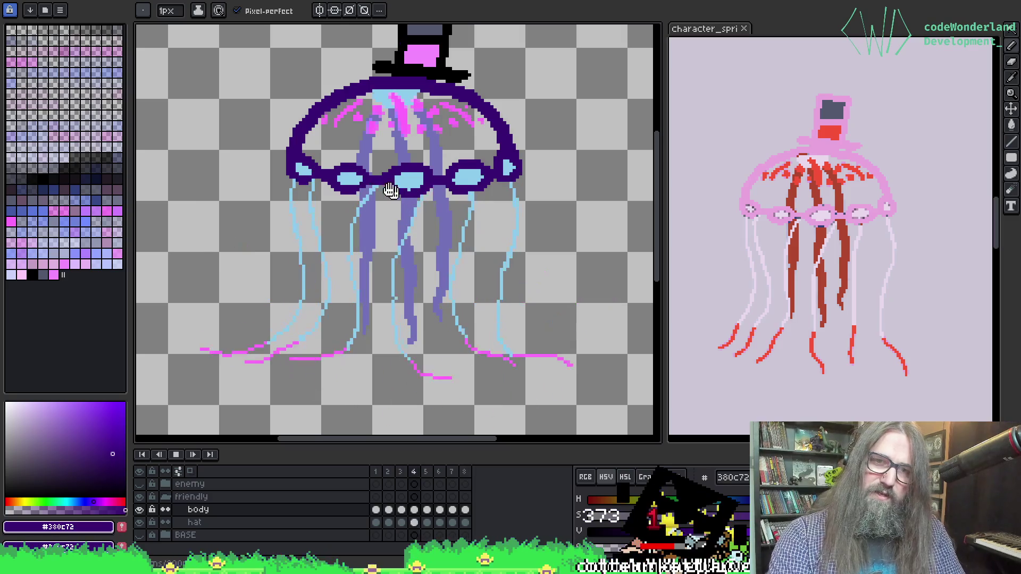
pyautogui.press('Return')
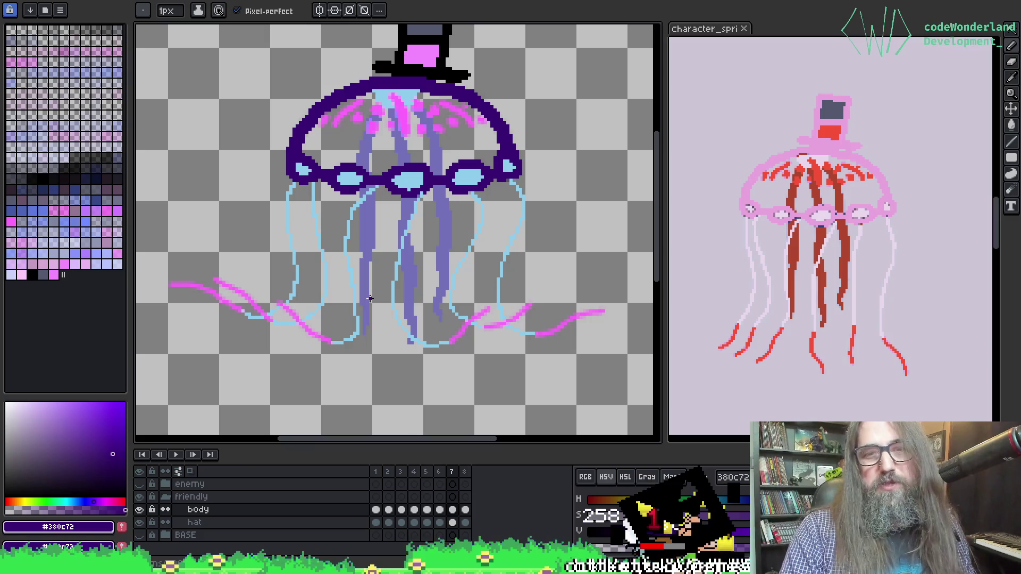
# Eyedrop the light-blue tentacle colour, pan the hat back into view, and play the animation.
pyautogui.scroll(1, 351, 290)
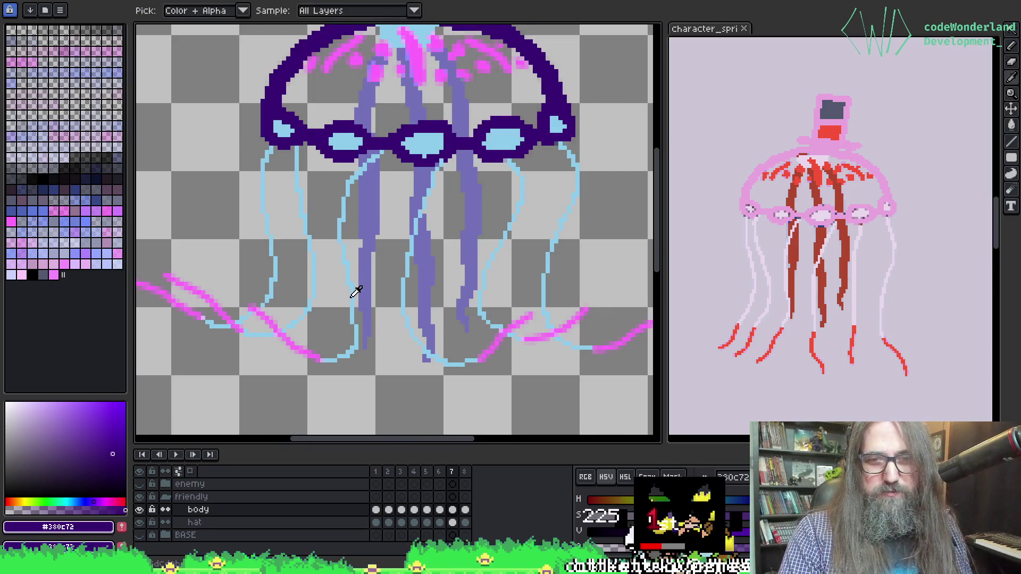
pyautogui.keyDown('alt'); pyautogui.click(343, 224); pyautogui.keyUp('alt')
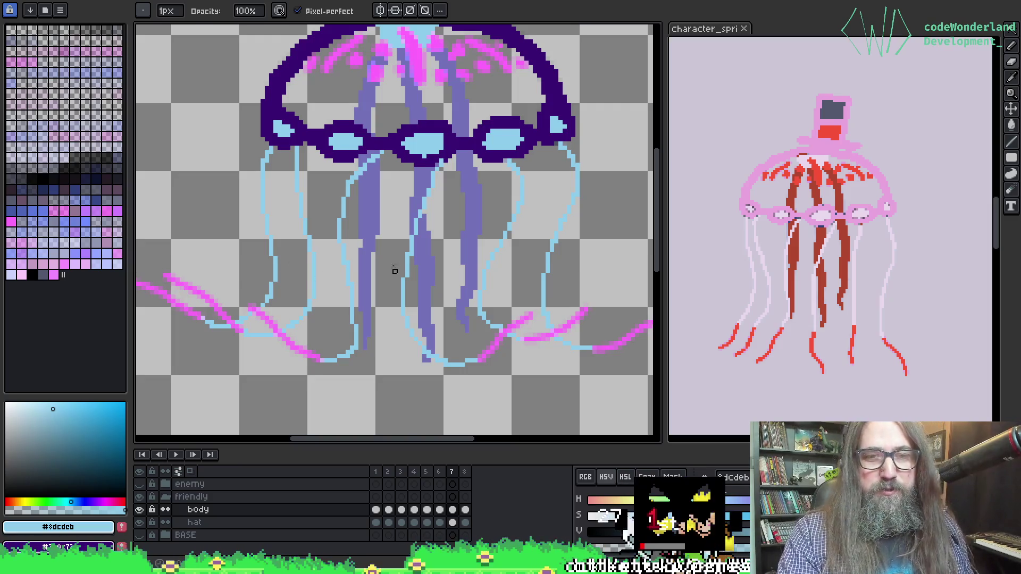
pyautogui.hscroll(3, 415, 249)
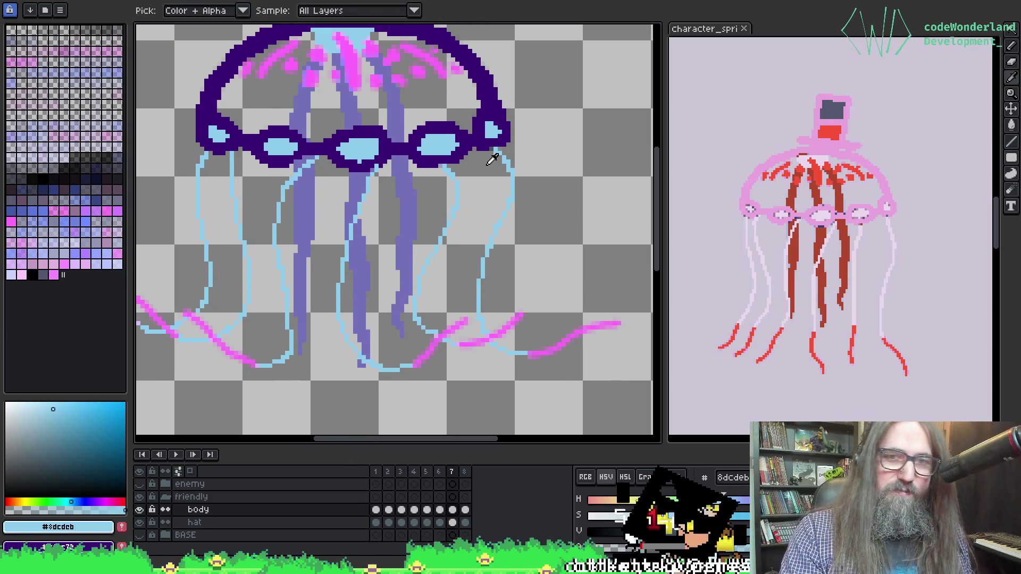
pyautogui.moveTo(434, 105); pyautogui.dragTo(485, 265)
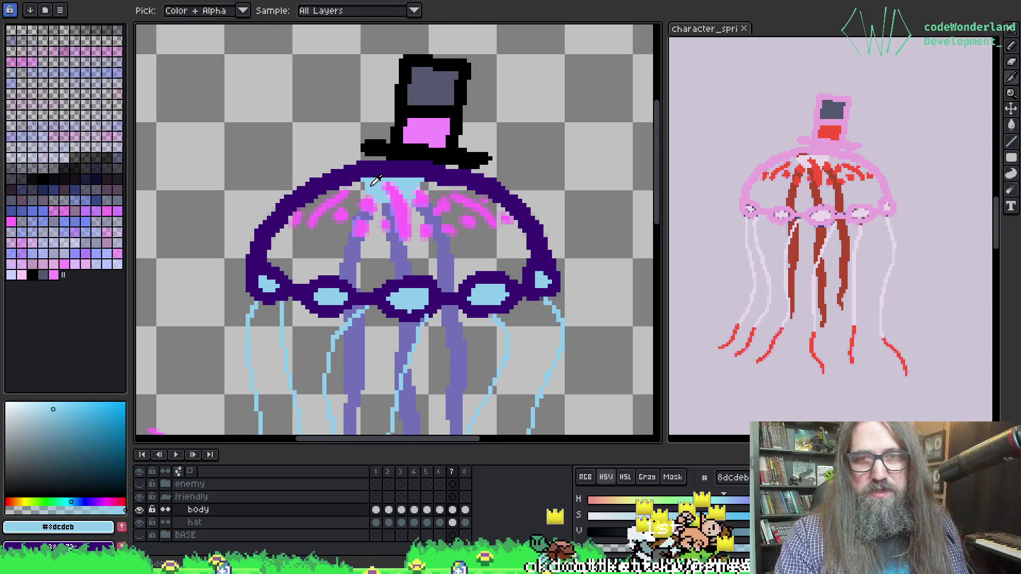
pyautogui.press('b')
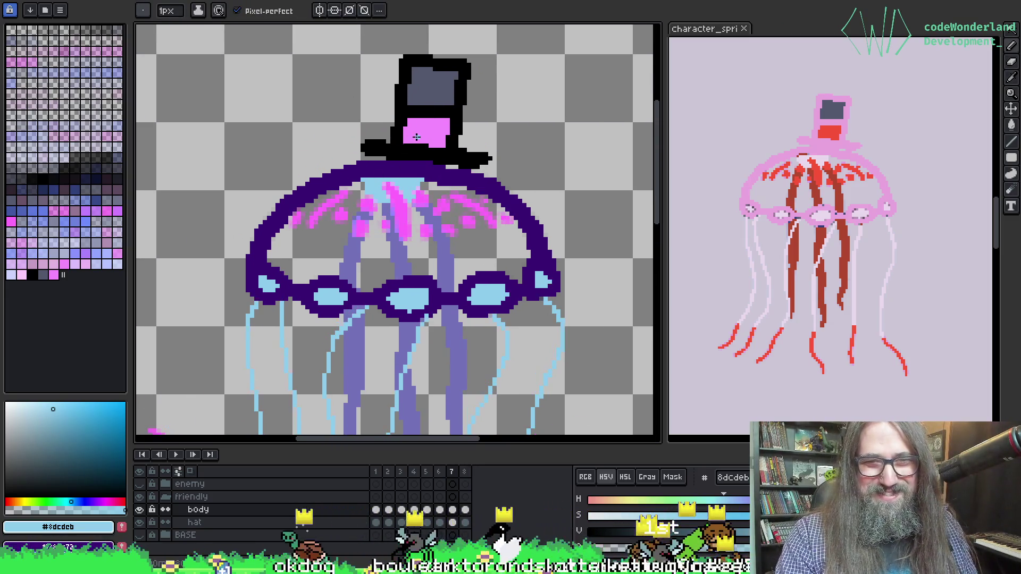
pyautogui.press('Return')
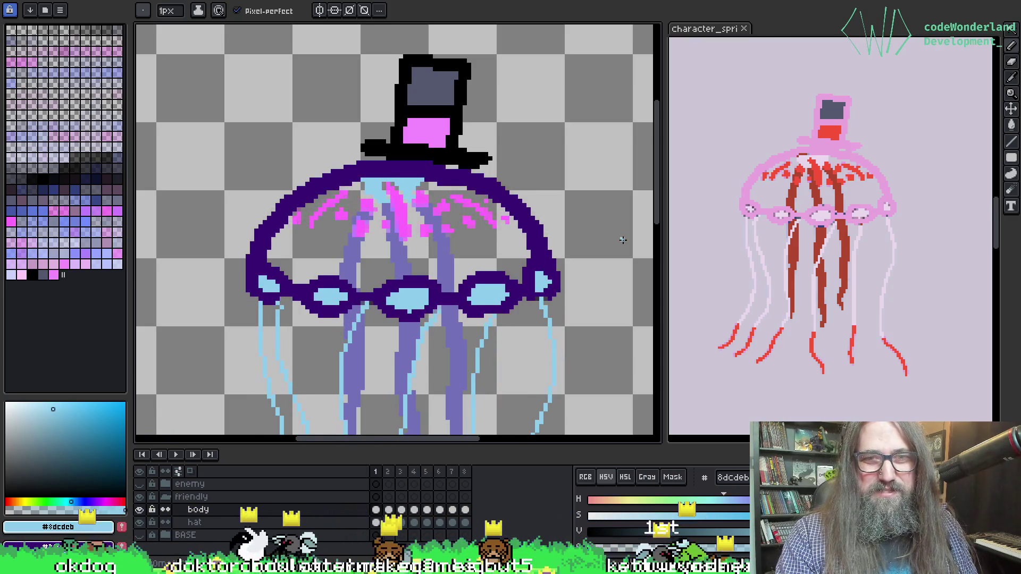
# Stop and replay the animation to preview tentacle movement, then take the Paint Bucket.
pyautogui.press('Return')
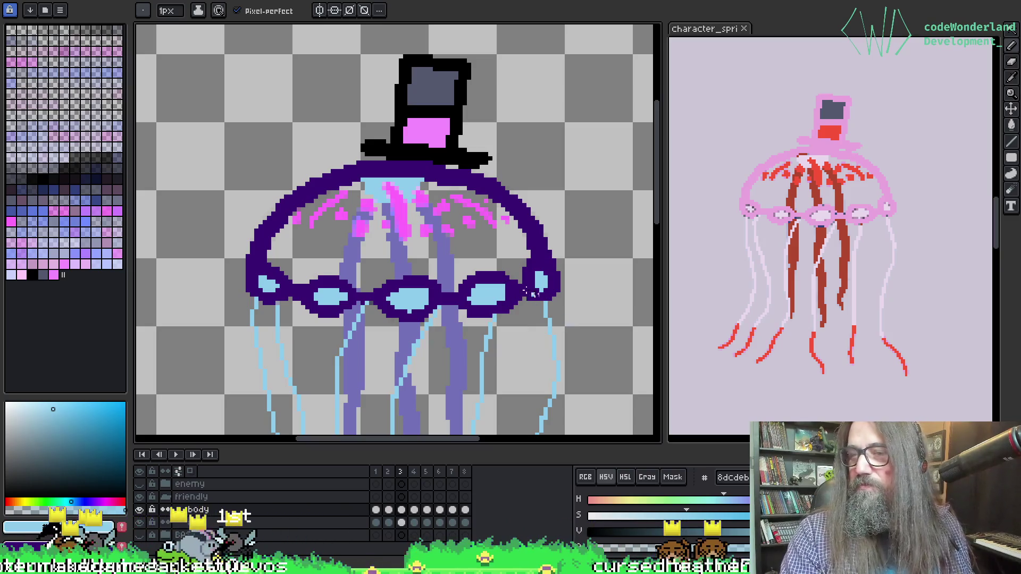
pyautogui.press('i')
pyautogui.press('b')
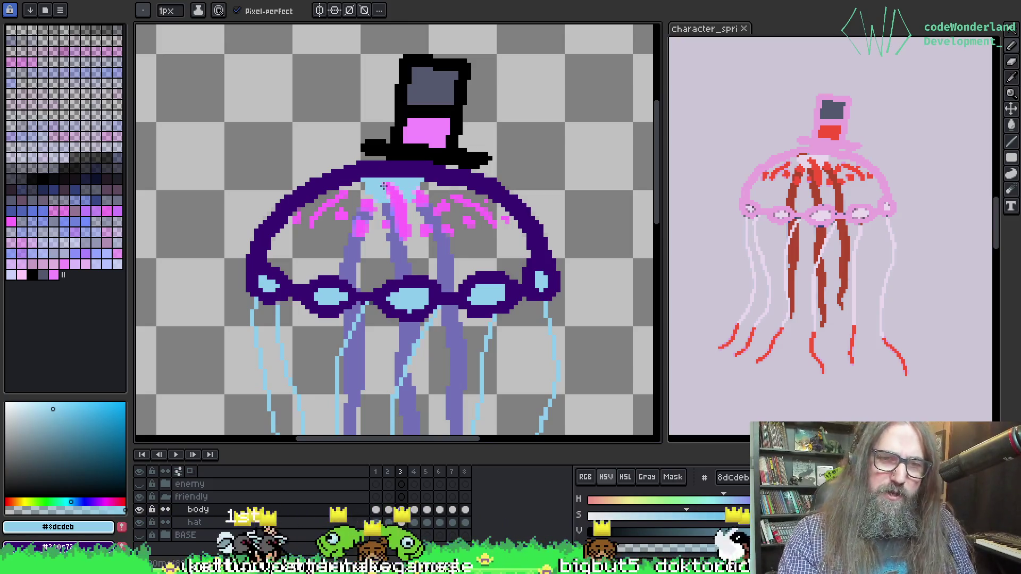
pyautogui.press('Return')
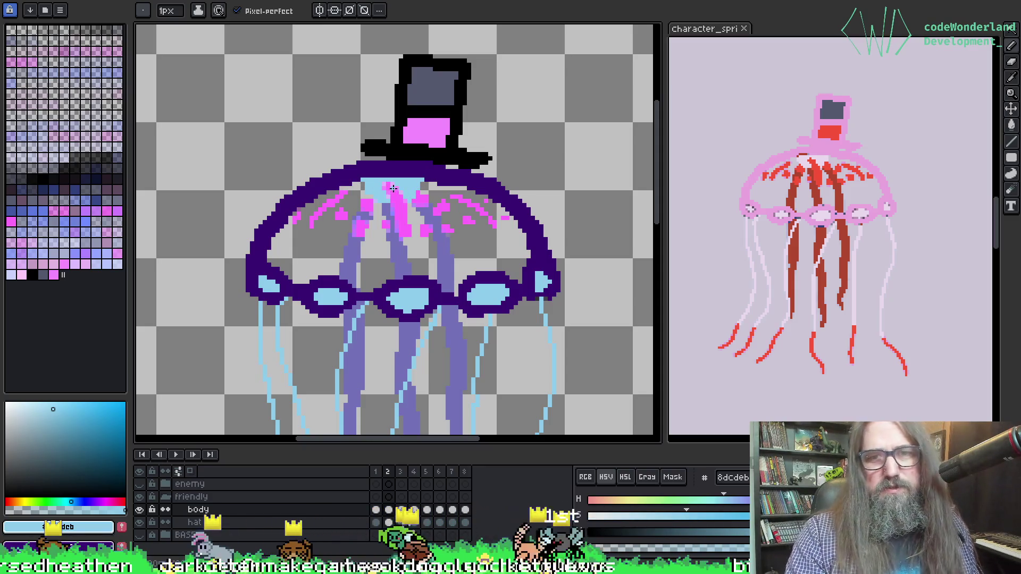
pyautogui.press('g')
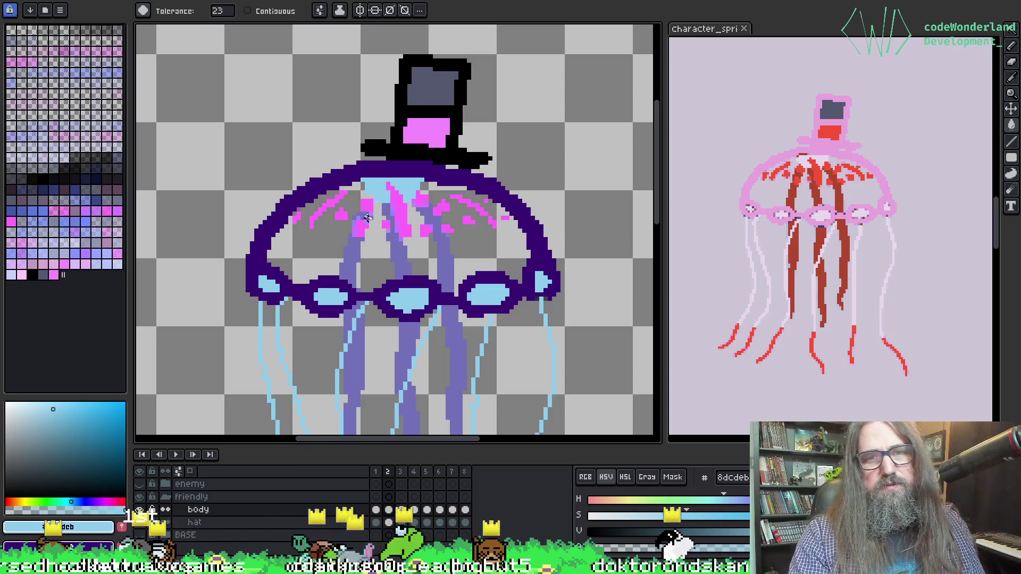
# Magic-wand the pink dome markings on frames 3 and 4, deselecting each, then reach frame 5.
pyautogui.press('w')
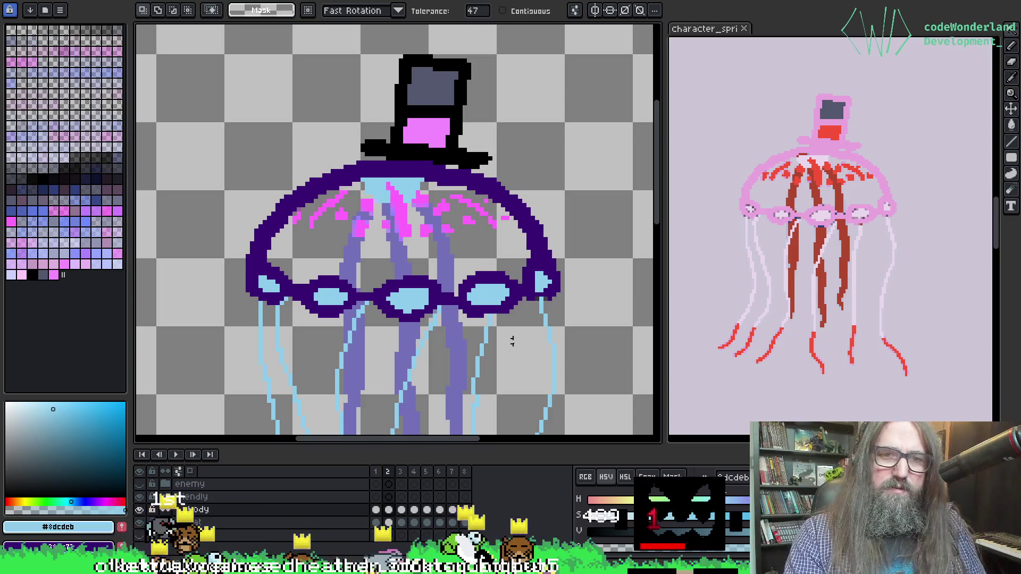
pyautogui.press('.')
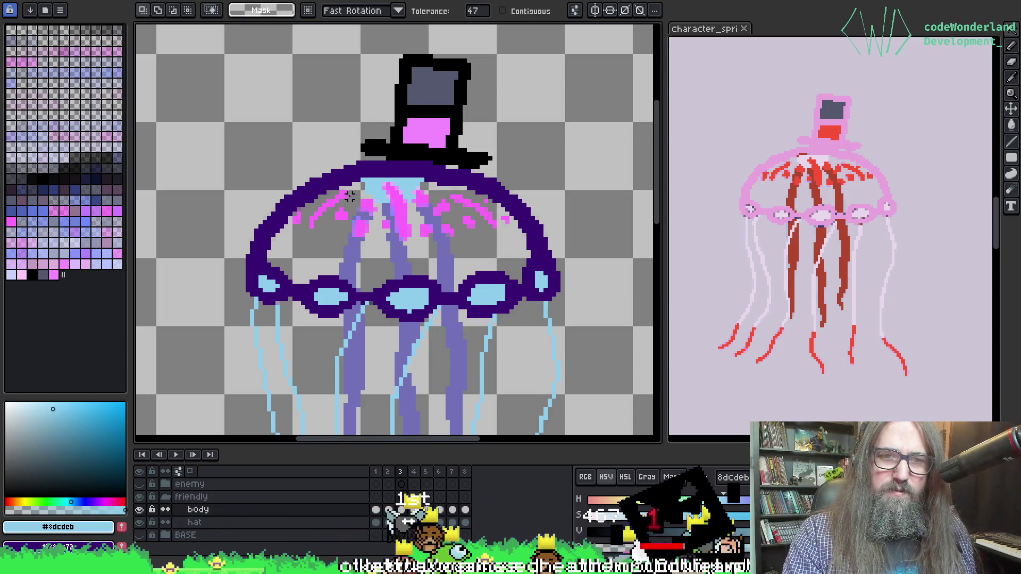
pyautogui.click(456, 234)
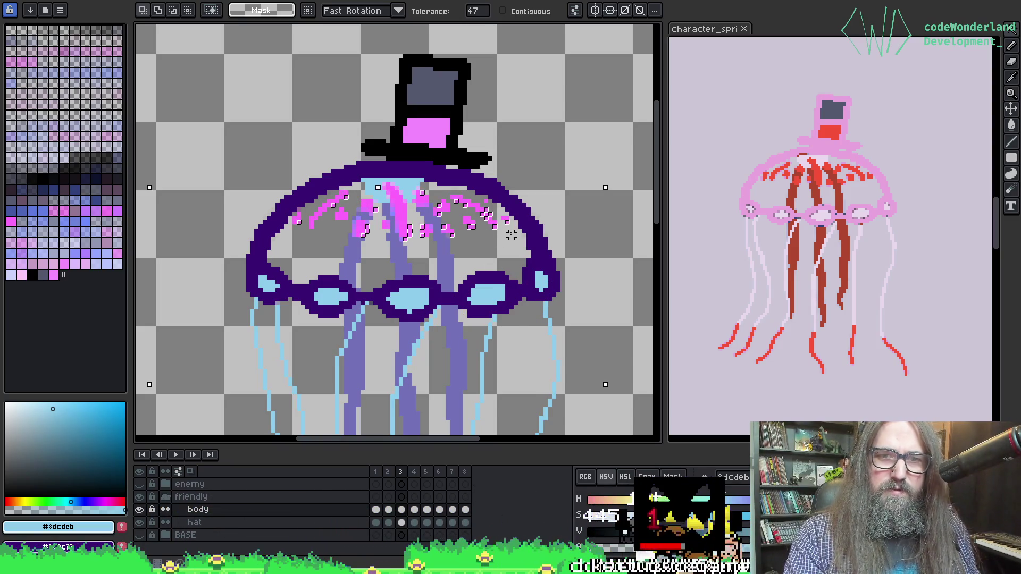
pyautogui.hotkey('ctrl', 'd')
pyautogui.press('.')
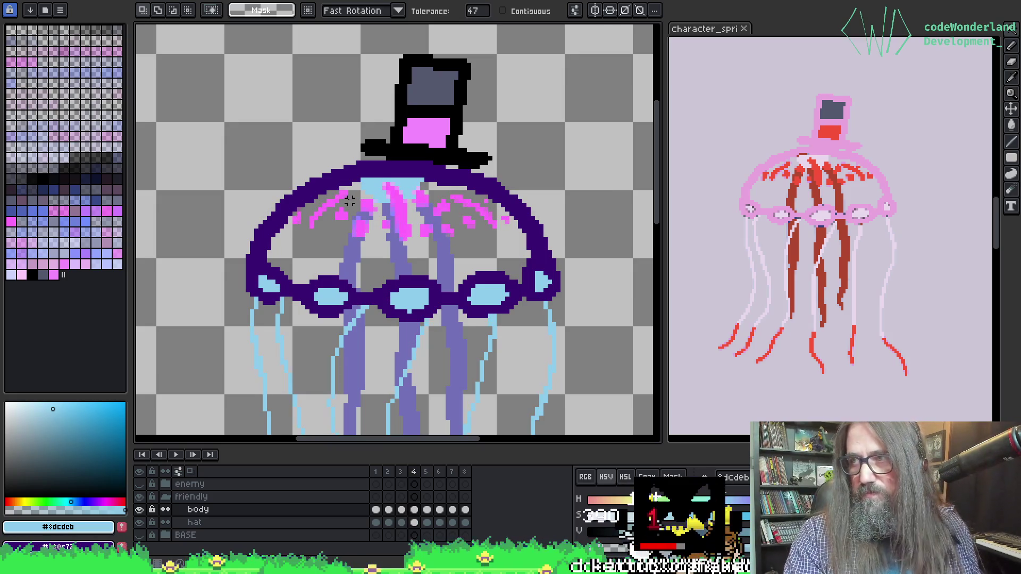
pyautogui.click(350, 200)
pyautogui.hotkey('ctrl', 'd')
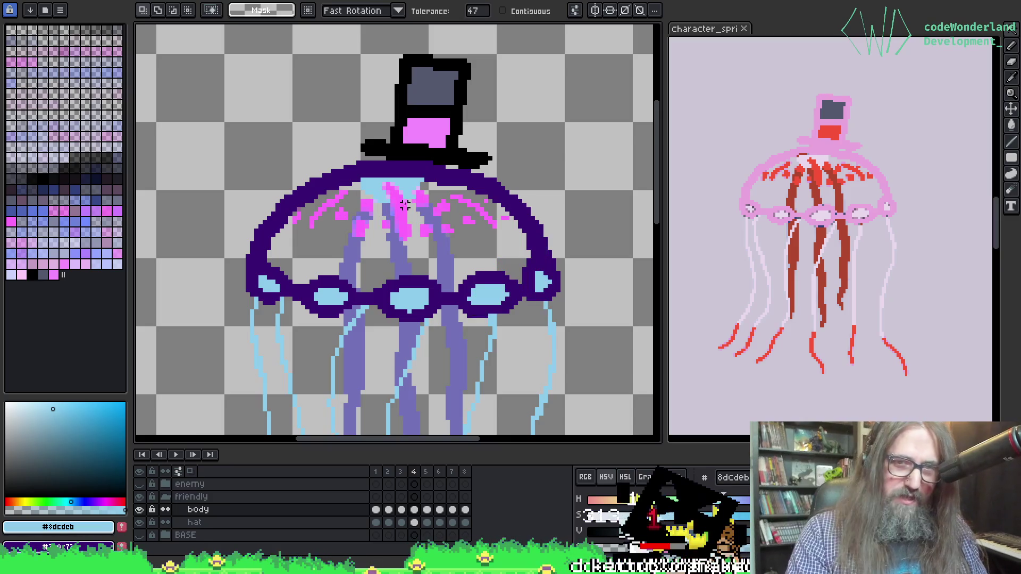
pyautogui.press('Right')
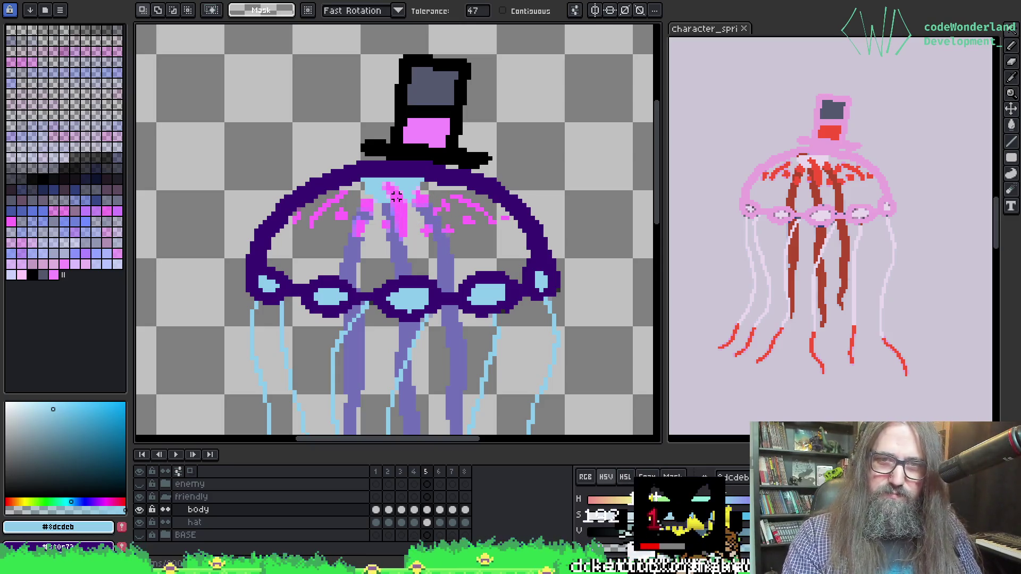
# Sample the pink and light-blue colours, magic-wand the light-blue dome centre, then deselect.
pyautogui.press('i')
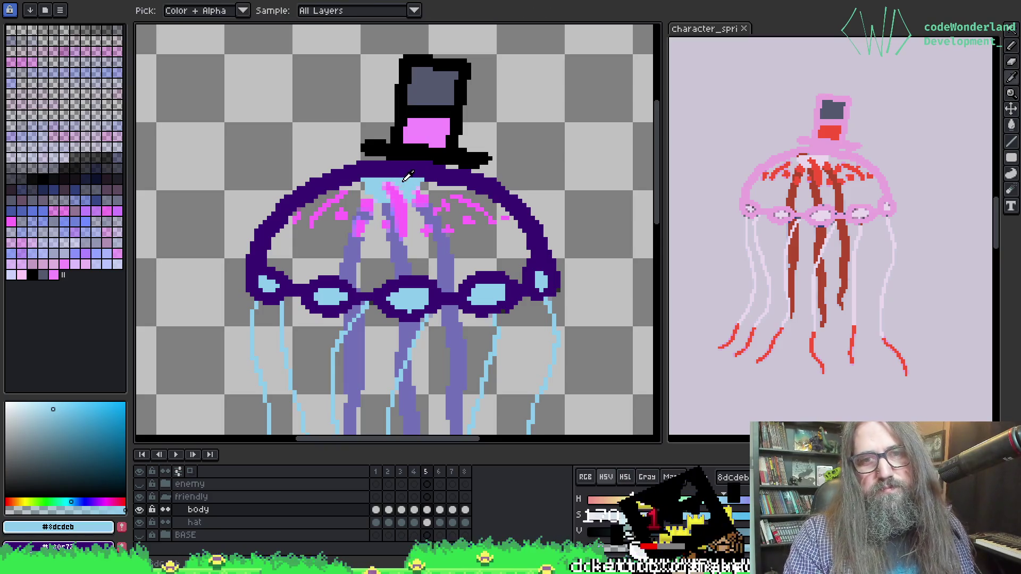
pyautogui.click(388, 190)
pyautogui.press('b')
pyautogui.press('i')
pyautogui.click(381, 183)
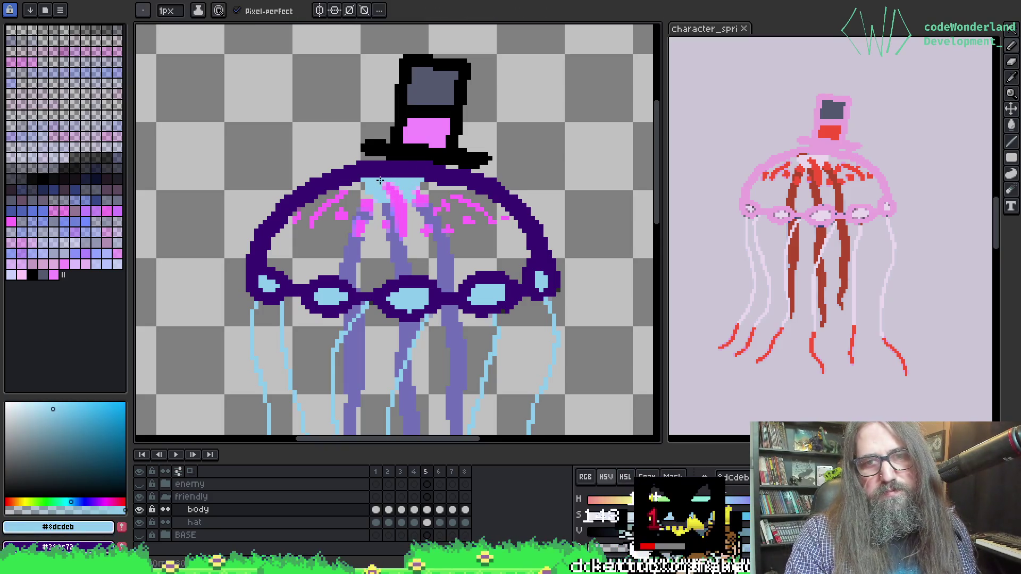
pyautogui.press('w')
pyautogui.click(378, 183)
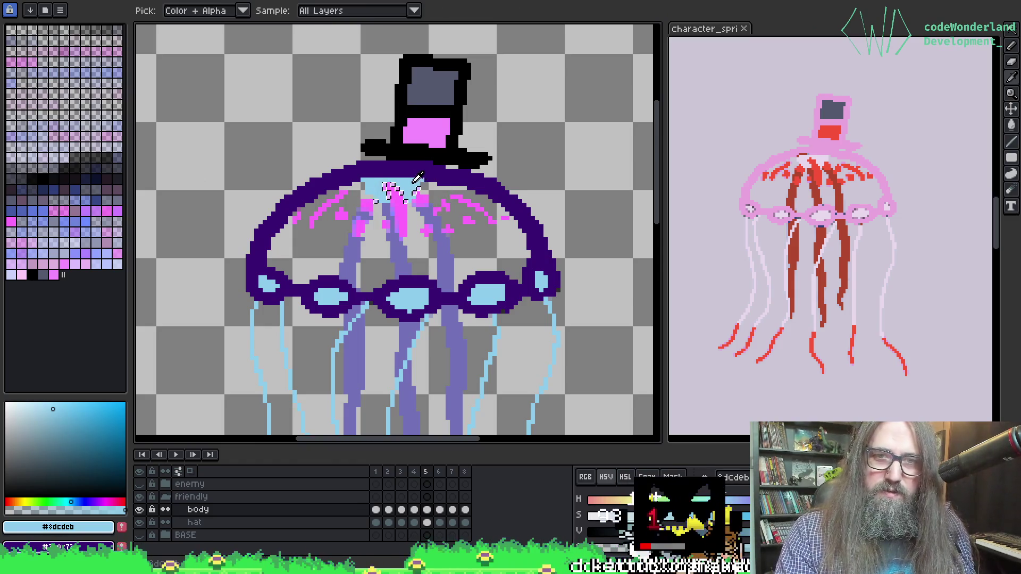
pyautogui.hotkey('ctrl', 'd')
pyautogui.press('b')
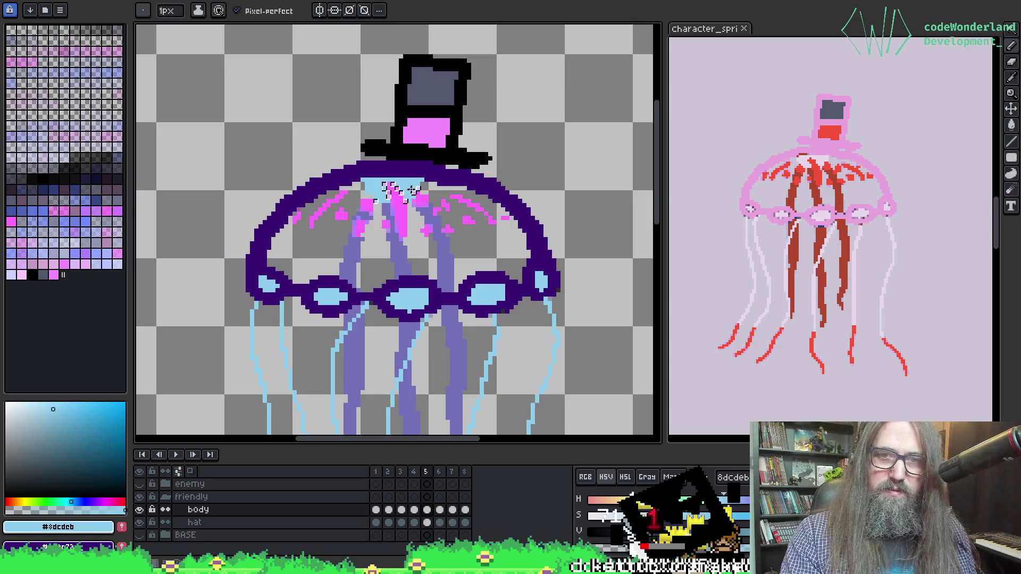
pyautogui.press('g')
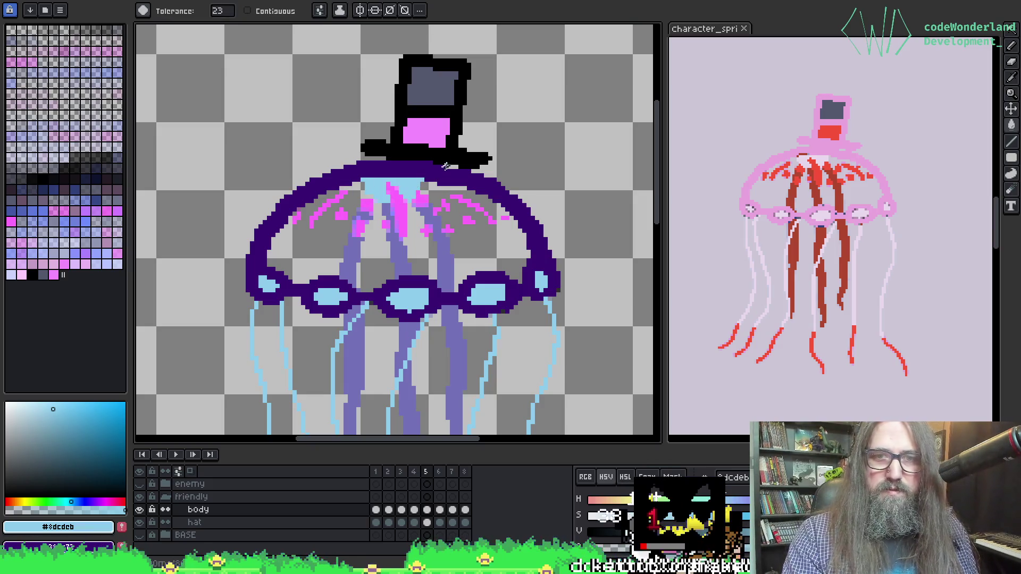
# Step forward through frames 6 and 7 to frame 8 and return to the pencil.
pyautogui.press('Right')
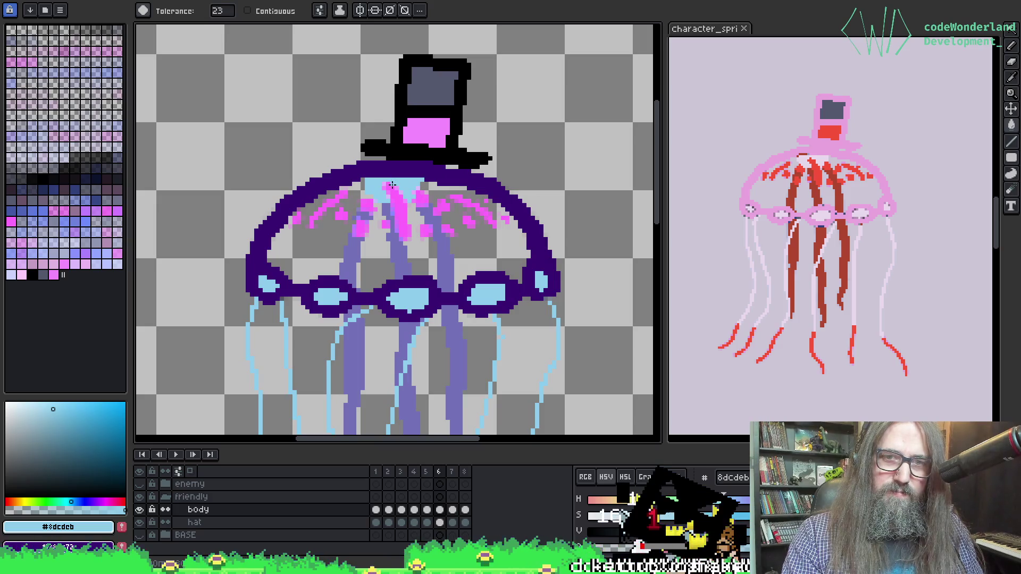
pyautogui.press('Right')
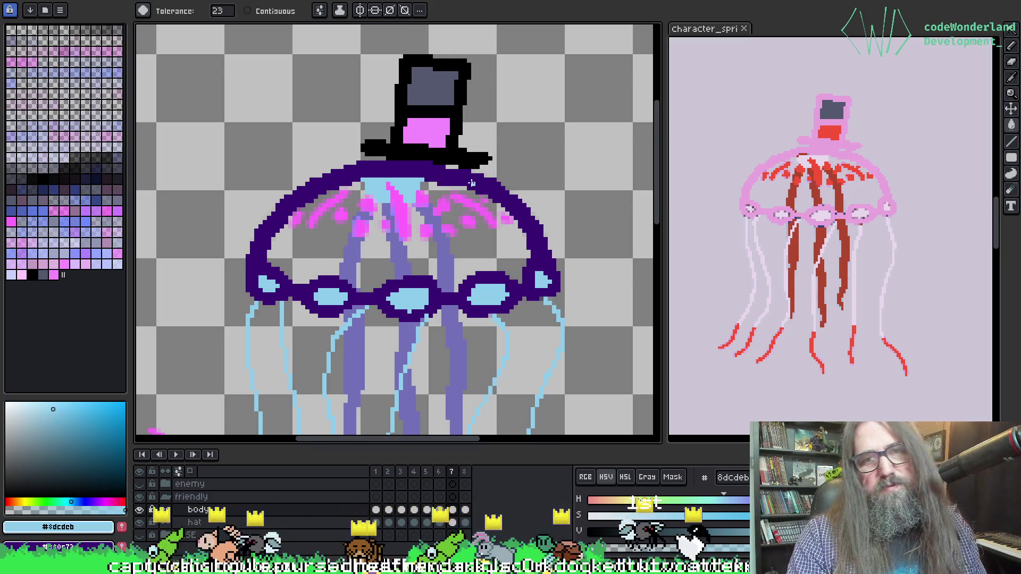
pyautogui.press('Right')
pyautogui.scroll(-1, 471, 183)
pyautogui.scroll(1, 415, 160)
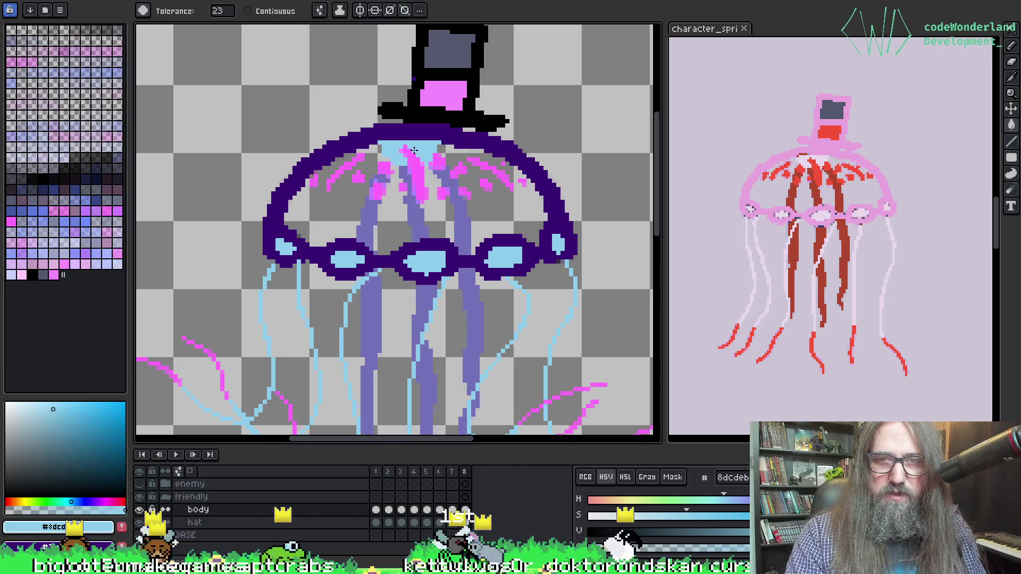
pyautogui.press('b')
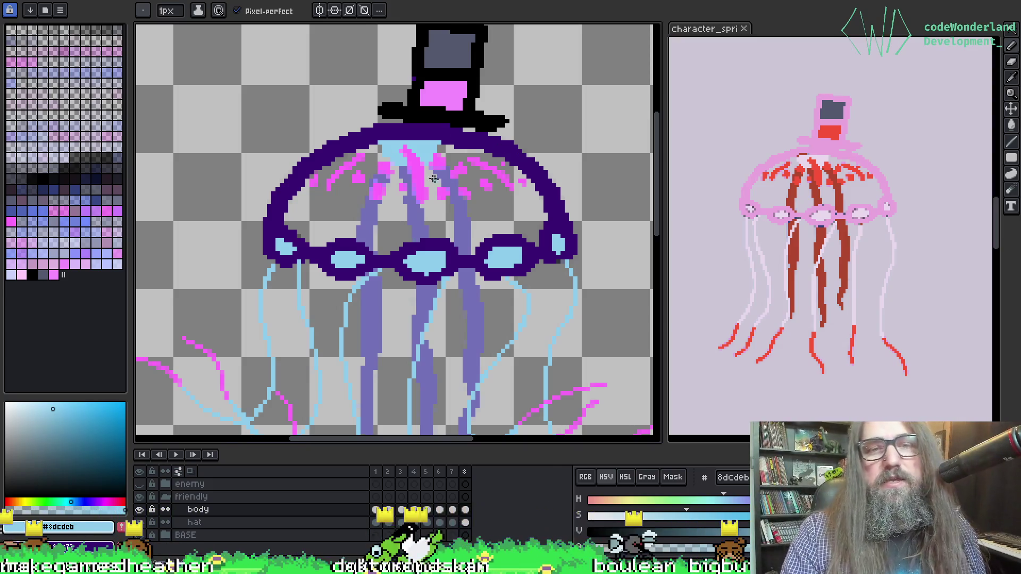
# Eyedrop lavender, light blue and pink from the bell to start painting inner markings.
pyautogui.scroll(1, 388, 213)
pyautogui.press('i')
pyautogui.click(368, 222)
pyautogui.press('b')
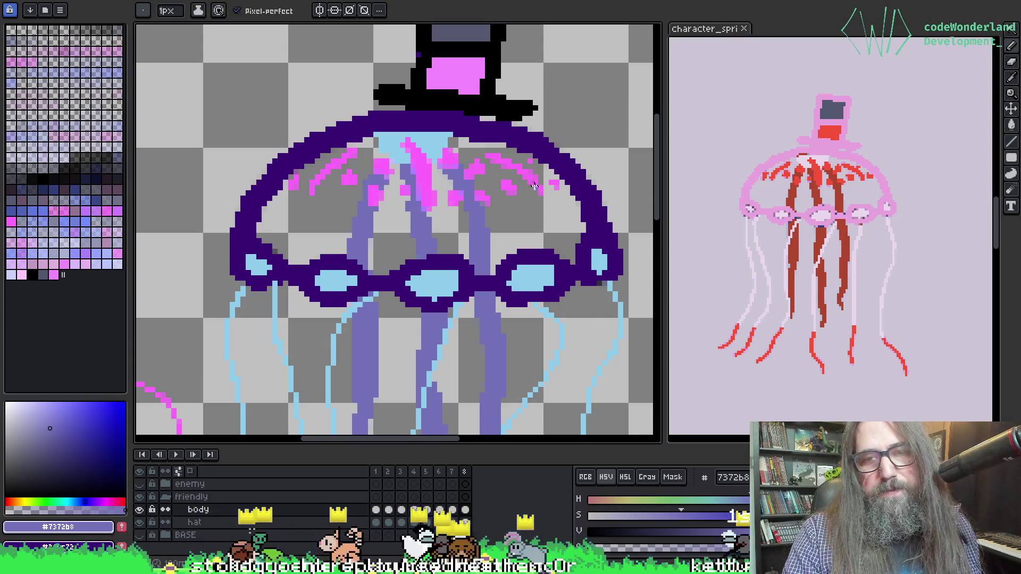
pyautogui.press('i')
pyautogui.click(396, 139)
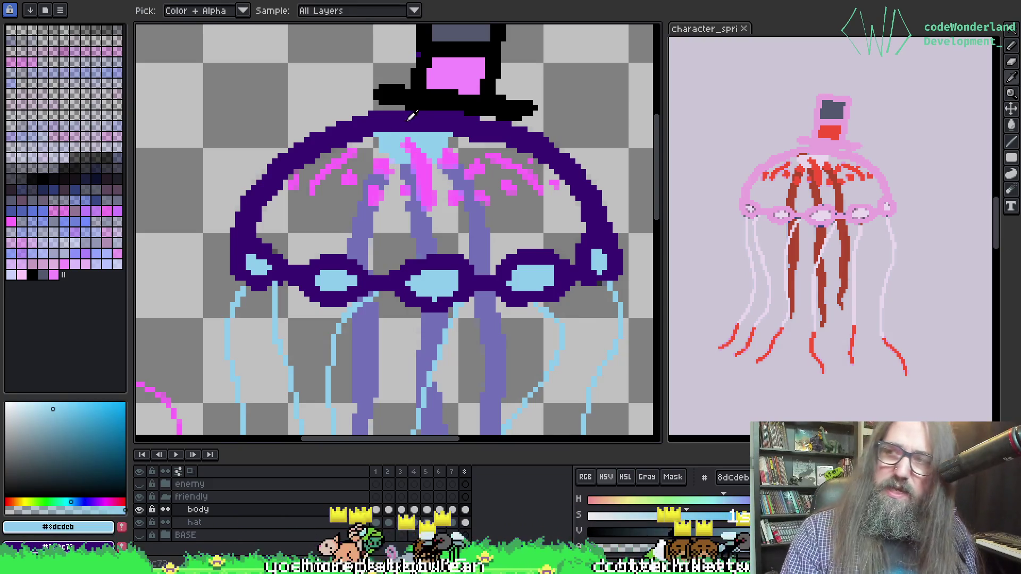
pyautogui.press('b')
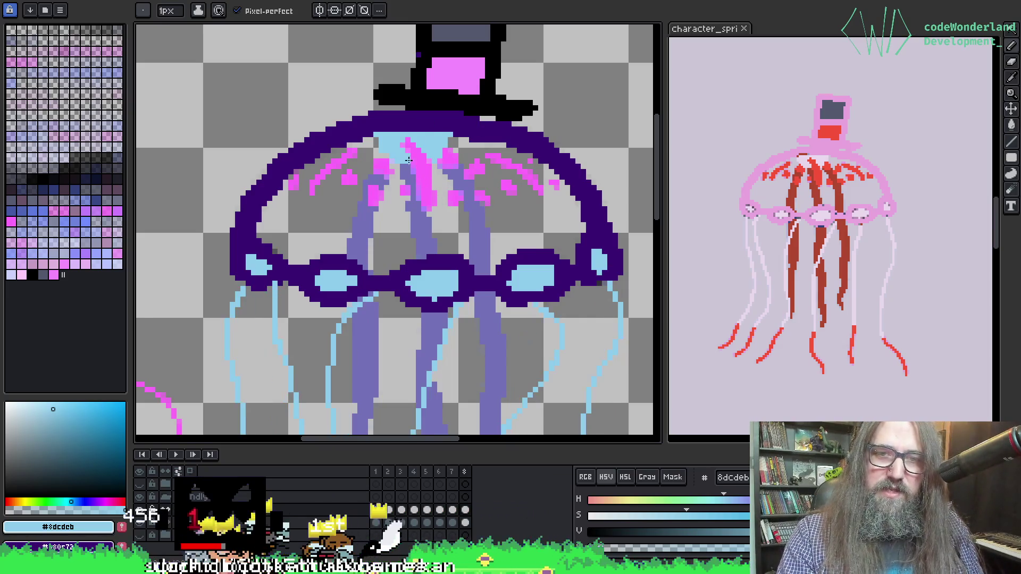
pyautogui.press('e')
pyautogui.press('i')
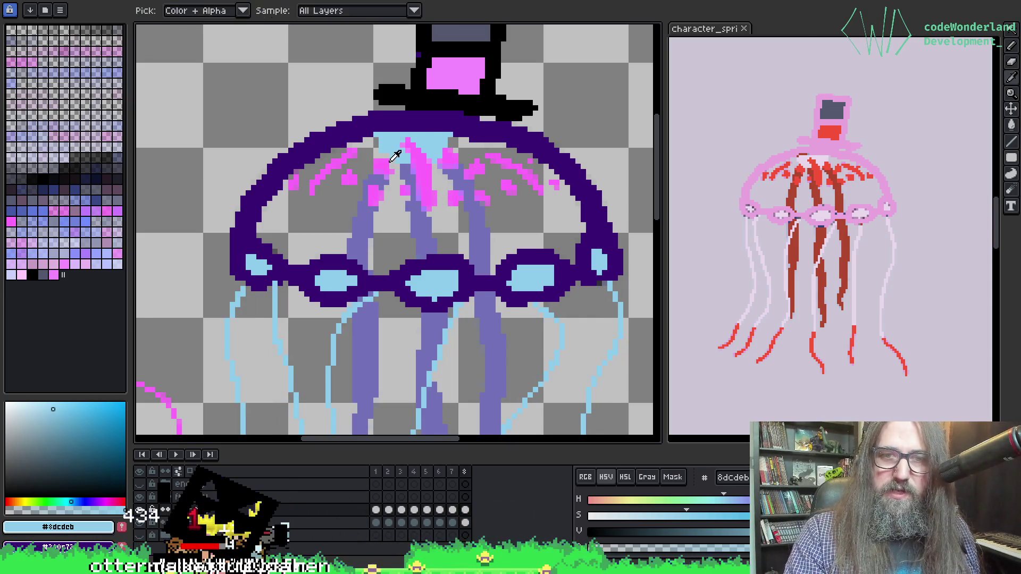
pyautogui.click(387, 162)
pyautogui.press('b')
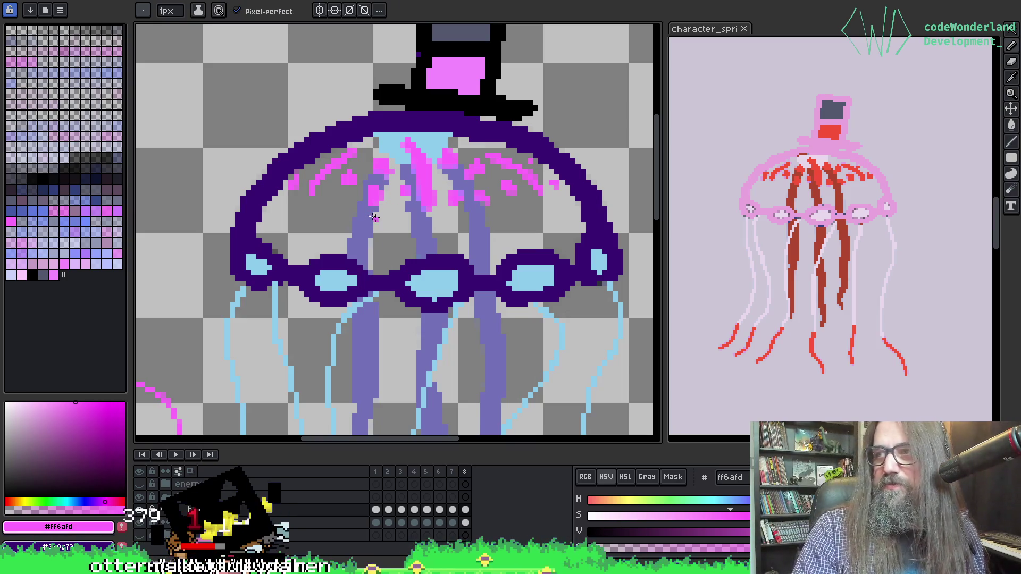
# Resample light blue, lavender and pink for further pencil touch-ups on the bell markings.
pyautogui.press('i')
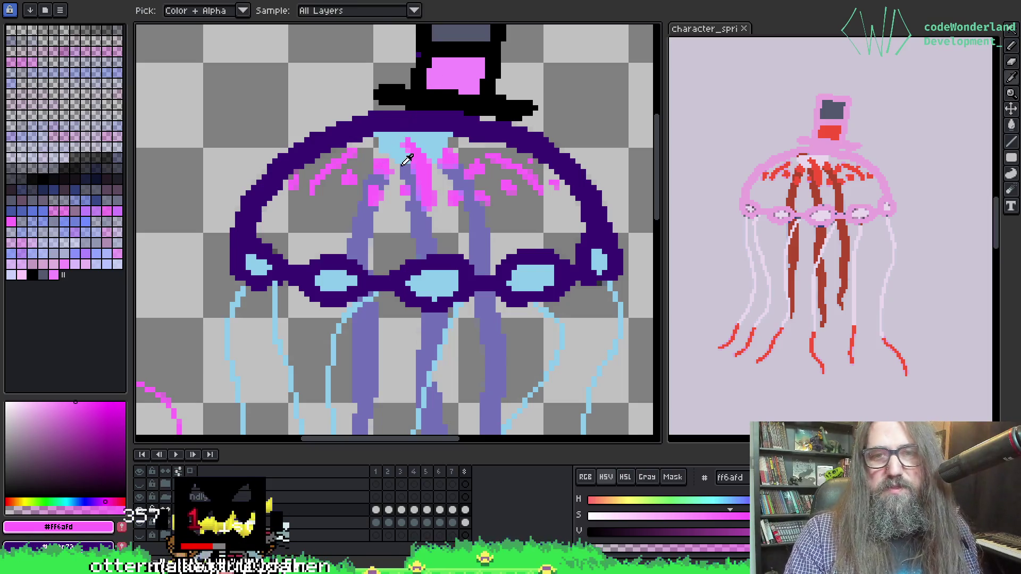
pyautogui.click(404, 157)
pyautogui.press('b')
pyautogui.press('i')
pyautogui.click(383, 179)
pyautogui.press('b')
pyautogui.press('i')
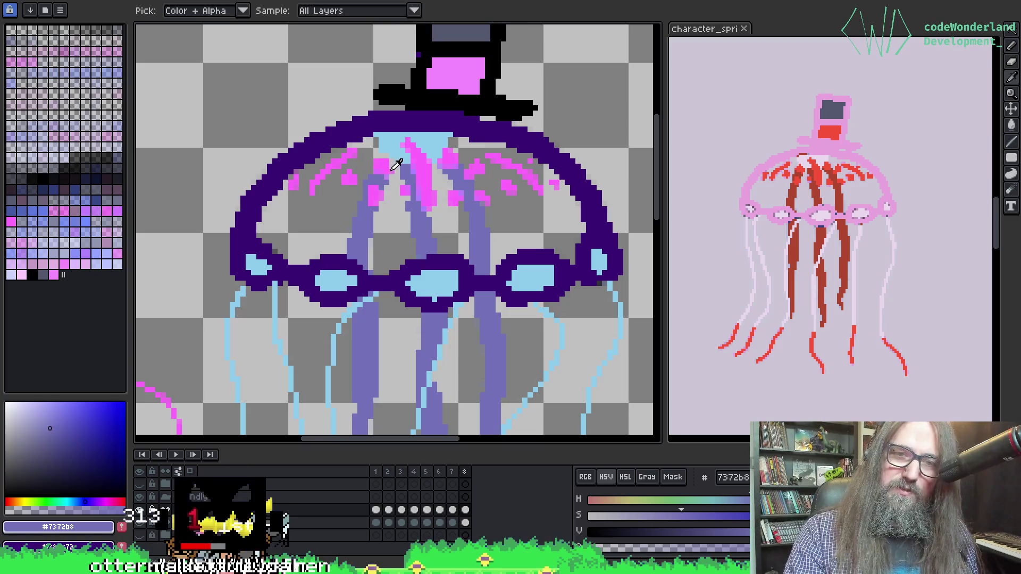
pyautogui.click(389, 169)
pyautogui.press('b')
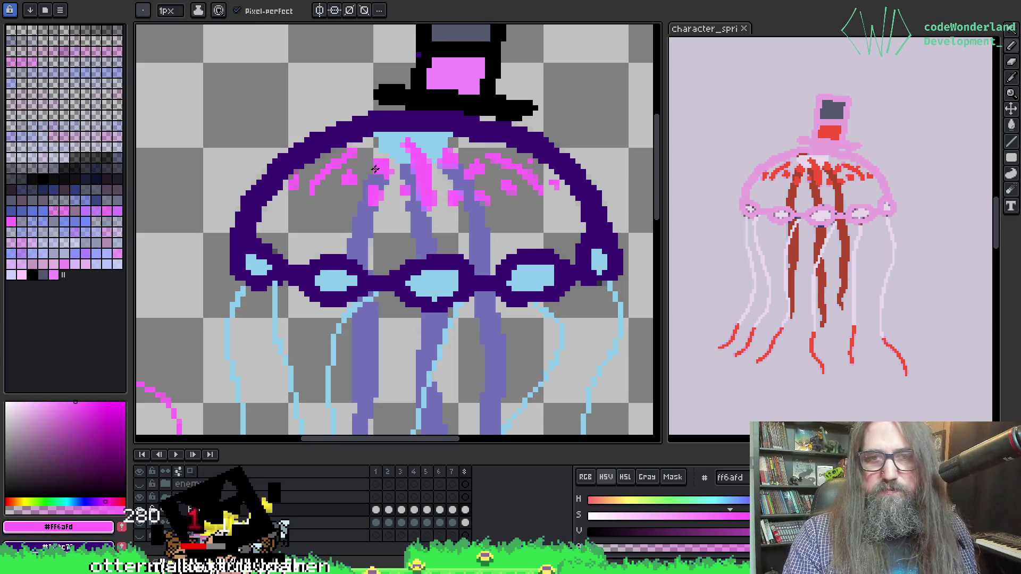
pyautogui.press('i')
pyautogui.press('b')
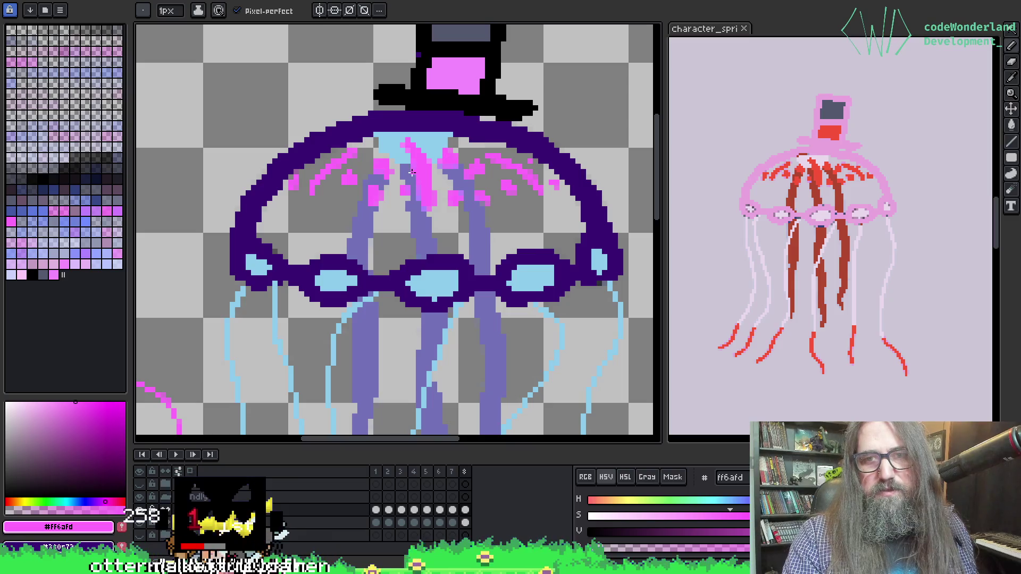
pyautogui.press('g')
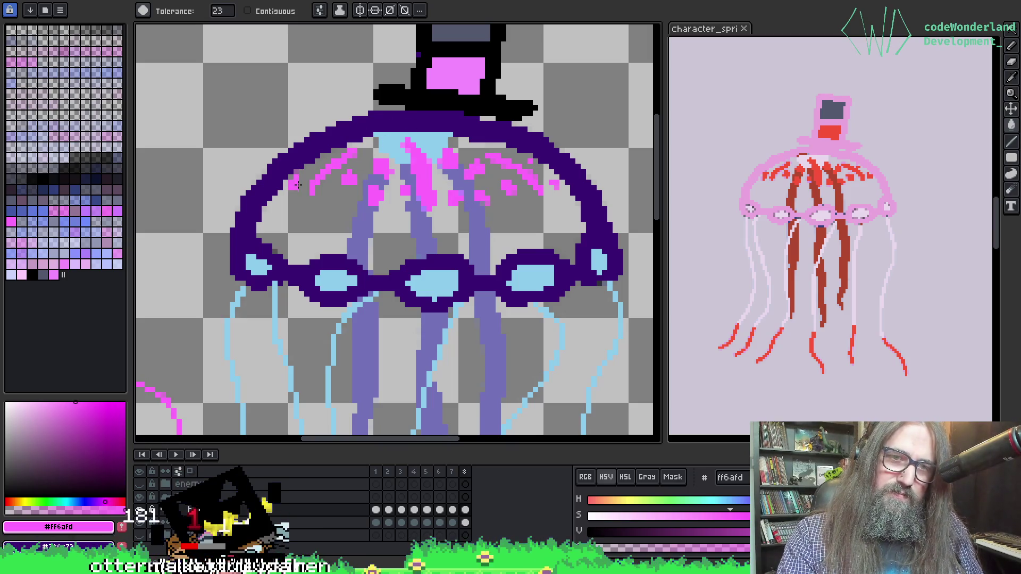
# Go back to frame 1, then frame 2, to continue the pink bell markings.
pyautogui.press('Left')
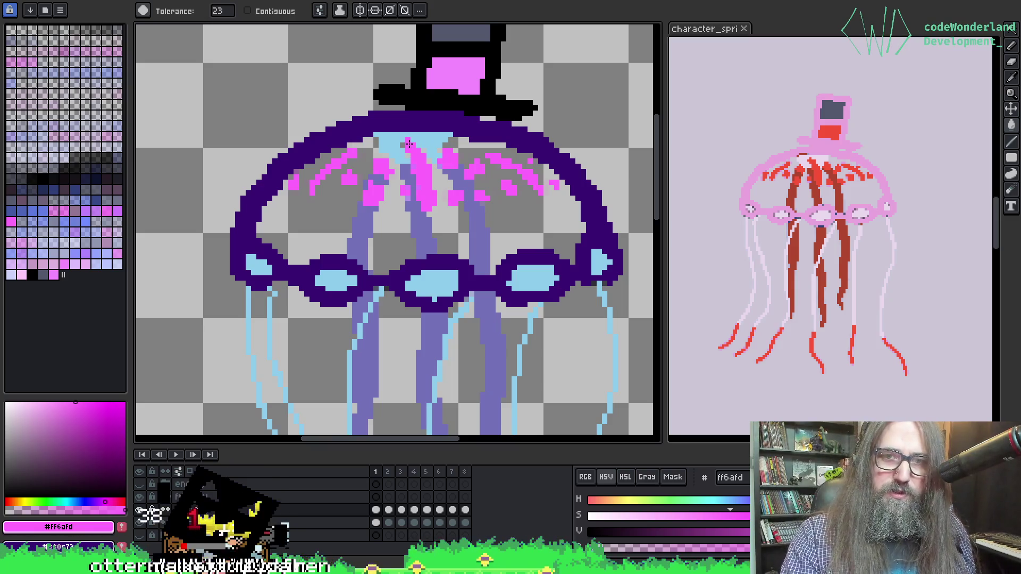
pyautogui.press('b')
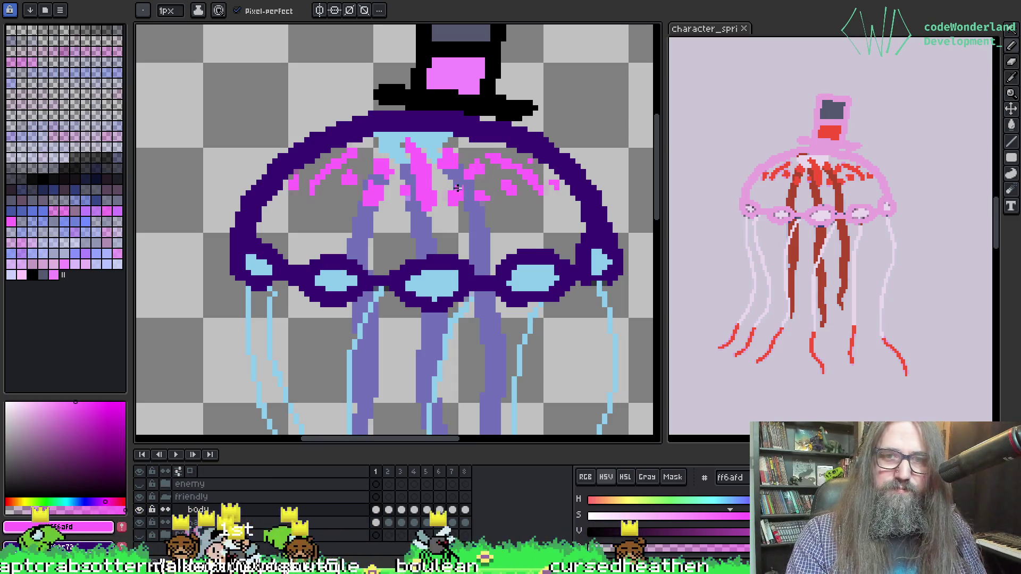
pyautogui.press('Right')
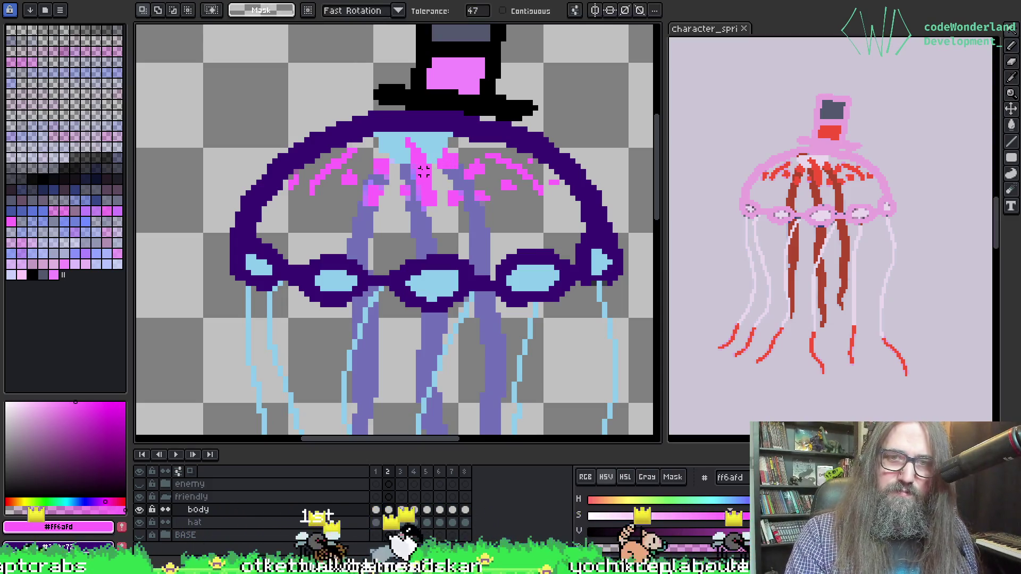
pyautogui.press('alt')
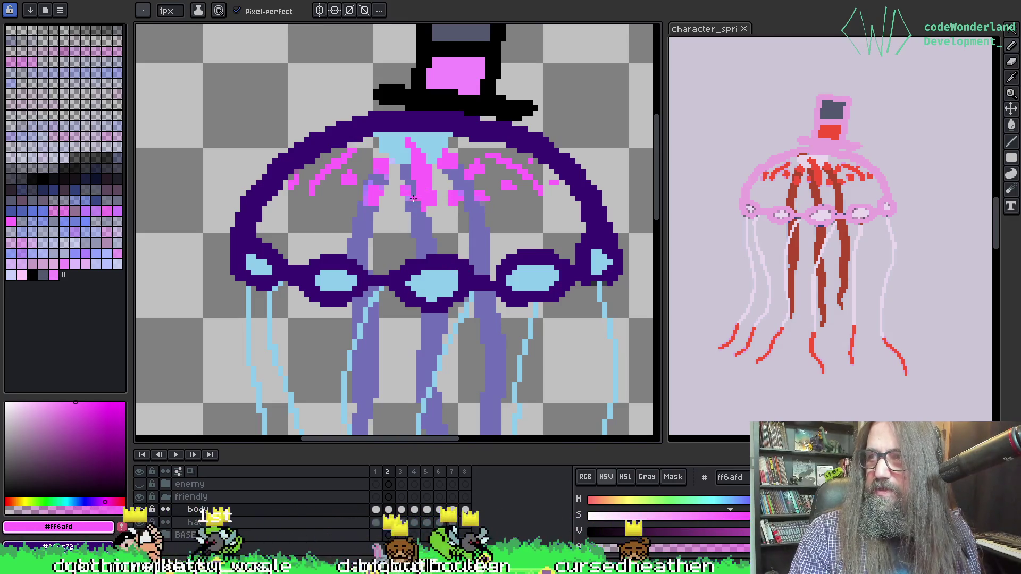
pyautogui.moveTo(392, 171); pyautogui.dragTo(361, 158)
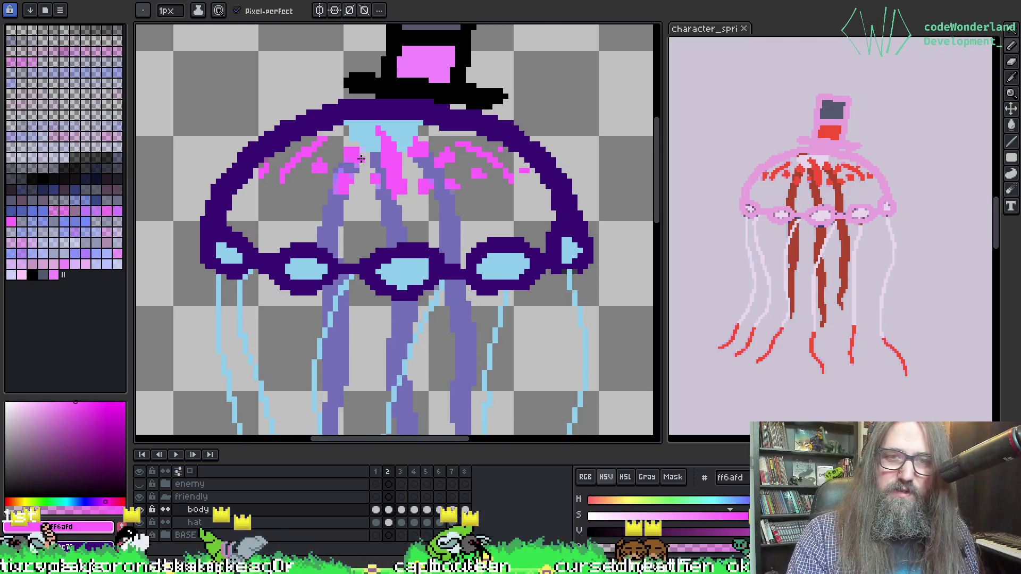
# On the next frame, paint pink pixels onto a bell marking and sample the lavender.
pyautogui.scroll(1, 362, 158)
pyautogui.scroll(1, 357, 136)
pyautogui.keyDown('alt'); pyautogui.click(365, 137); pyautogui.keyUp('alt')
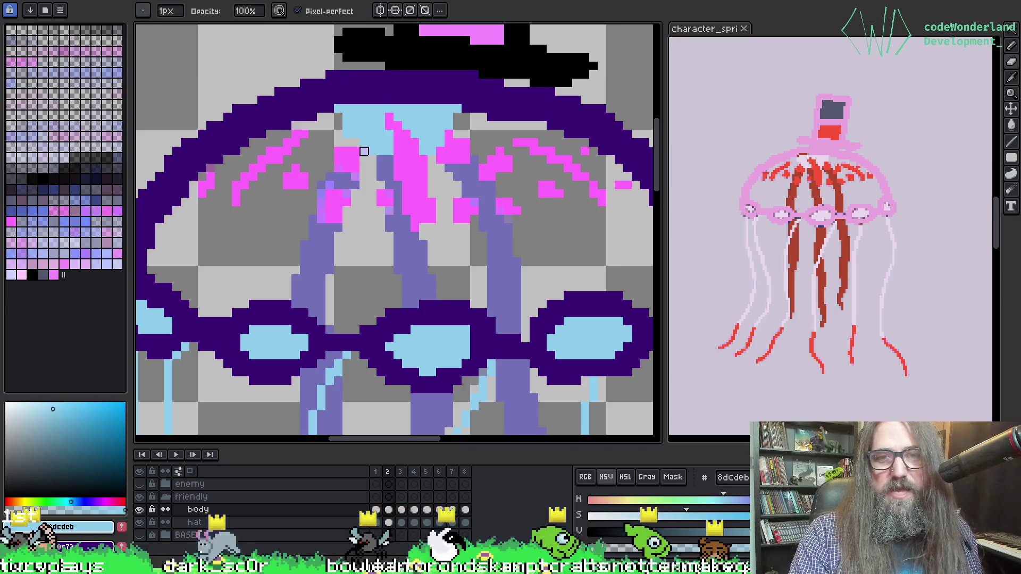
pyautogui.press('Right')
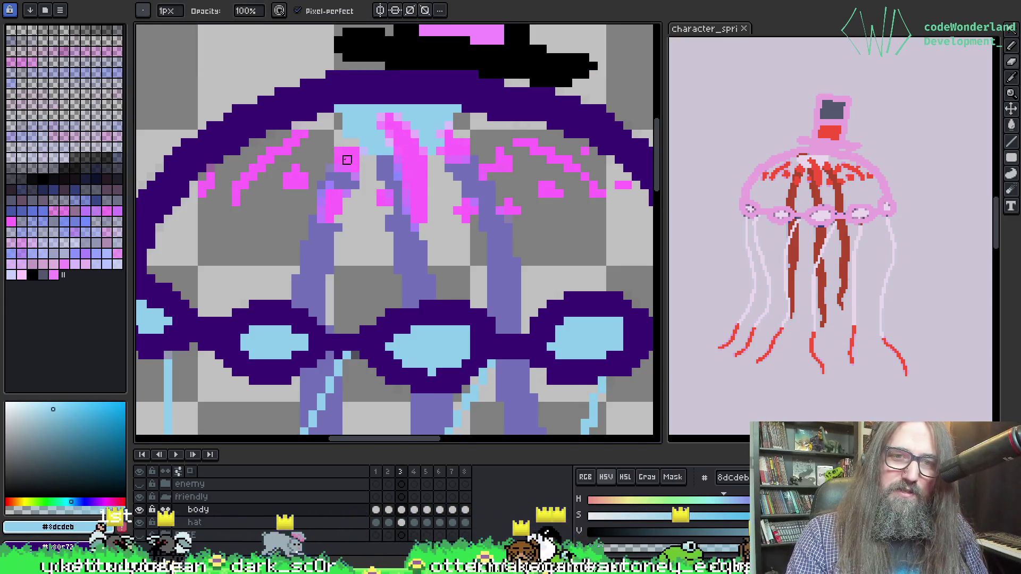
pyautogui.keyDown('alt'); pyautogui.click(351, 153); pyautogui.keyUp('alt')
pyautogui.click(347, 160)
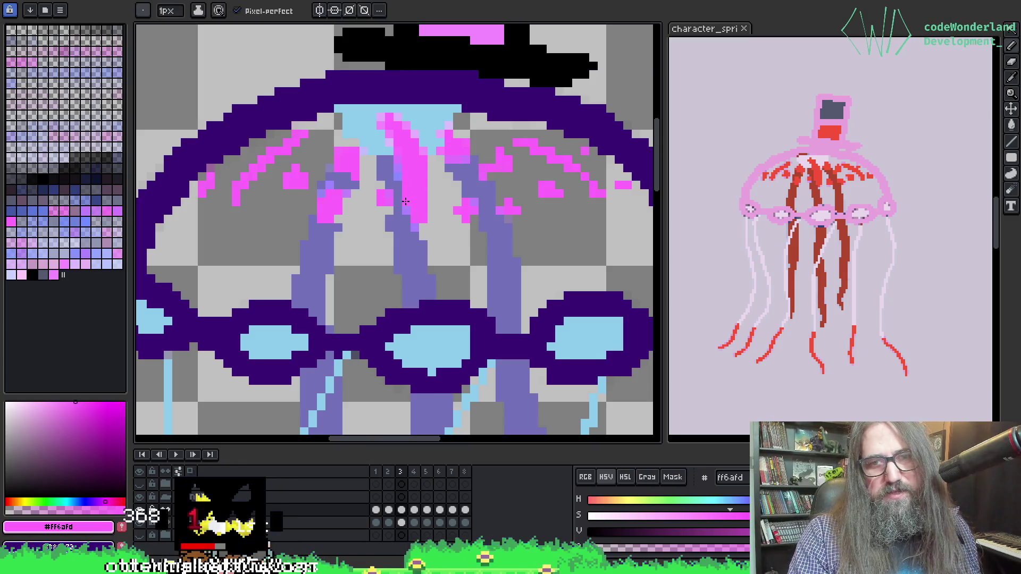
pyautogui.keyDown('alt'); pyautogui.click(404, 222); pyautogui.keyUp('alt')
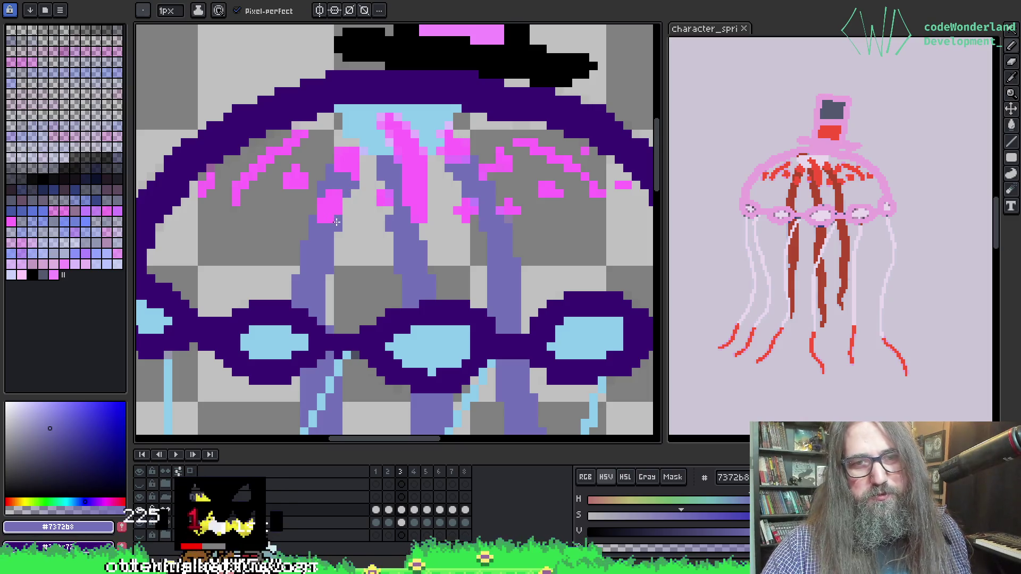
# Compare frames 2 and 4, sampling pink and light blue for fixes through frame 5.
pyautogui.press('.')
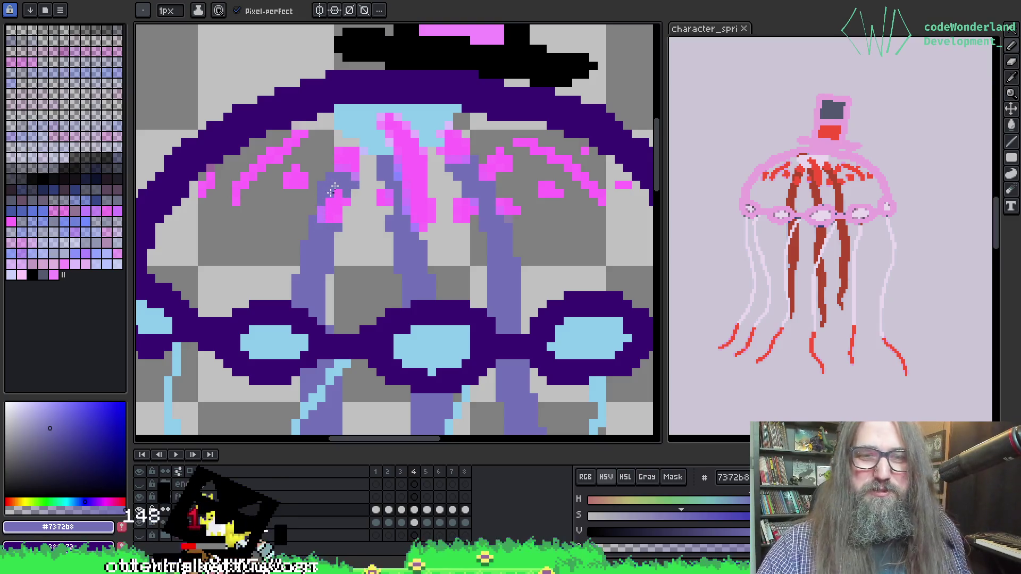
pyautogui.press(',')
pyautogui.press(',')
pyautogui.press('.')
pyautogui.press('.')
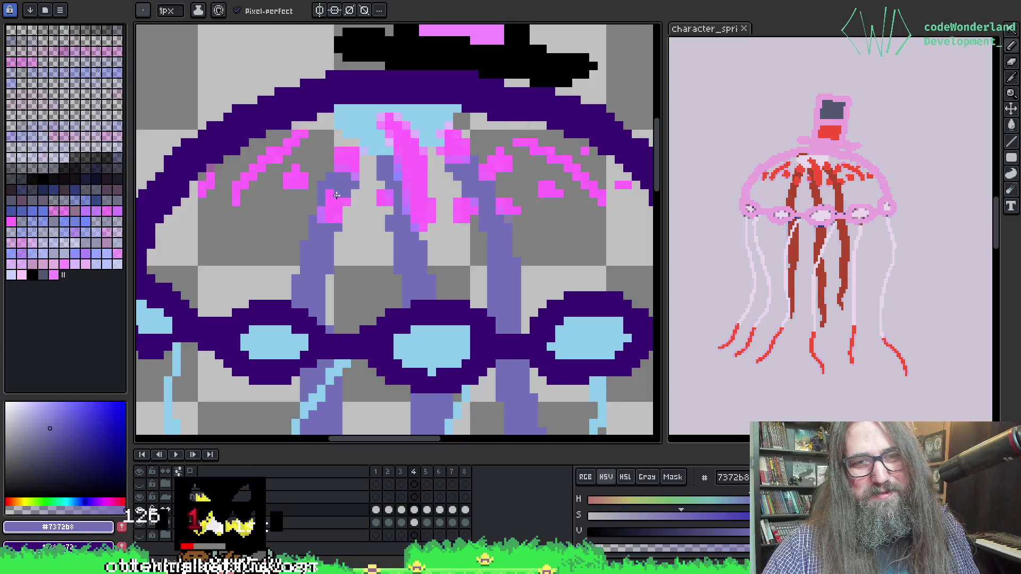
pyautogui.keyDown('alt'); pyautogui.click(327, 209); pyautogui.keyUp('alt')
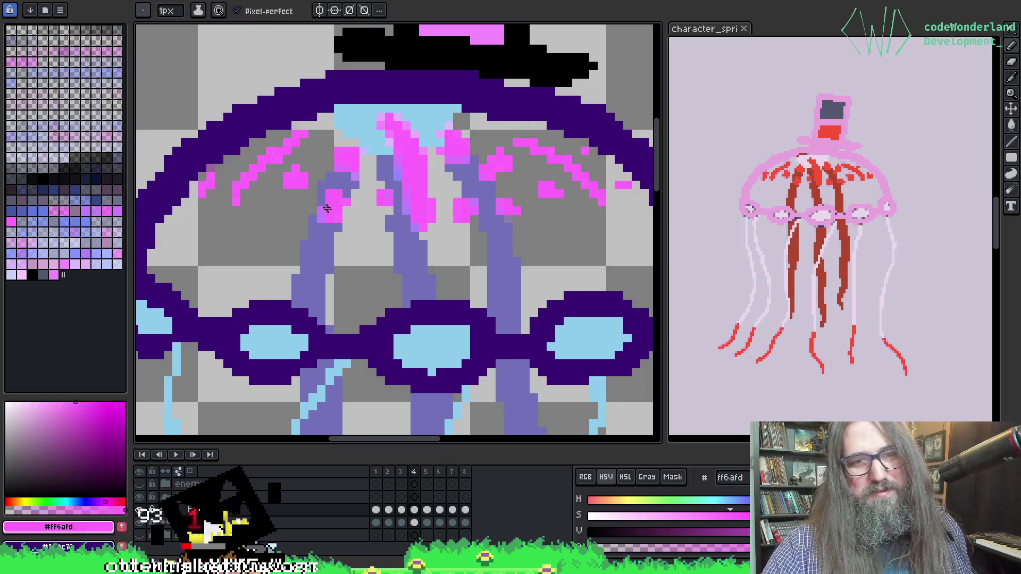
pyautogui.scroll(1, 463, 155)
pyautogui.keyDown('alt'); pyautogui.click(402, 121); pyautogui.keyUp('alt')
pyautogui.press('b')
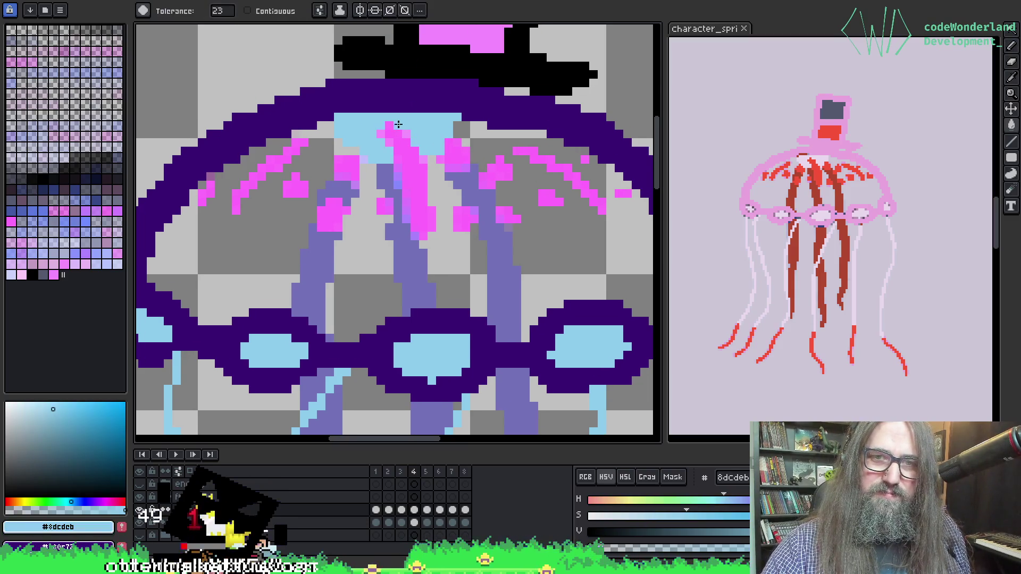
pyautogui.press('Right')
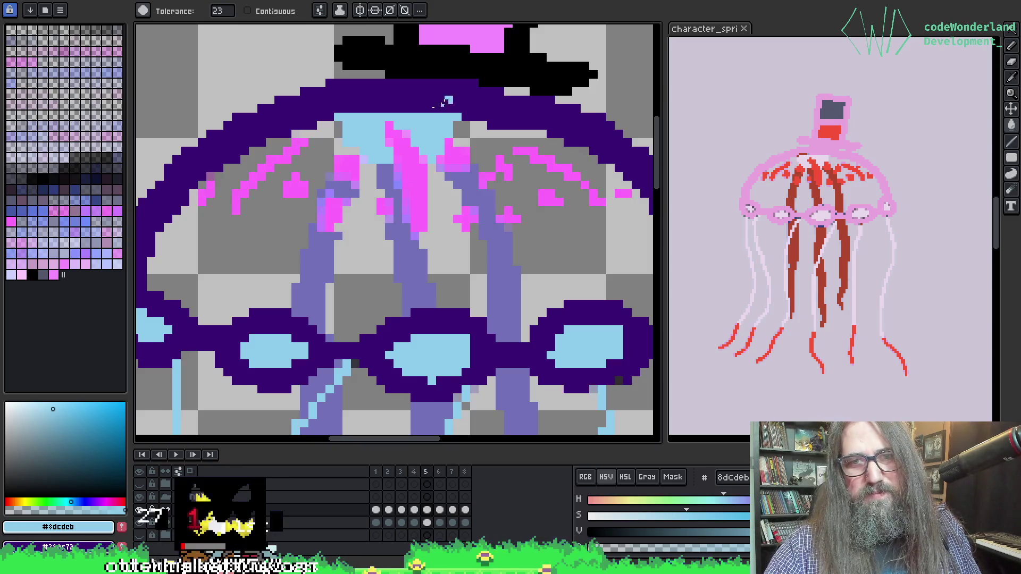
pyautogui.press('Right')
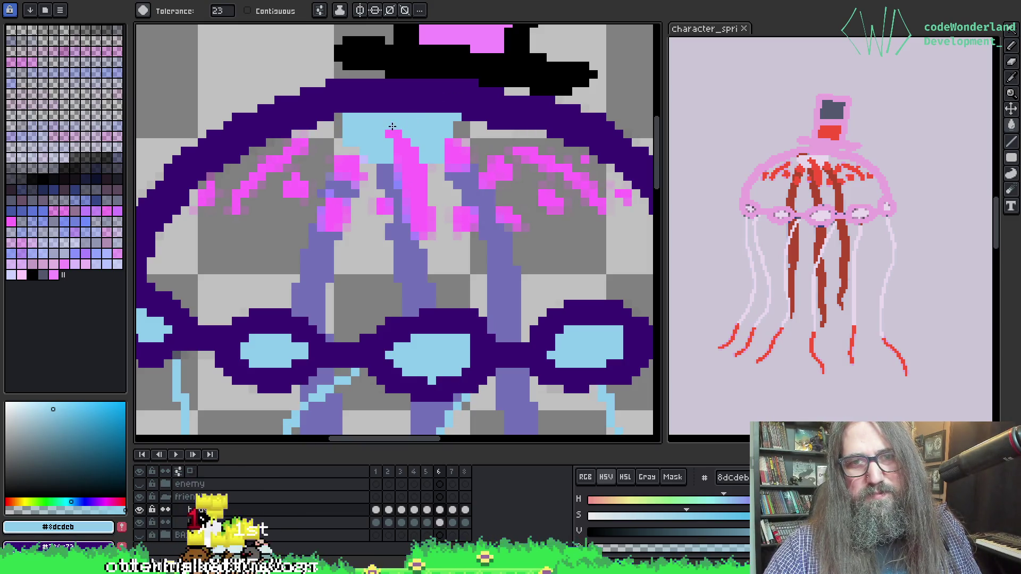
pyautogui.press('Left')
pyautogui.press('alt')
pyautogui.press('b')
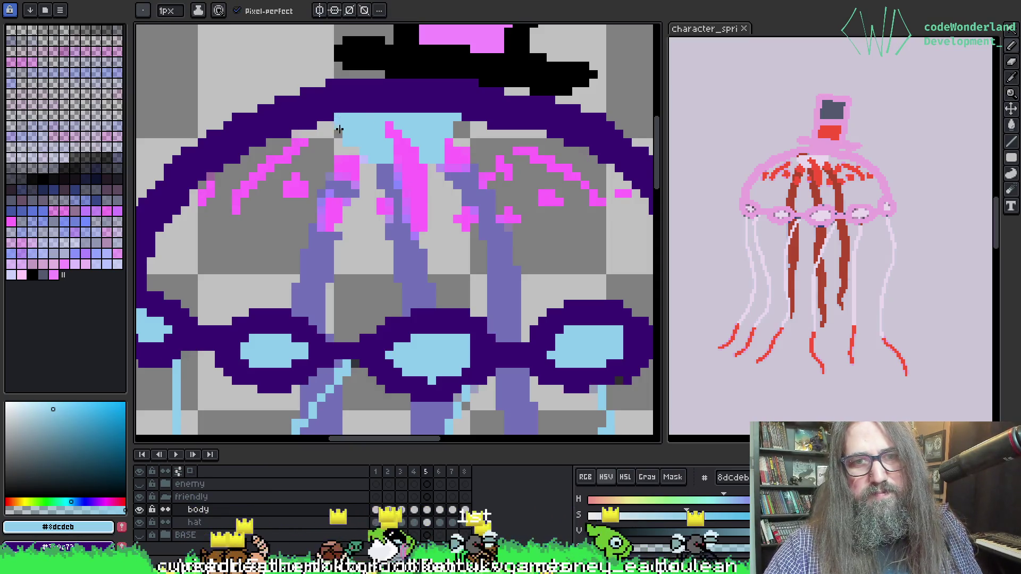
# Add a light-blue pixel near frame 6's bell top, step round to frame 3, and play.
pyautogui.press('Right')
pyautogui.click(339, 119)
pyautogui.press('Left')
pyautogui.press('Right')
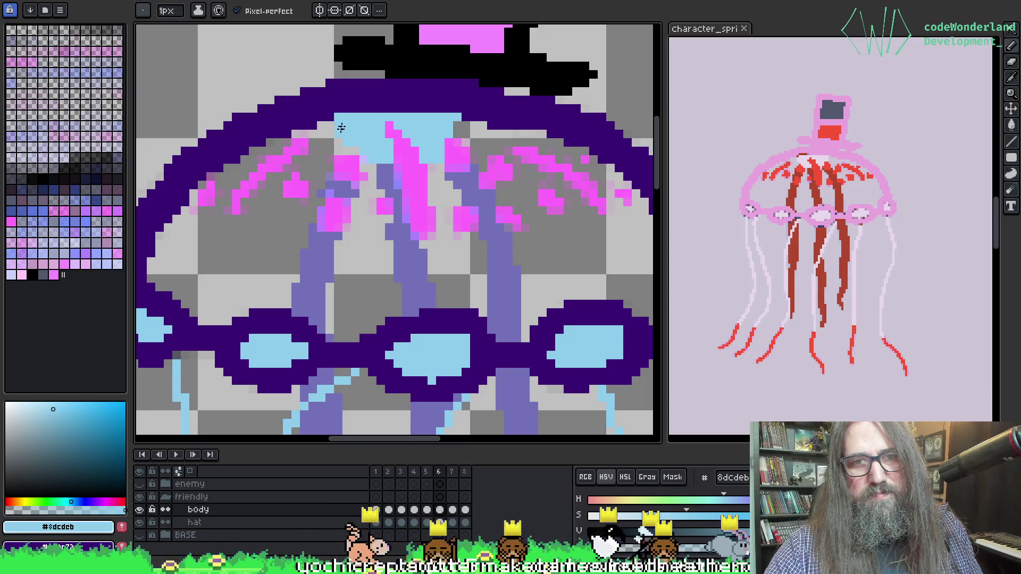
pyautogui.press('Right')
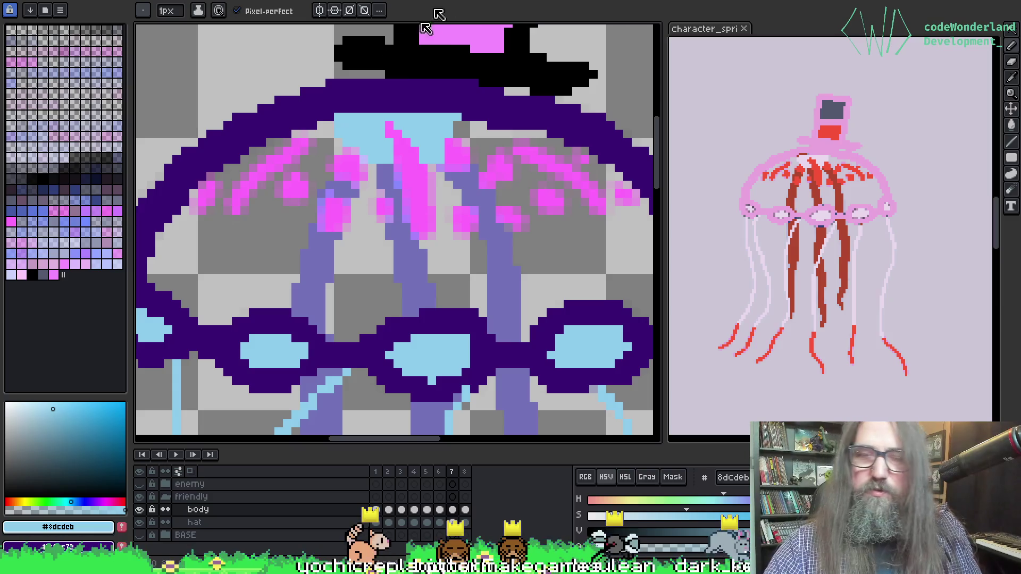
pyautogui.press('Right')
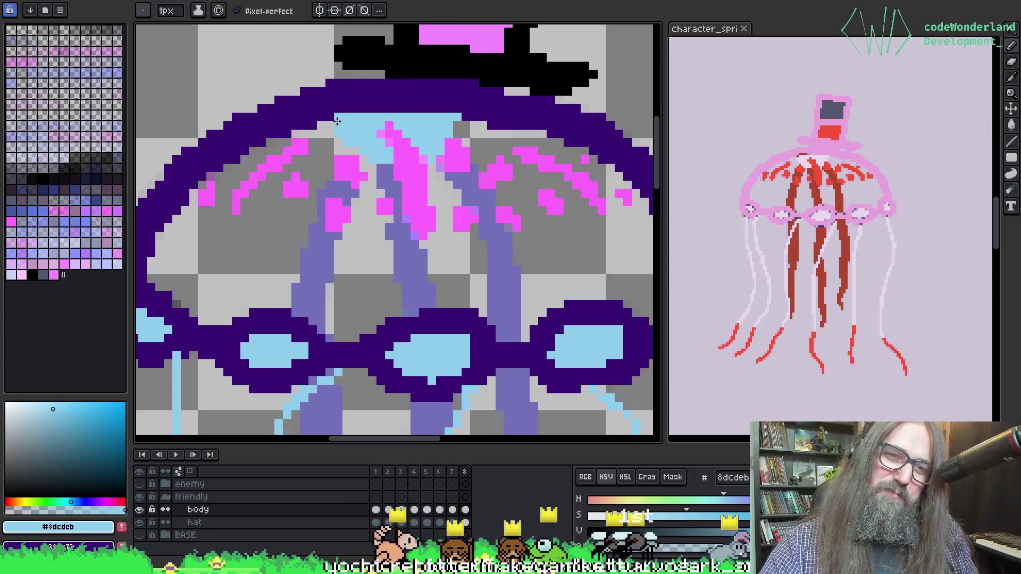
pyautogui.press('Right')
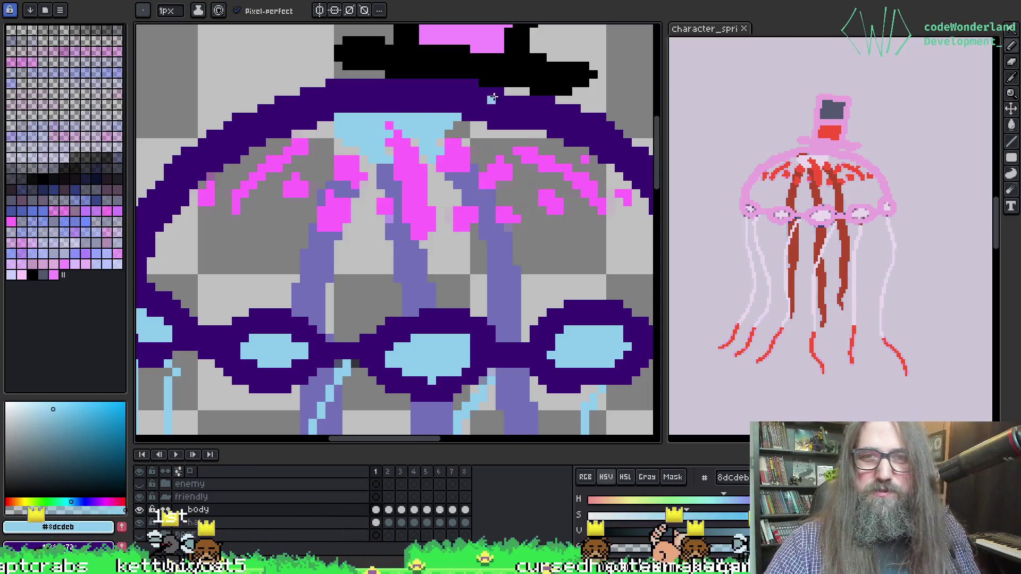
pyautogui.press('Right')
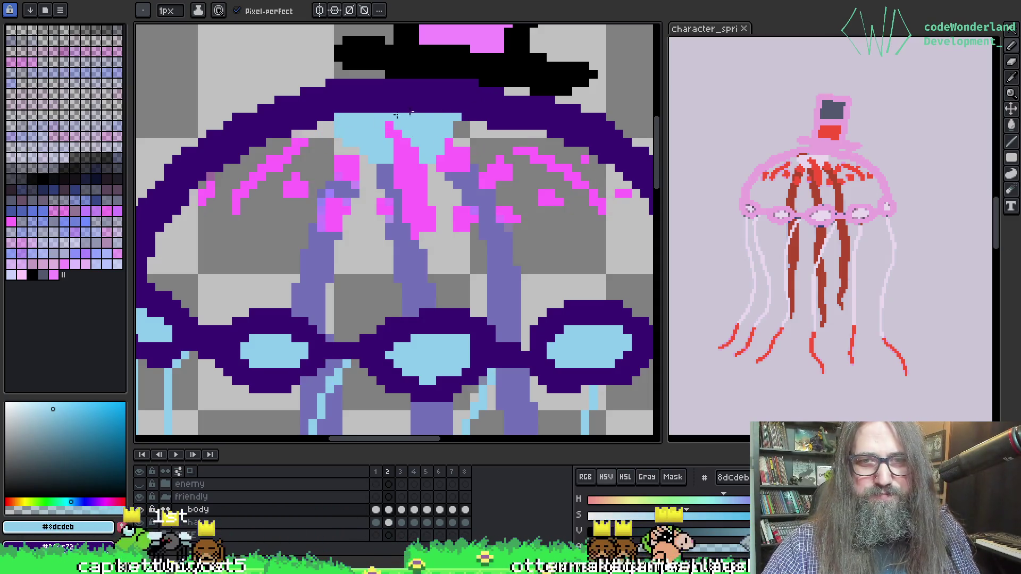
pyautogui.press('Right')
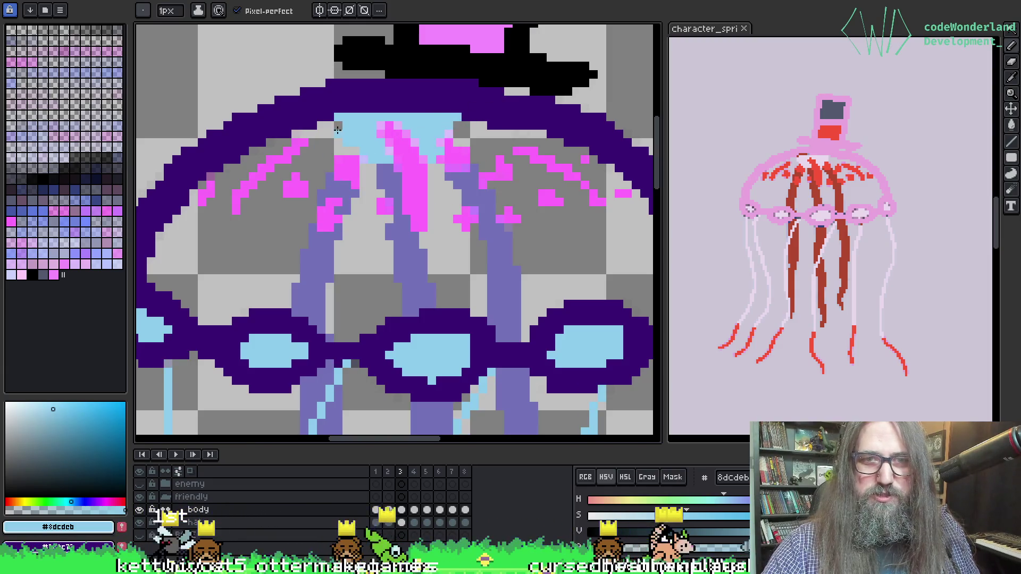
pyautogui.press('Return')
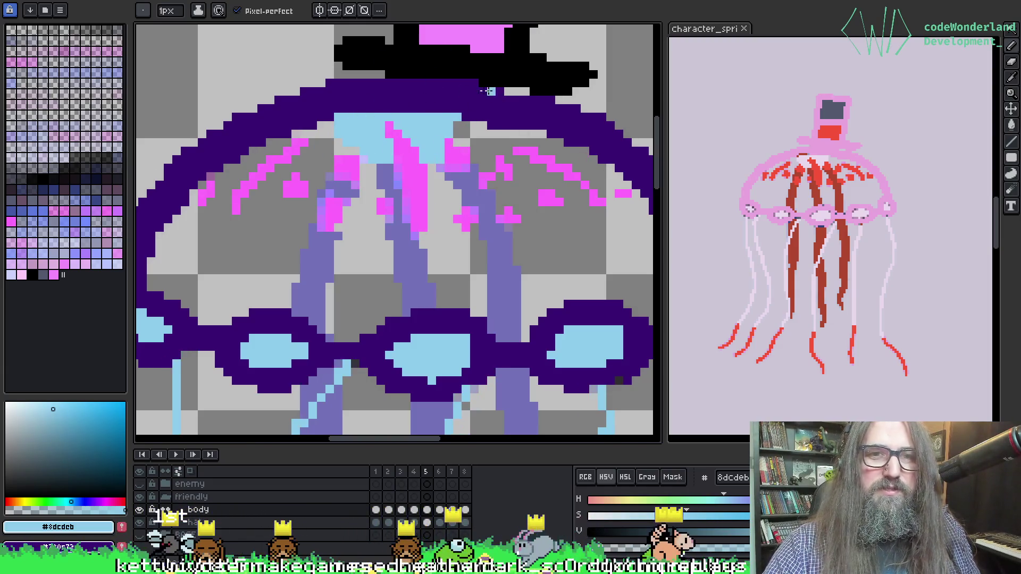
# Zoom out to watch the full jellyfish animate, zoom back in, and stop on frame 2.
pyautogui.scroll(-5, 393, 229)
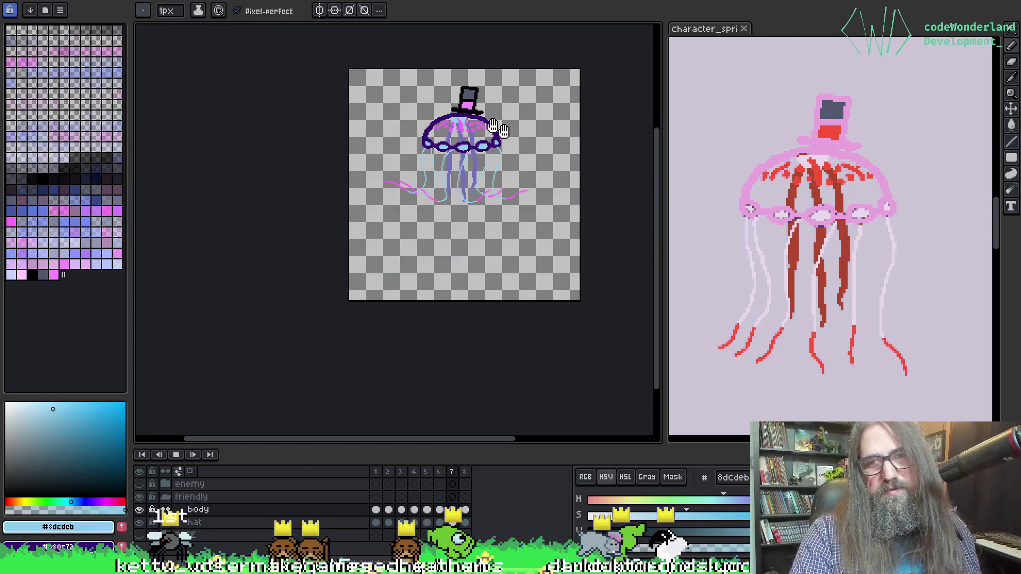
pyautogui.moveTo(497, 280); pyautogui.dragTo(424, 280)
pyautogui.scroll(2, 424, 280)
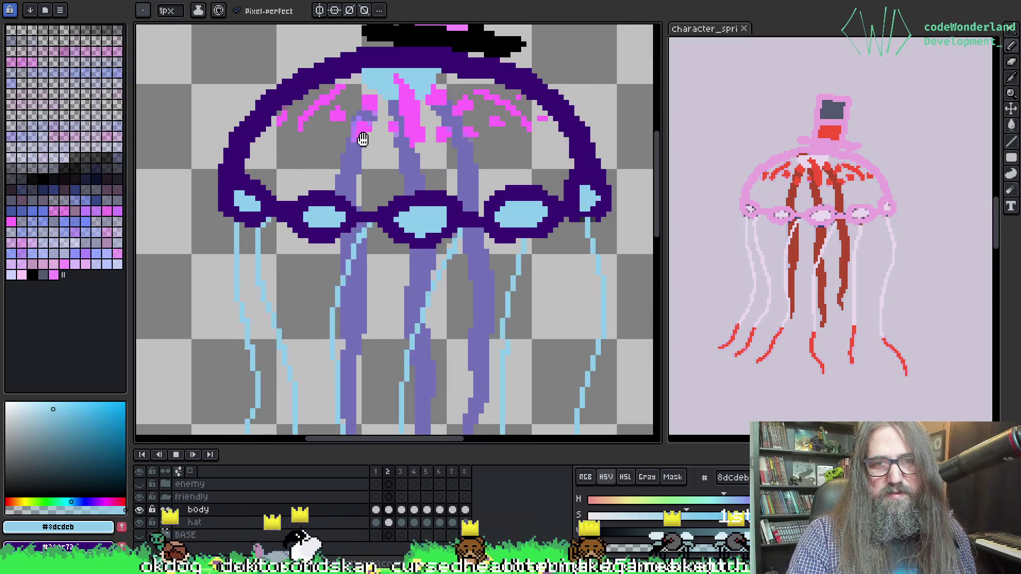
pyautogui.scroll(3, 360, 139)
pyautogui.press('Return')
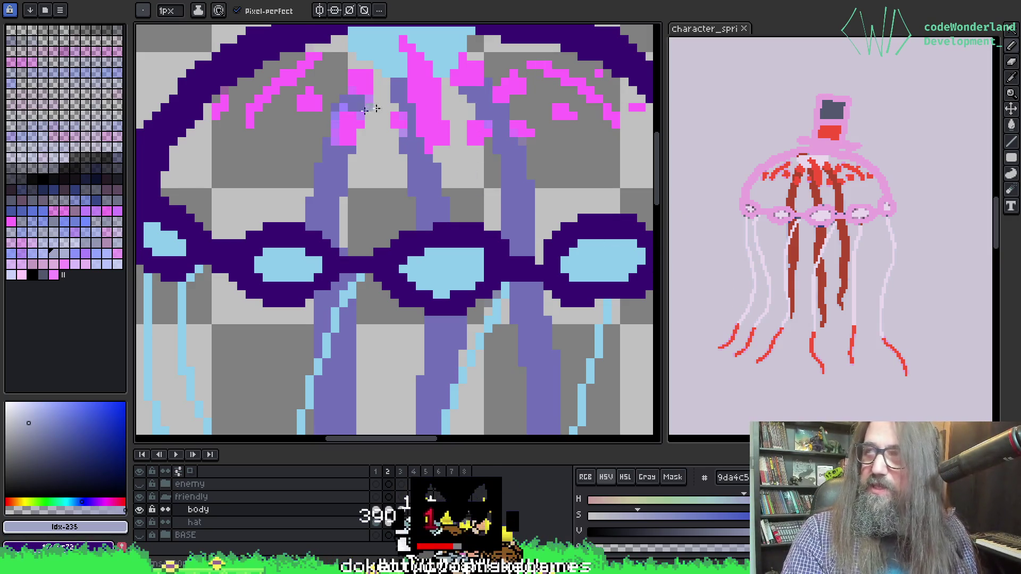
pyautogui.scroll(-2, 326, 75)
# Fill the three light lavender tentacle patches with darker lavender on the current frame.
pyautogui.press('w')
pyautogui.scroll(3, 292, 274)
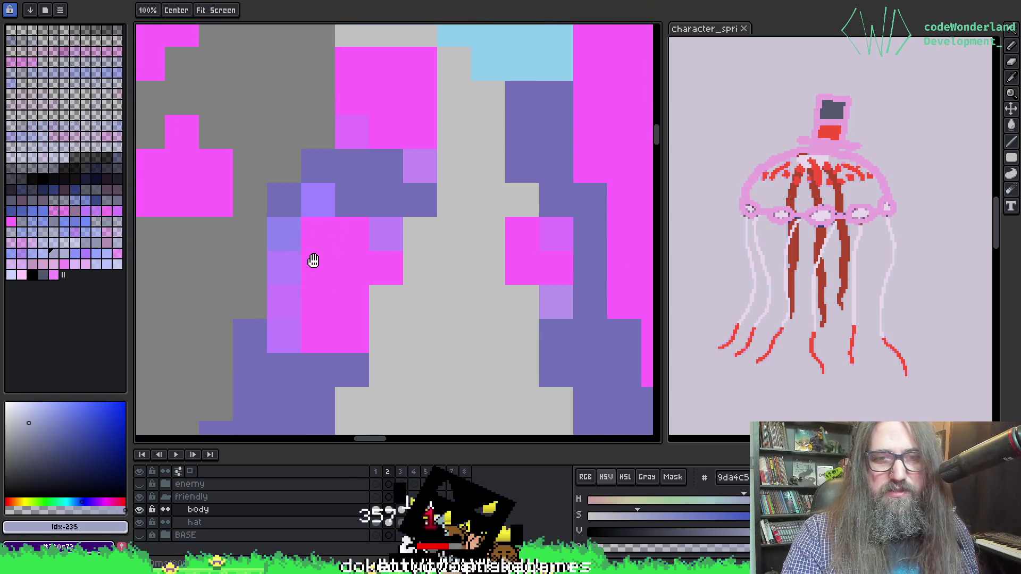
pyautogui.scroll(-2, 313, 261)
pyautogui.press('b')
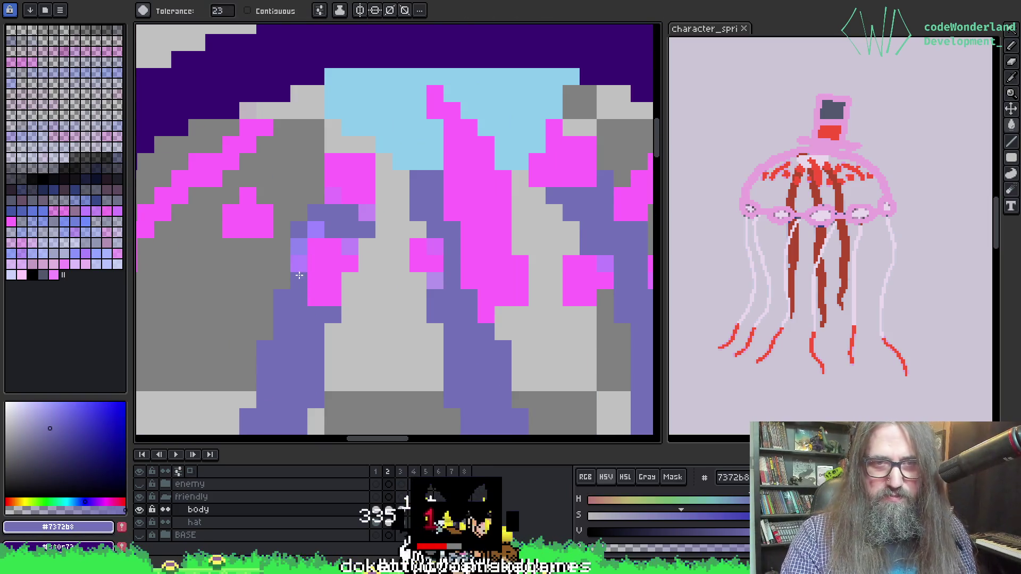
pyautogui.click(299, 265)
pyautogui.click(299, 246)
pyautogui.click(367, 212)
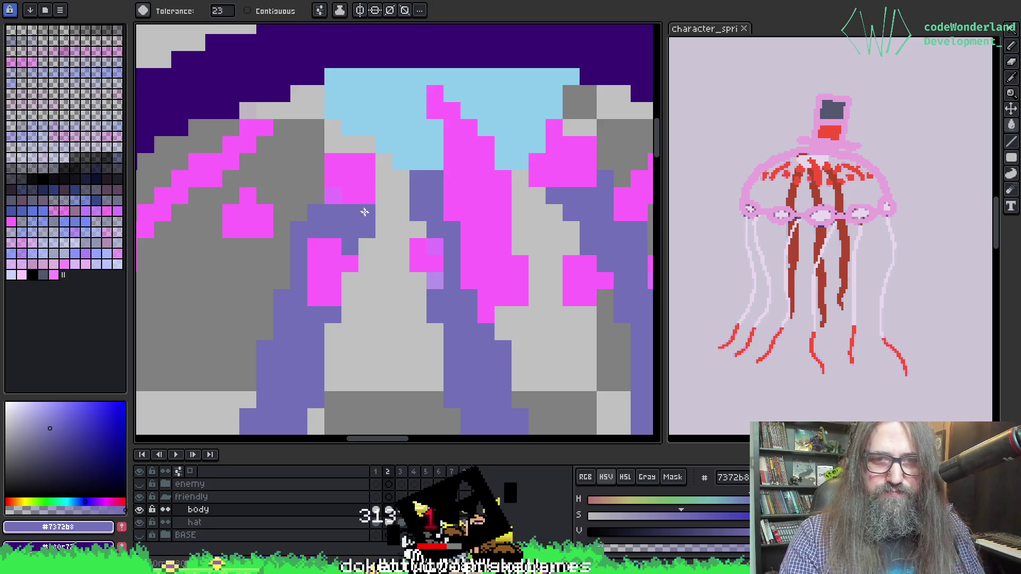
# On frame 3, fill the three stray lavender patches with darker lavender.
pyautogui.press('Right')
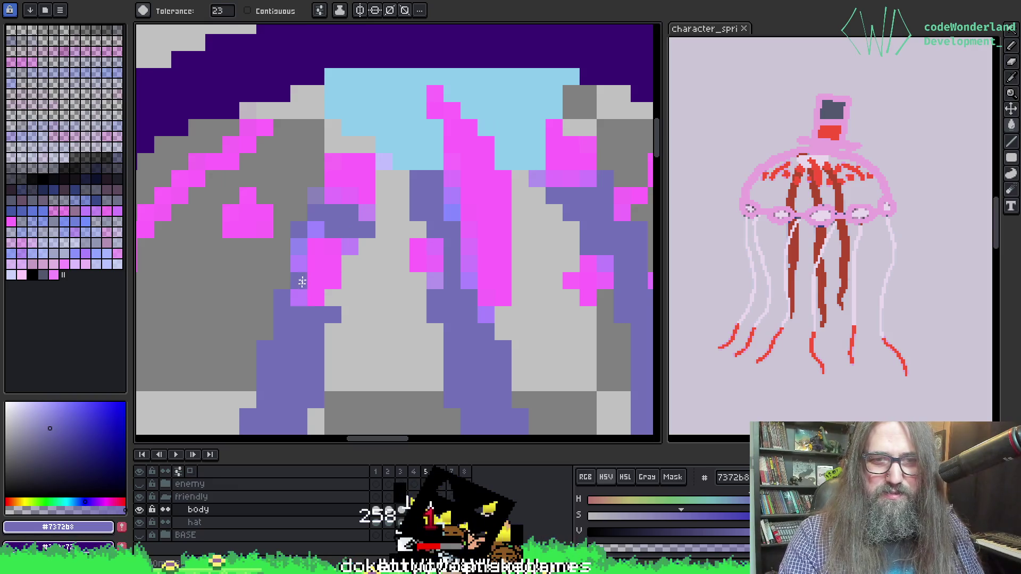
pyautogui.click(317, 229)
pyautogui.click(299, 246)
pyautogui.click(445, 211)
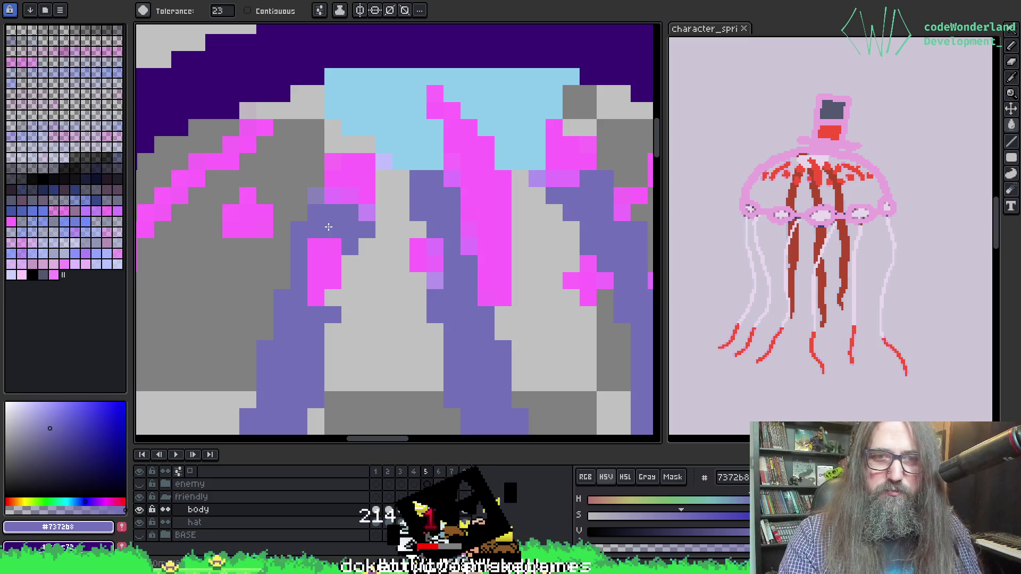
# Undo the stray pink edits and sample the pink marking and lavender tentacle colours.
pyautogui.press('b')
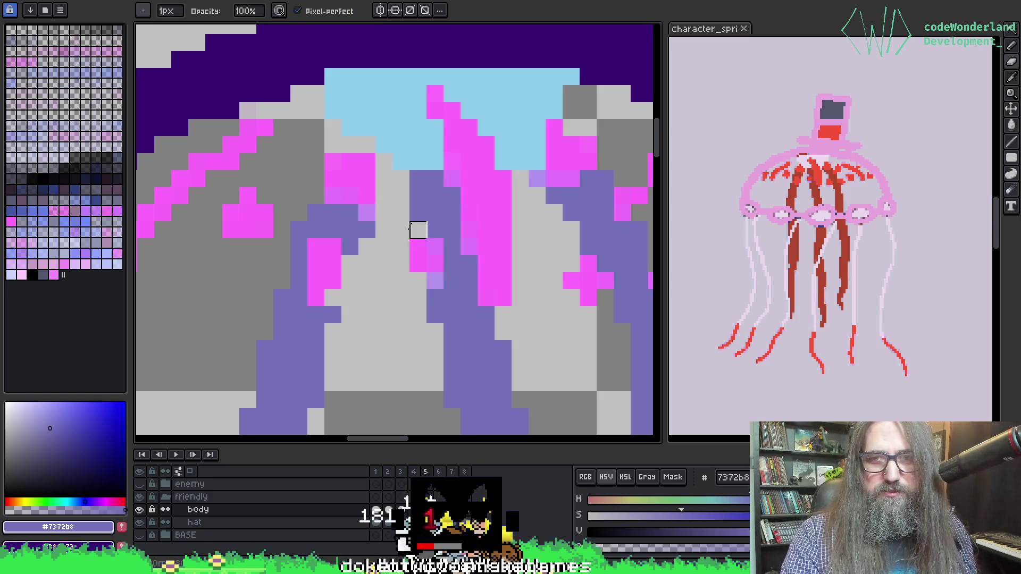
pyautogui.scroll(-3, 402, 227)
pyautogui.scroll(3, 363, 195)
pyautogui.keyDown('alt'); pyautogui.click(365, 164); pyautogui.keyUp('alt')
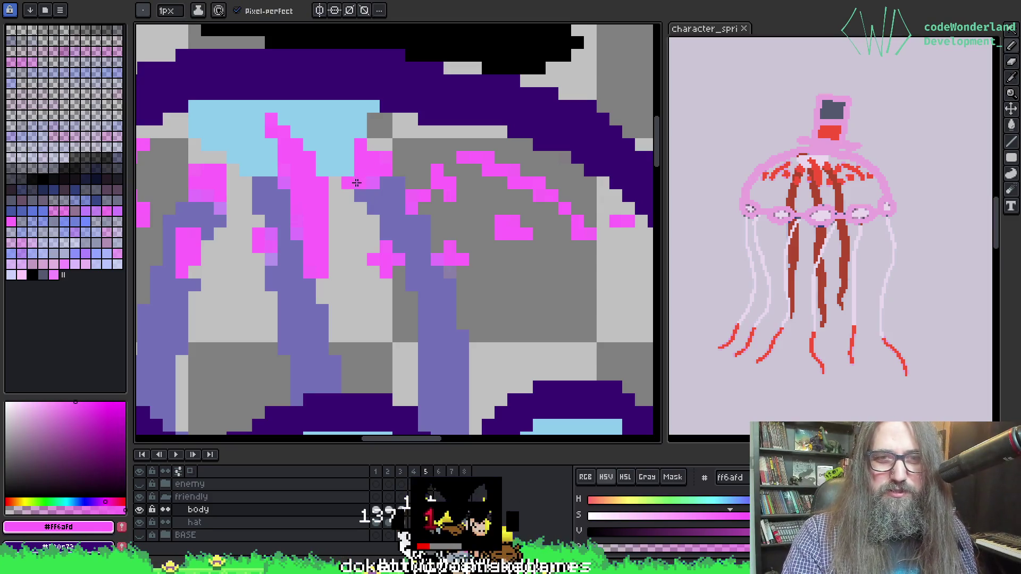
pyautogui.press('g')
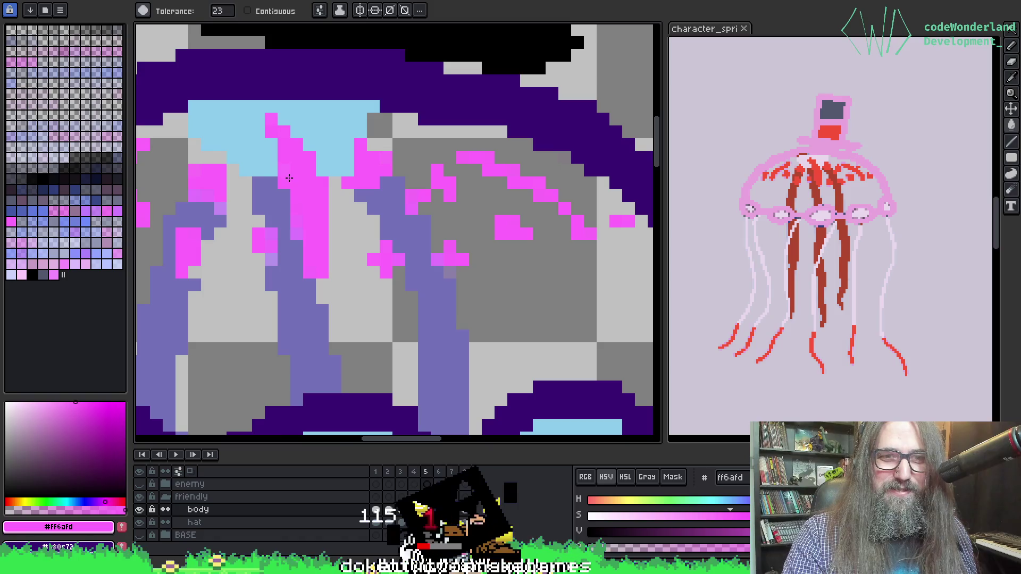
pyautogui.keyDown('alt'); pyautogui.click(283, 269); pyautogui.keyUp('alt')
pyautogui.press('b')
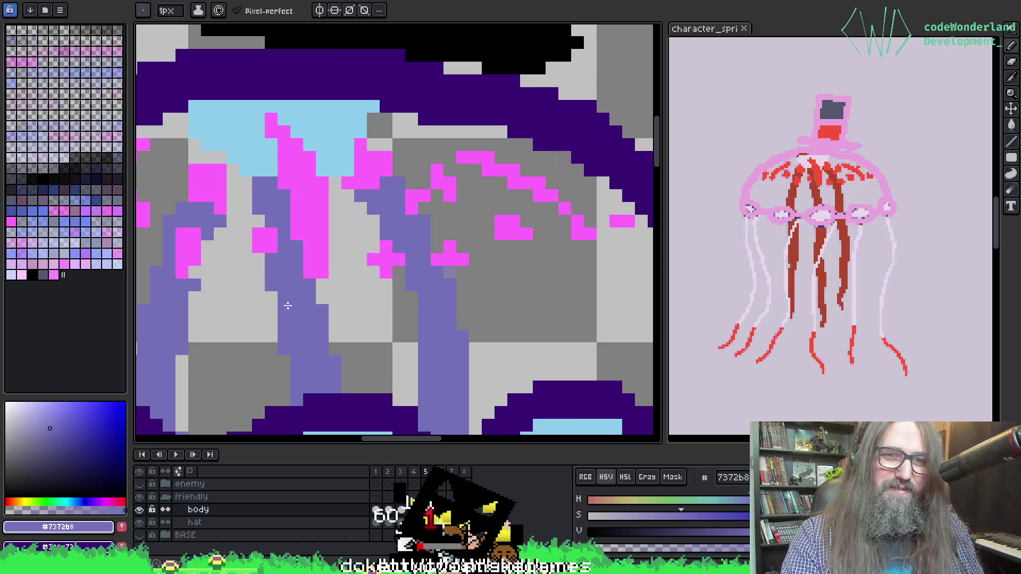
pyautogui.hotkey('ctrl', 'z')
pyautogui.press('i')
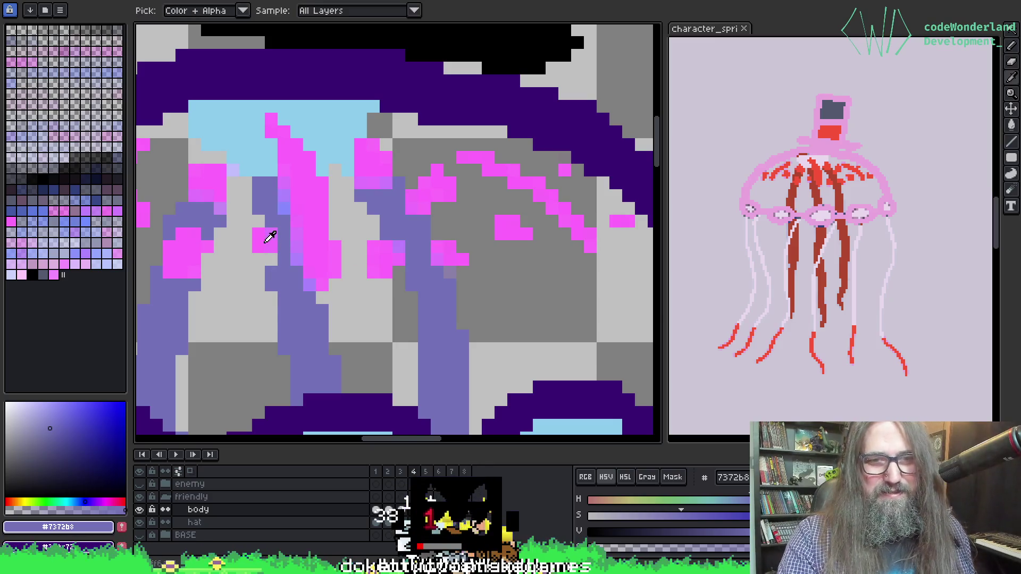
pyautogui.keyDown('alt'); pyautogui.click(270, 238); pyautogui.keyUp('alt')
pyautogui.keyDown('alt'); pyautogui.click(282, 266); pyautogui.keyUp('alt')
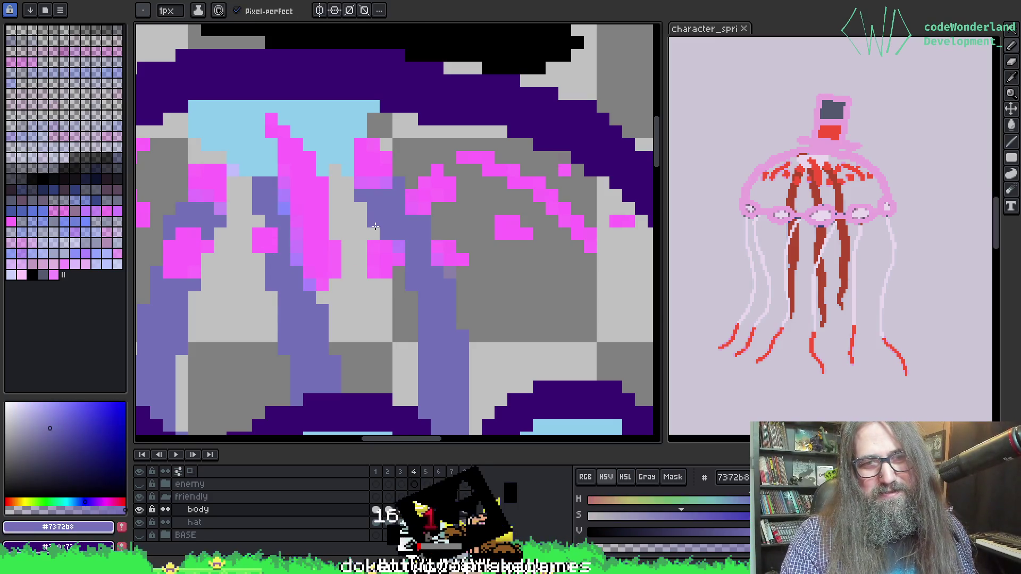
# Step back and forth through frames 3 to 5 to compare the tentacle markings.
pyautogui.press('.')
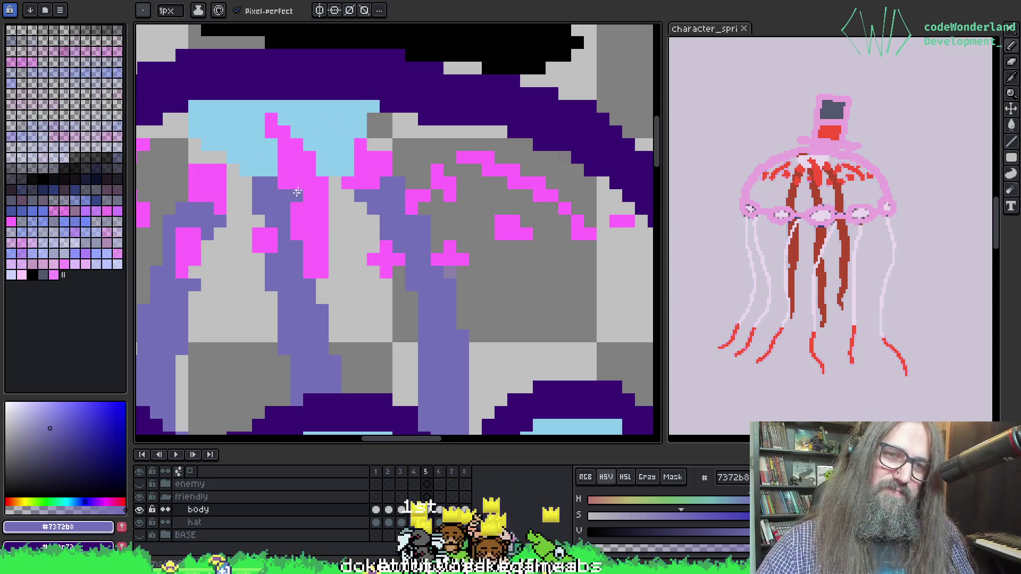
pyautogui.press(',')
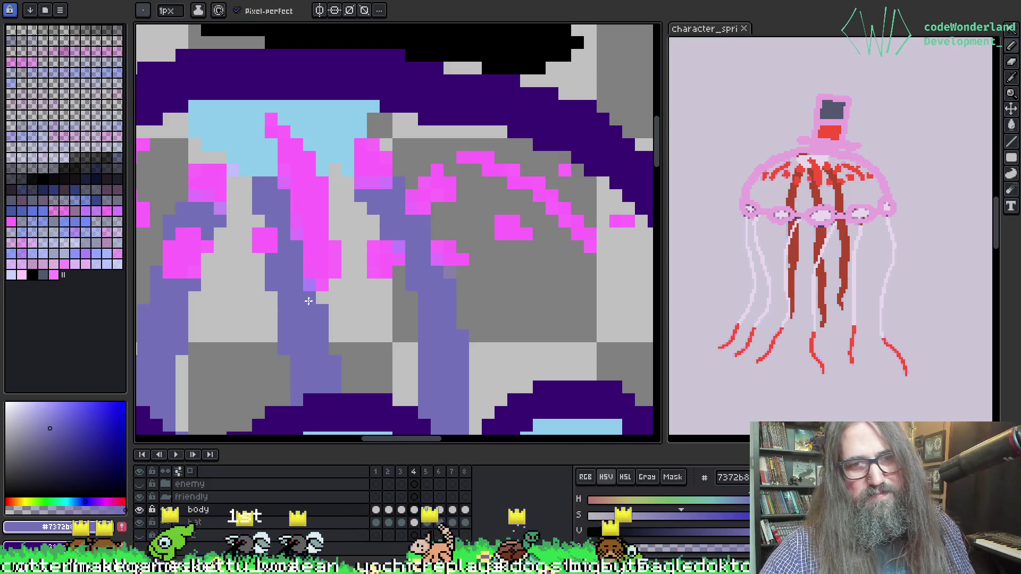
pyautogui.press(',')
pyautogui.press('.')
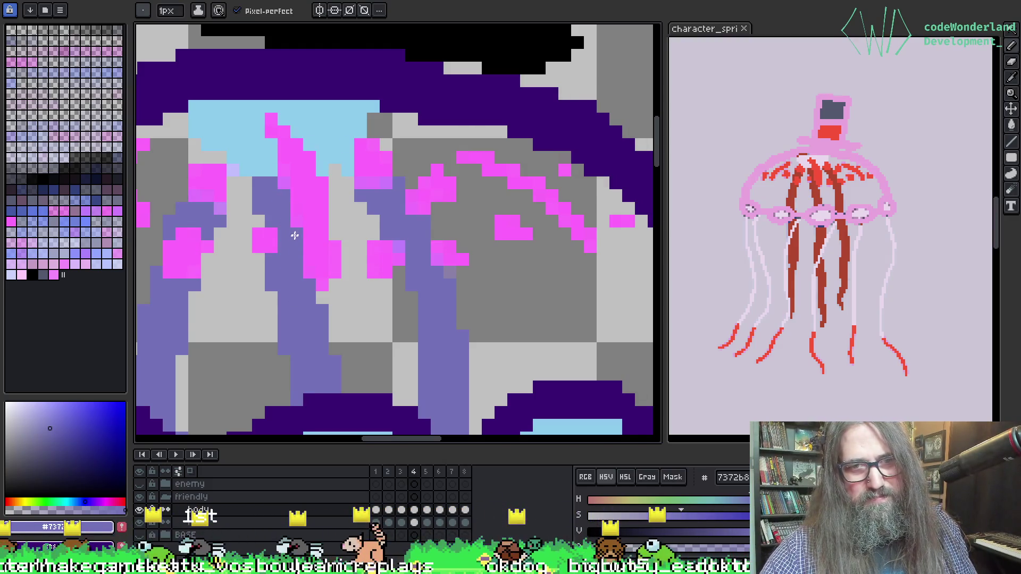
pyautogui.press('.')
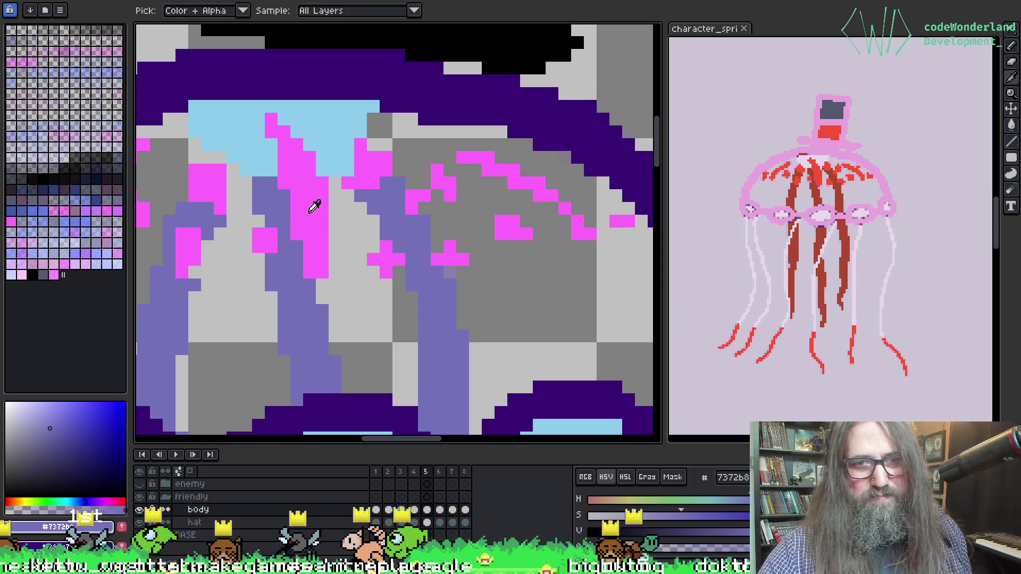
# Sample pink on frame 5, compare frames 4 and 5, then return to frame 3 centred on the inner bell.
pyautogui.keyDown('alt'); pyautogui.click(313, 201); pyautogui.keyUp('alt')
pyautogui.press(',')
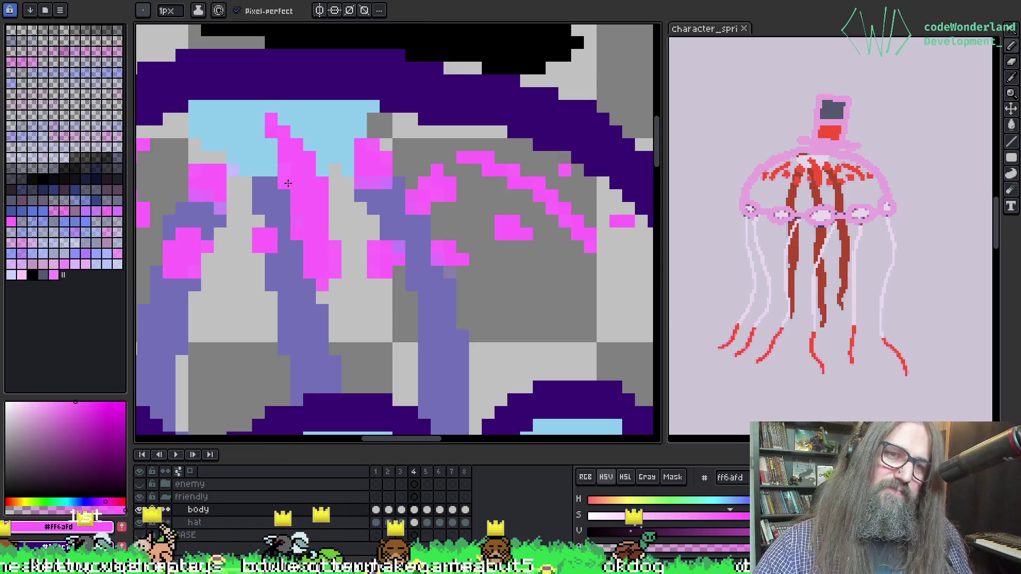
pyautogui.press('.')
pyautogui.press(',')
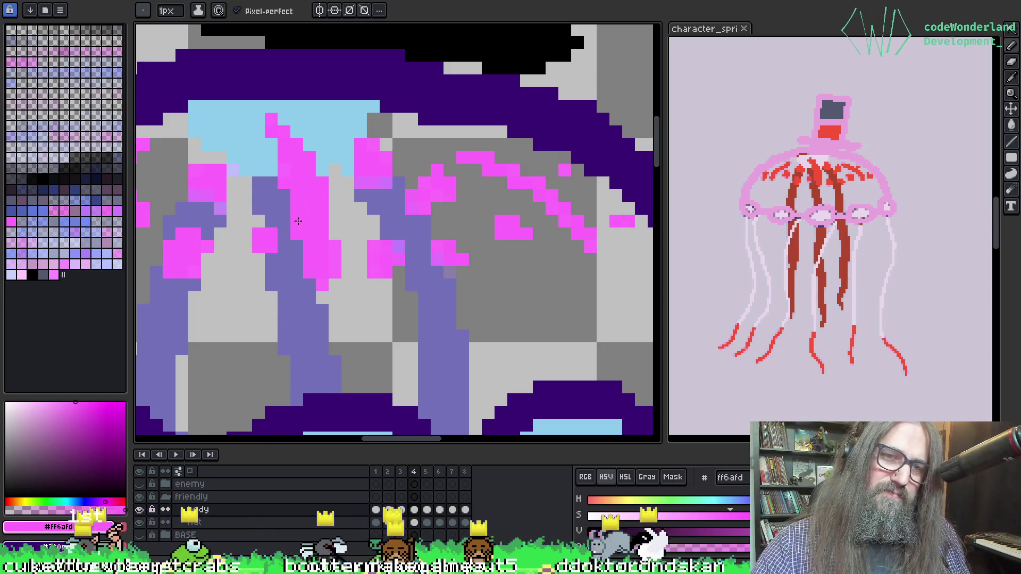
pyautogui.press(',')
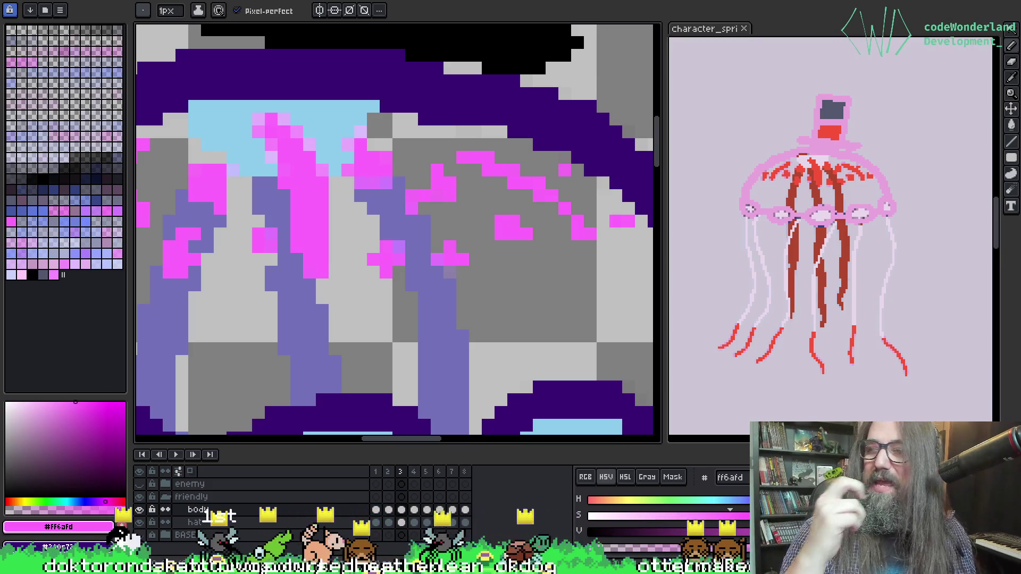
pyautogui.moveTo(273, 157)
pyautogui.mouseDown()
pyautogui.moveTo(328, 216)
pyautogui.moveTo(373, 208)
pyautogui.mouseUp()
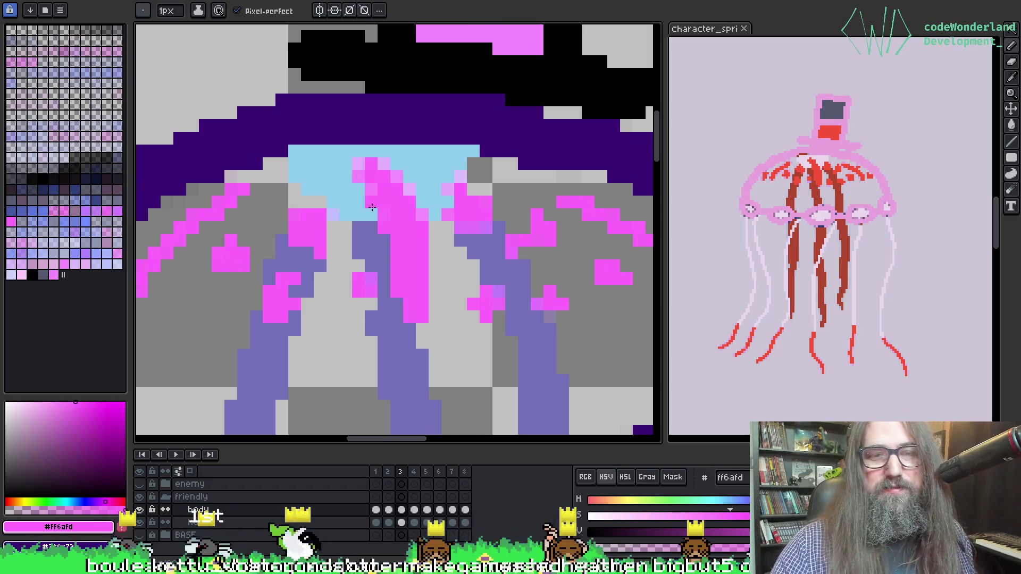
# Sample the light-blue goggle rim colour and the pink marking colour from the canvas.
pyautogui.keyDown('alt'); pyautogui.click(335, 167); pyautogui.keyUp('alt')
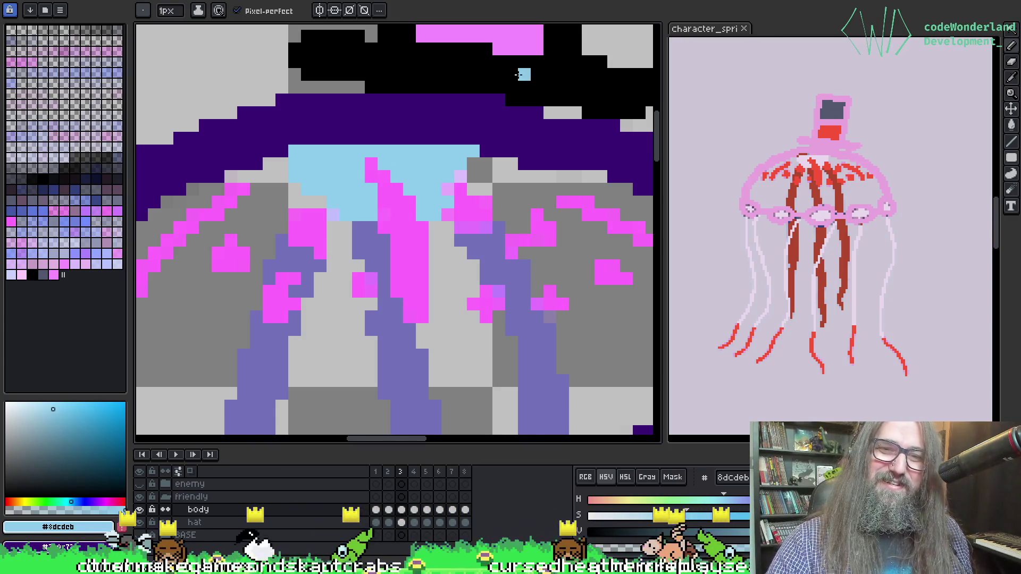
pyautogui.press('alt')
pyautogui.scroll(-1, 433, 186)
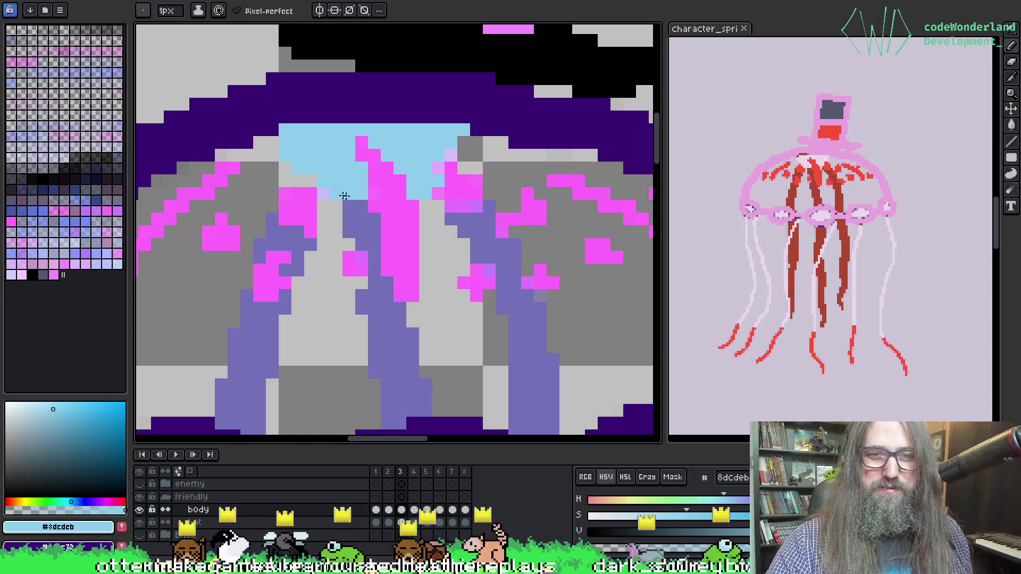
pyautogui.press('b')
pyautogui.press('alt')
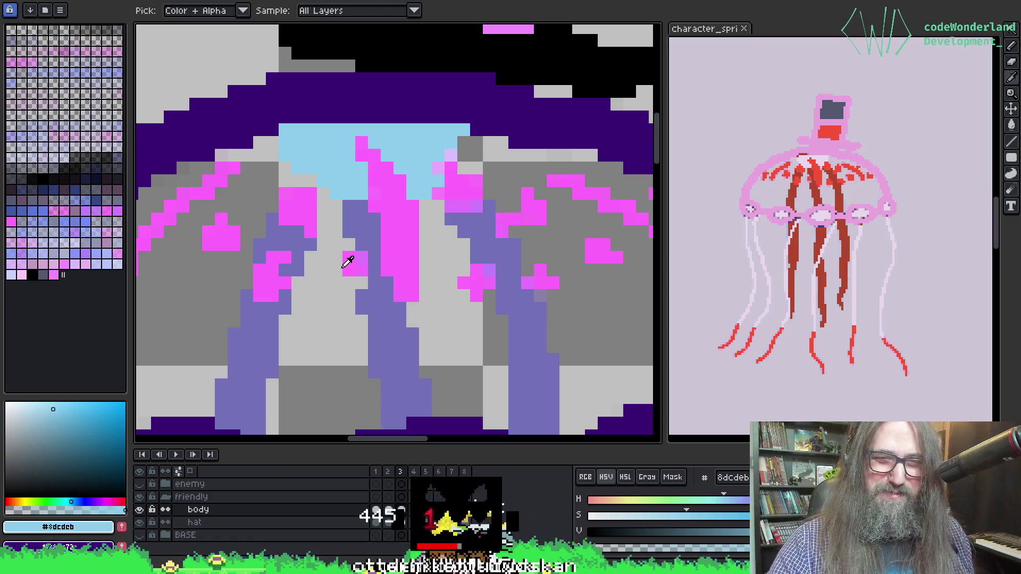
pyautogui.click(343, 267)
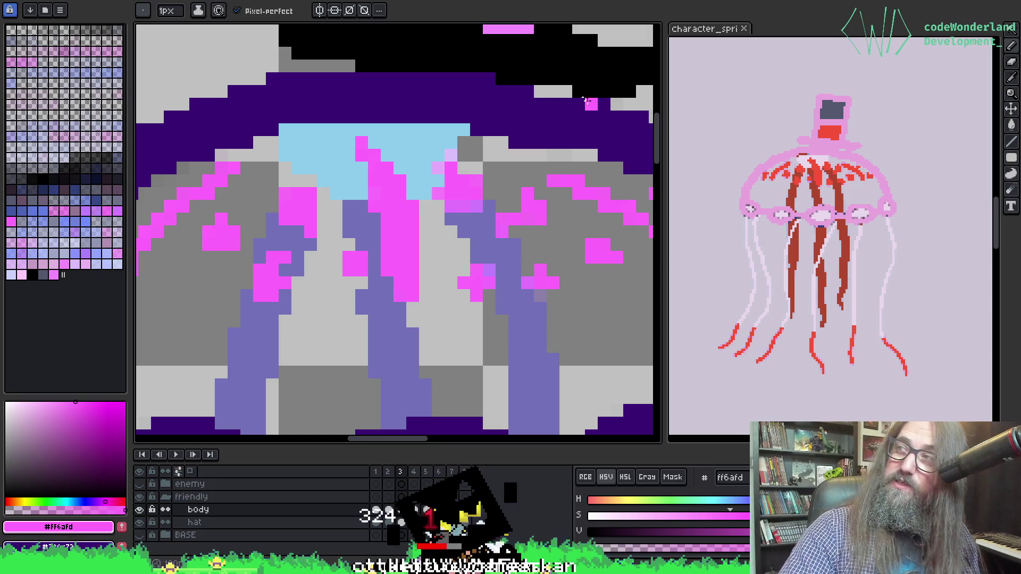
# Paint a light-blue rim pixel on the upper bell beside the pink markings.
pyautogui.moveTo(434, 160)
pyautogui.mouseDown()
pyautogui.moveTo(424, 136)
pyautogui.moveTo(372, 134)
pyautogui.mouseUp()
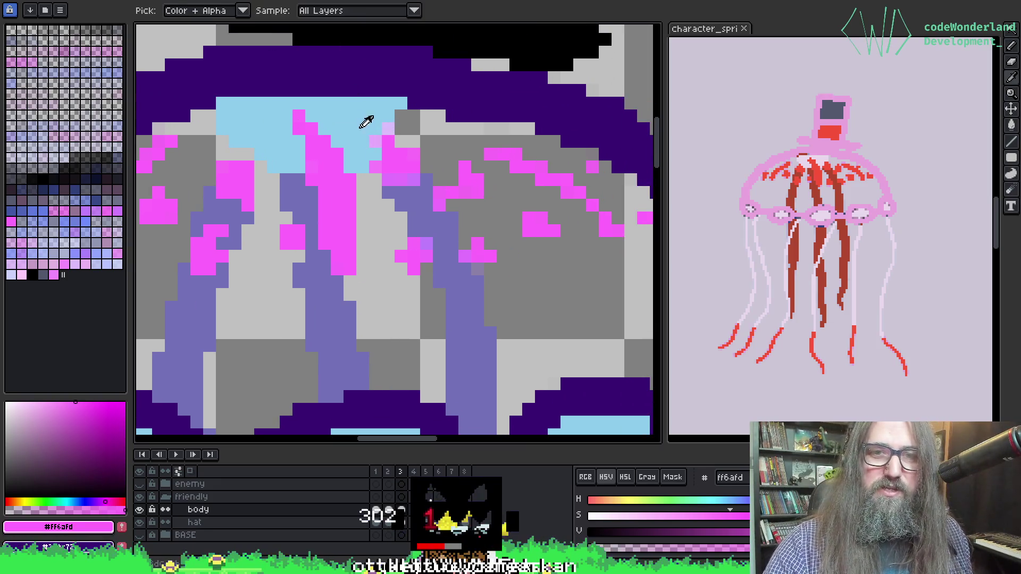
pyautogui.keyDown('alt'); pyautogui.click(383, 124); pyautogui.keyUp('alt')
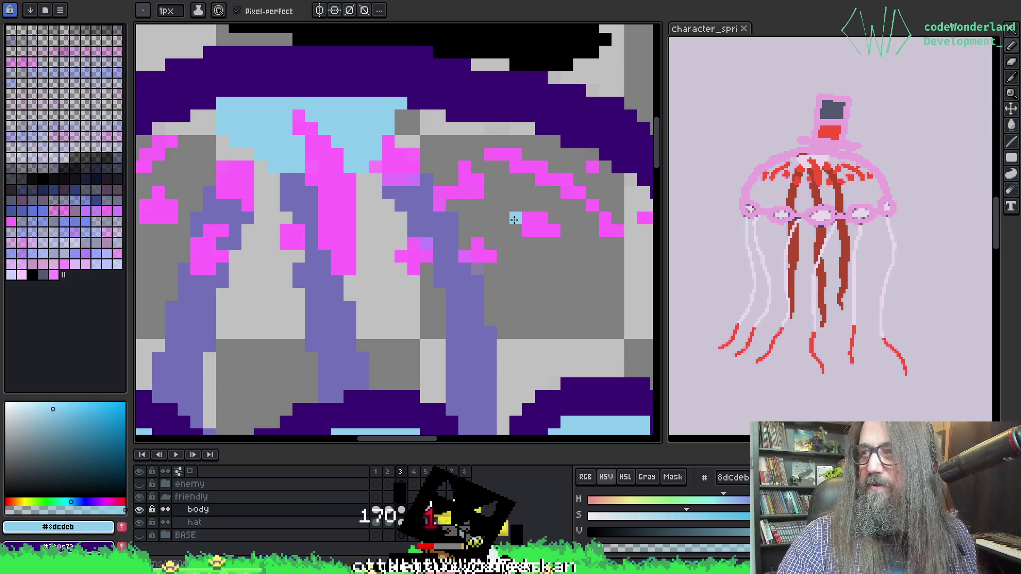
pyautogui.click(492, 116)
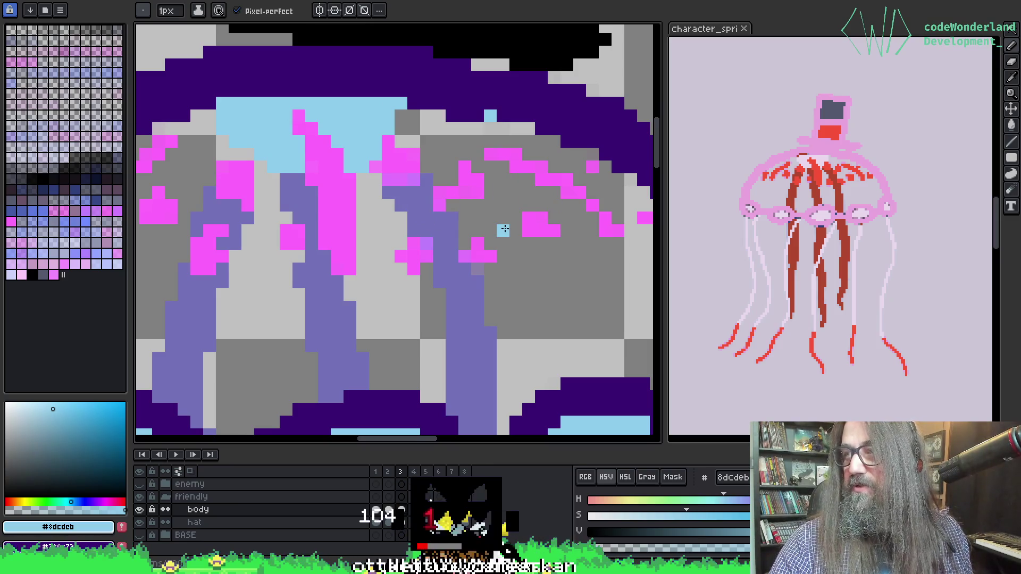
pyautogui.press('i')
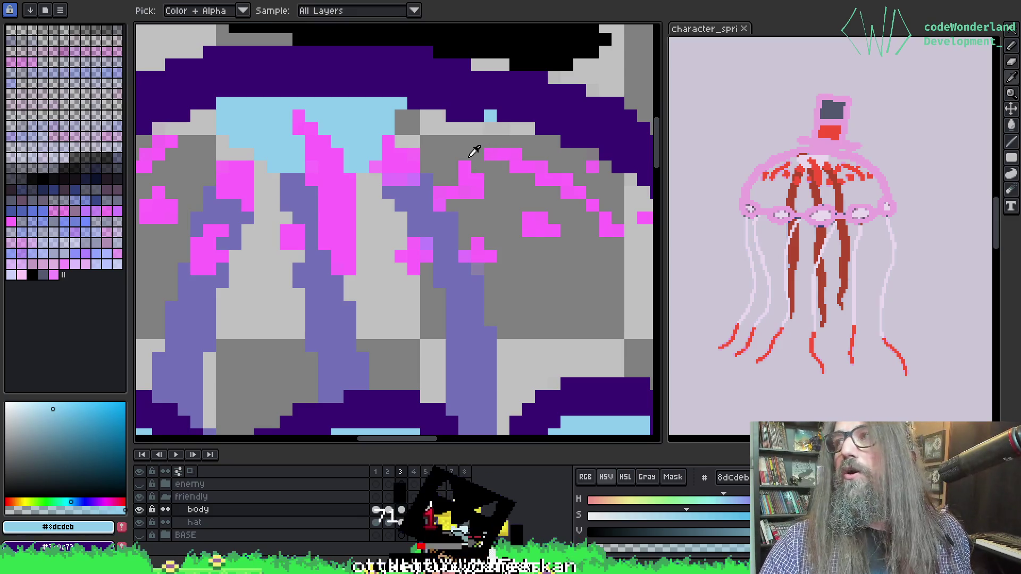
pyautogui.press('b')
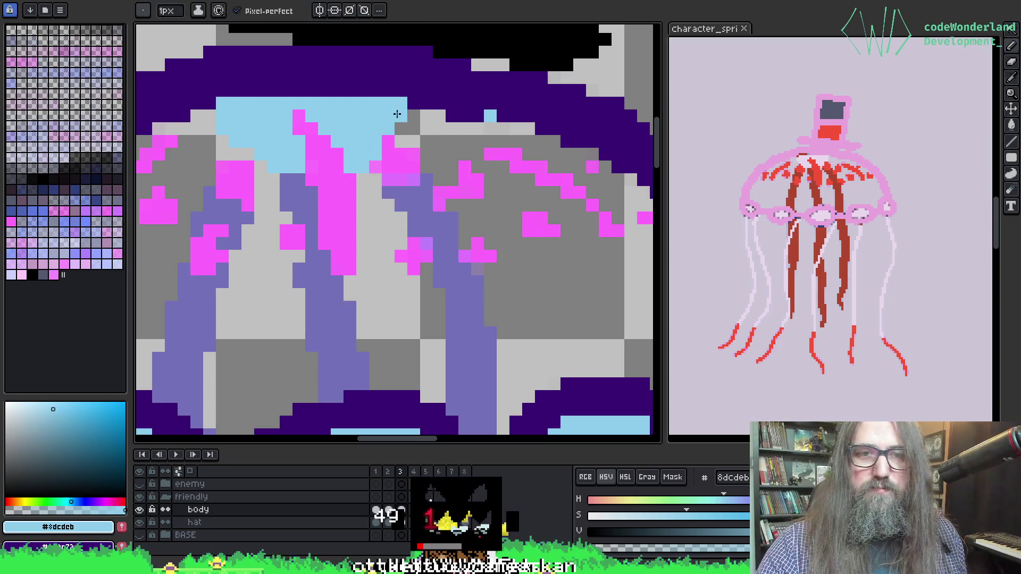
# Step forward through frames 4 to 7 to check the tentacle motion.
pyautogui.press('Right')
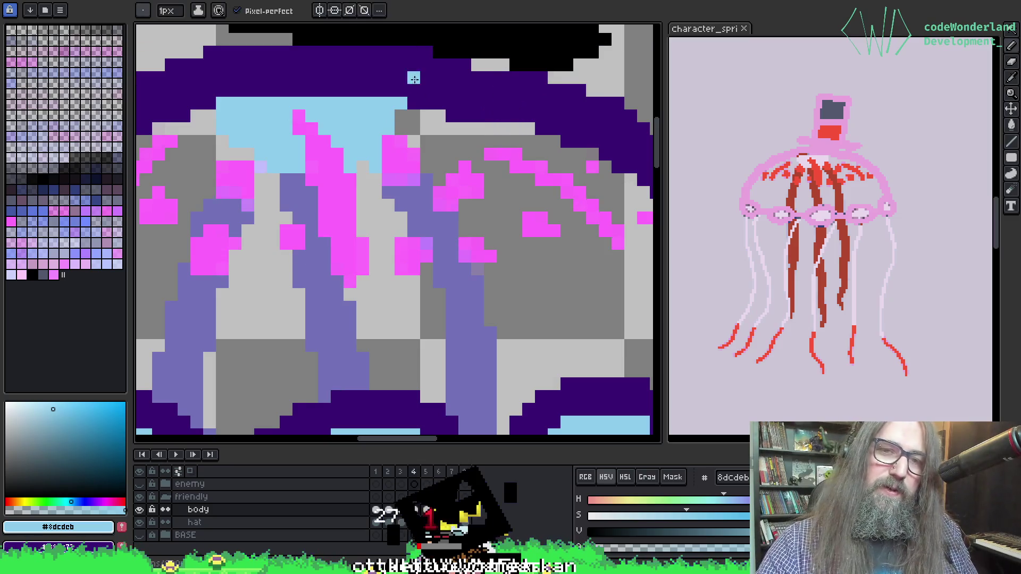
pyautogui.press('Right')
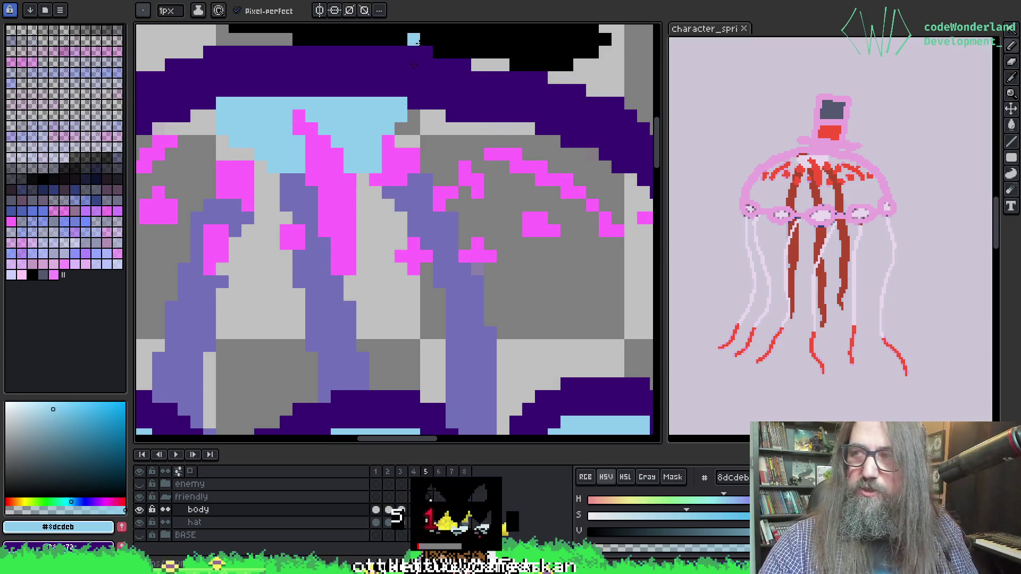
pyautogui.press('Right')
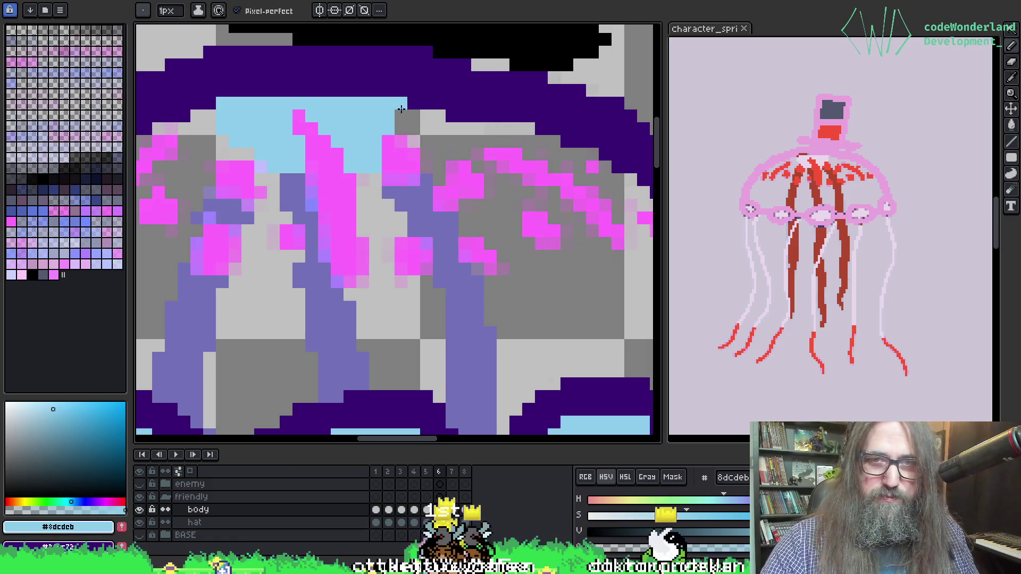
pyautogui.press('Right')
pyautogui.press('Right')
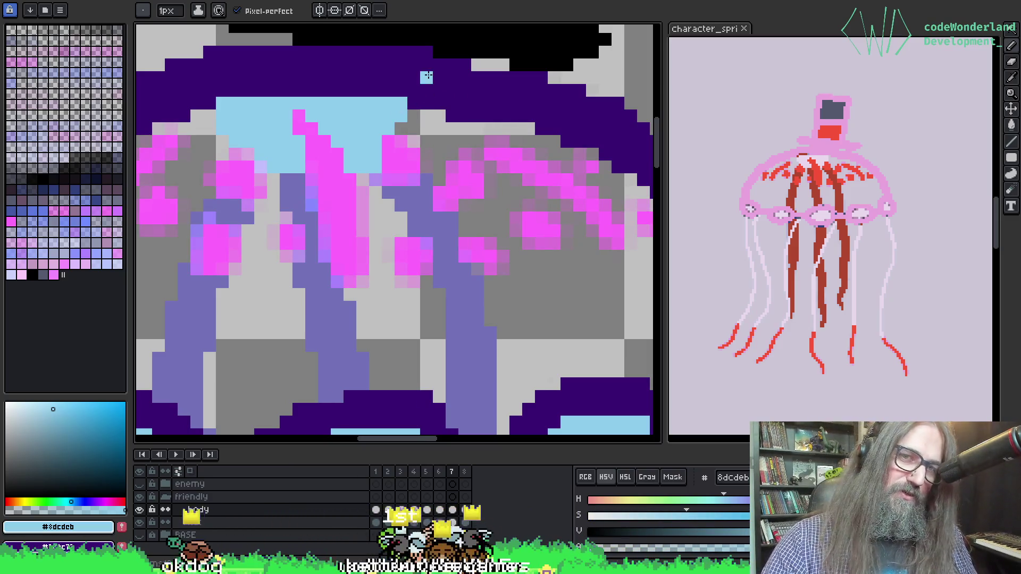
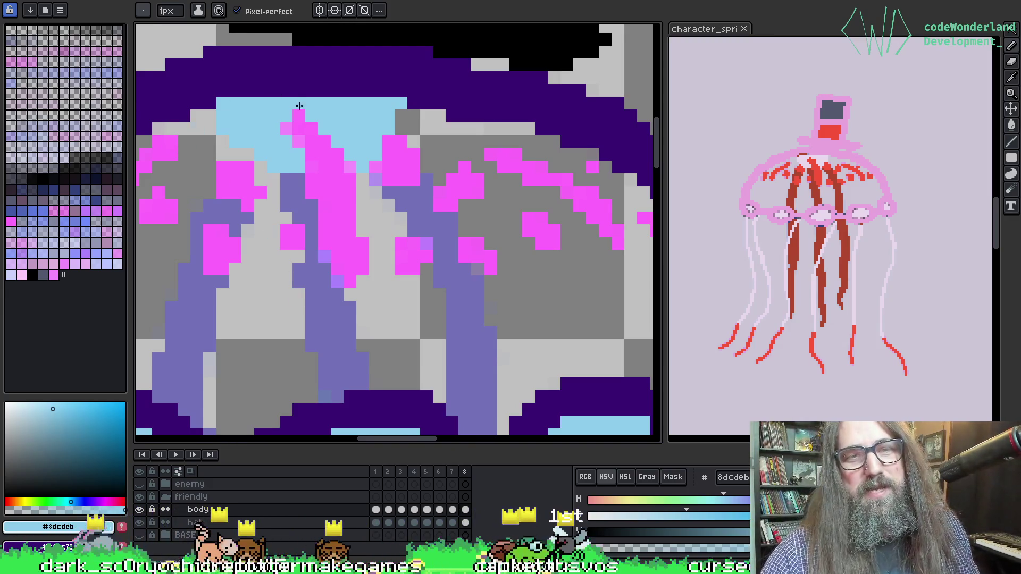
# Recolour a magenta pixel light blue, then try a magenta pixel in the bell and undo it.
pyautogui.click(281, 123)
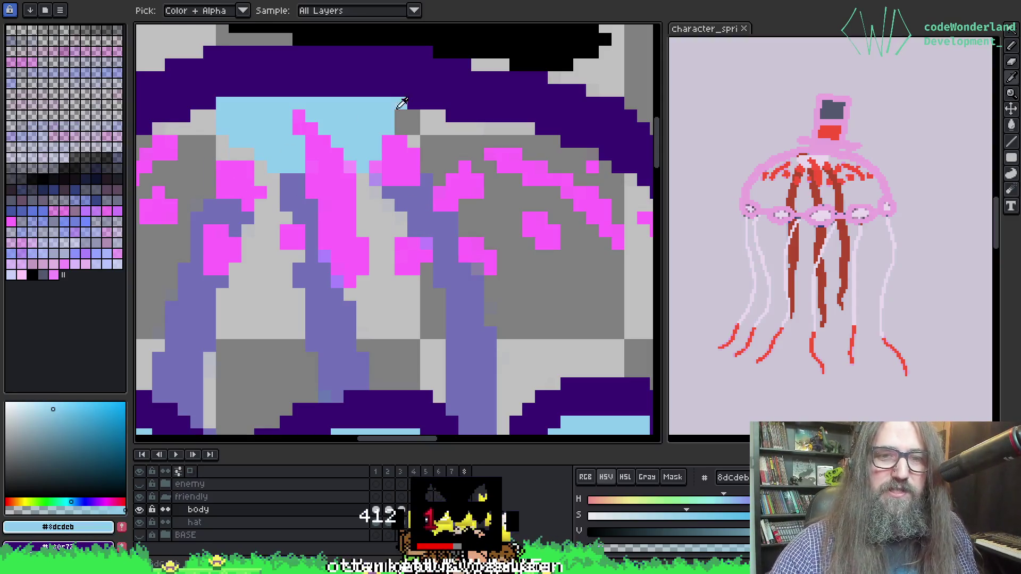
pyautogui.keyDown('alt'); pyautogui.click(343, 172); pyautogui.keyUp('alt')
pyautogui.click(302, 309)
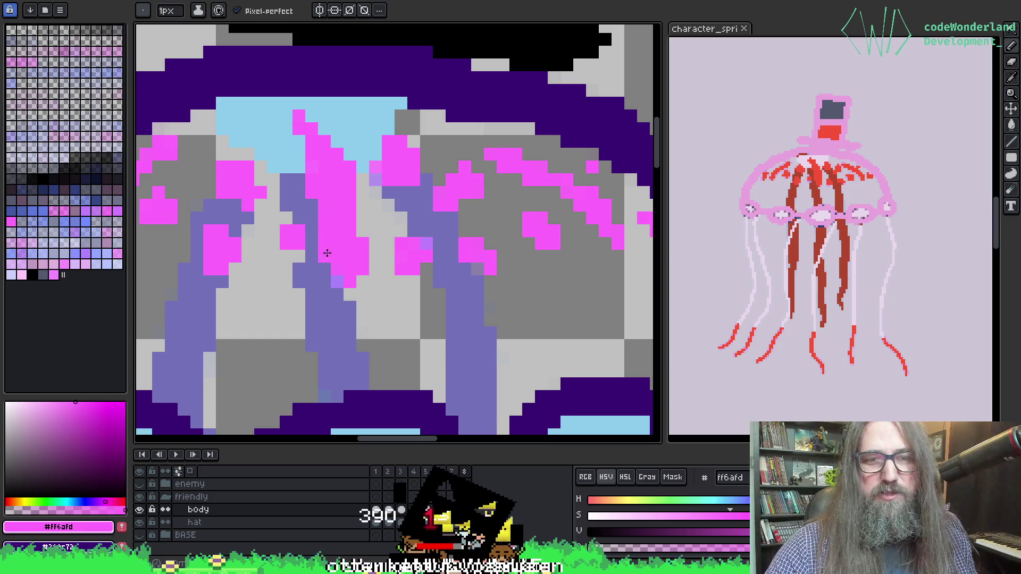
pyautogui.hotkey('ctrl', 'z')
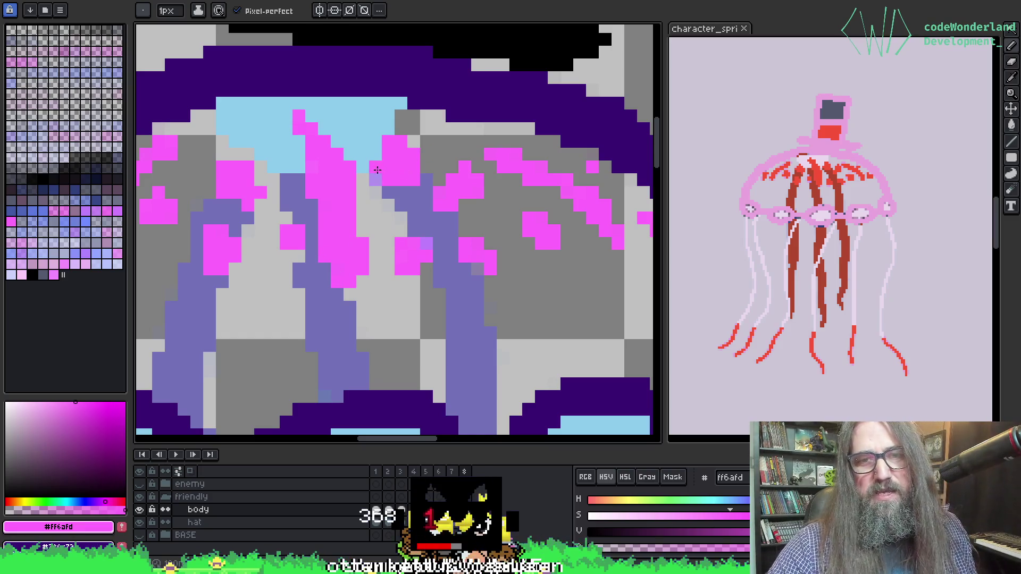
# Select the scattered stray grey pixels with the Magic Wand, delete them and clear the selection.
pyautogui.press('w')
pyautogui.click(375, 194)
pyautogui.press('Delete')
pyautogui.hotkey('ctrl', 'd')
pyautogui.press('i')
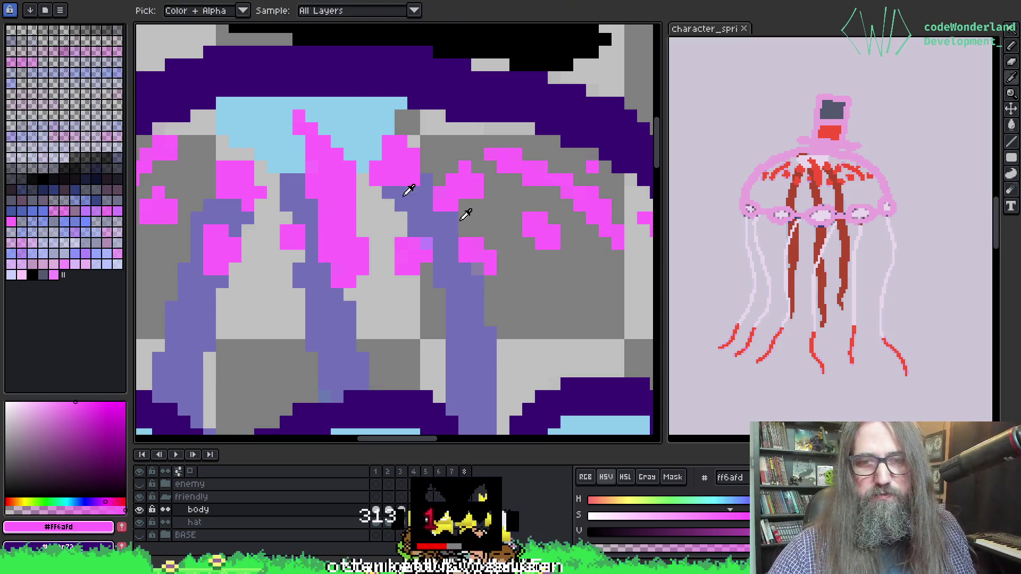
# Eyedrop purple #7372b8, restore the faint pixels, and paint a purple pixel and short stroke over pink.
pyautogui.press('b')
pyautogui.keyDown('alt'); pyautogui.click(440, 223); pyautogui.keyUp('alt')
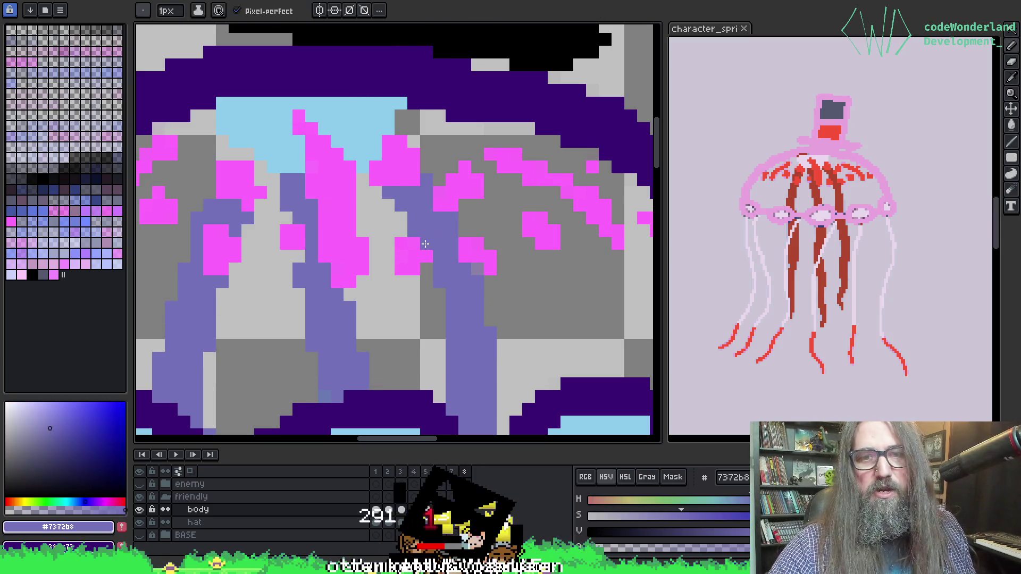
pyautogui.hotkey('ctrl', 'z')
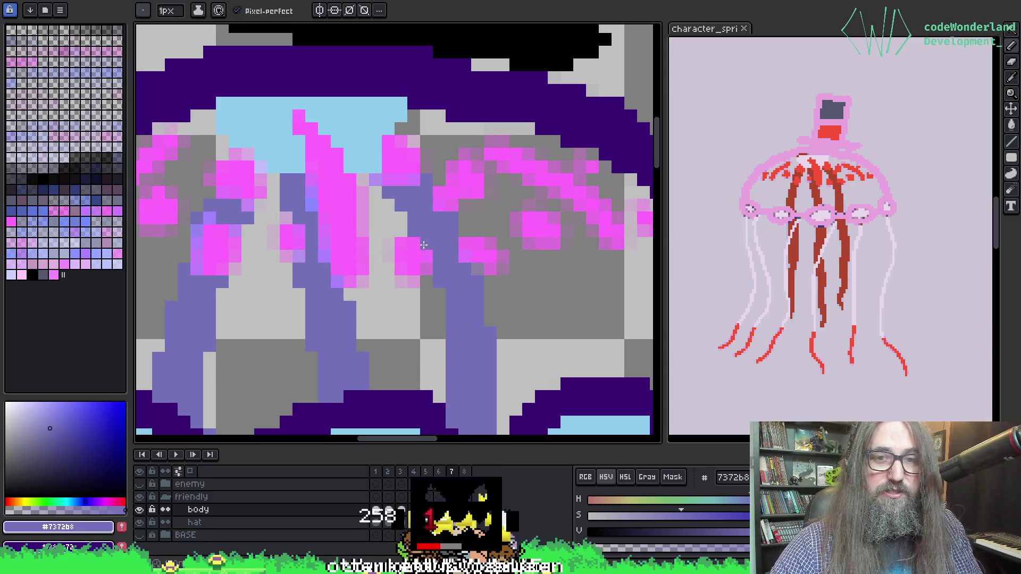
pyautogui.click(425, 154)
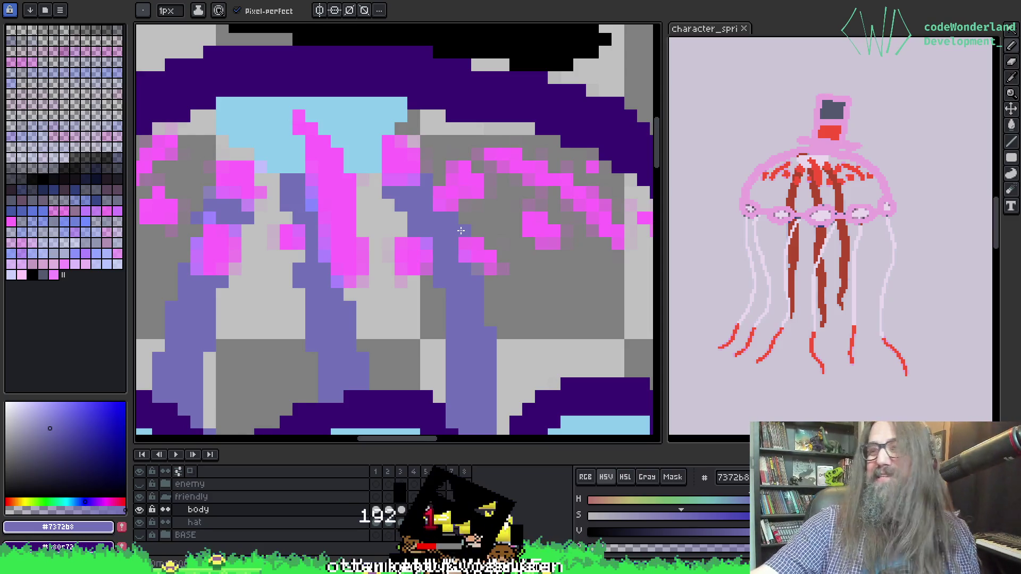
pyautogui.moveTo(460, 230)
pyautogui.mouseDown()
pyautogui.moveTo(435, 160)
pyautogui.moveTo(348, 184)
pyautogui.moveTo(398, 132)
pyautogui.mouseUp()
pyautogui.moveTo(324, 187); pyautogui.dragTo(324, 222)
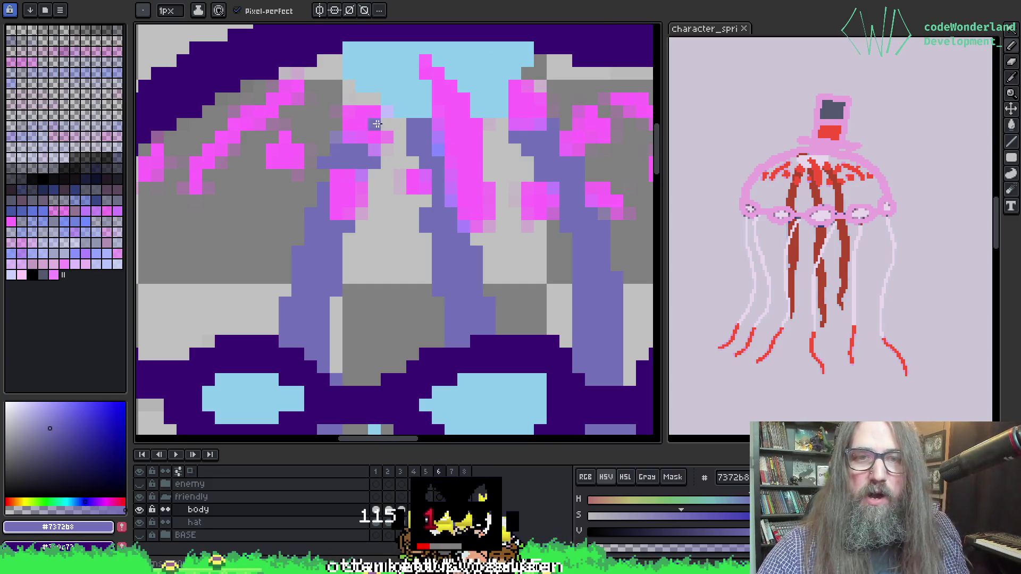
pyautogui.press('w')
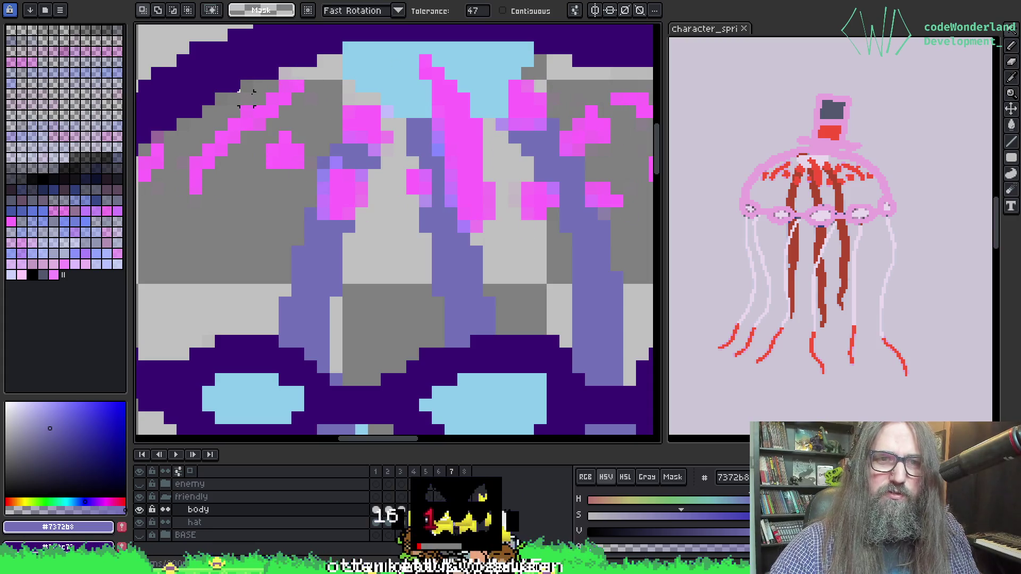
pyautogui.click(334, 96)
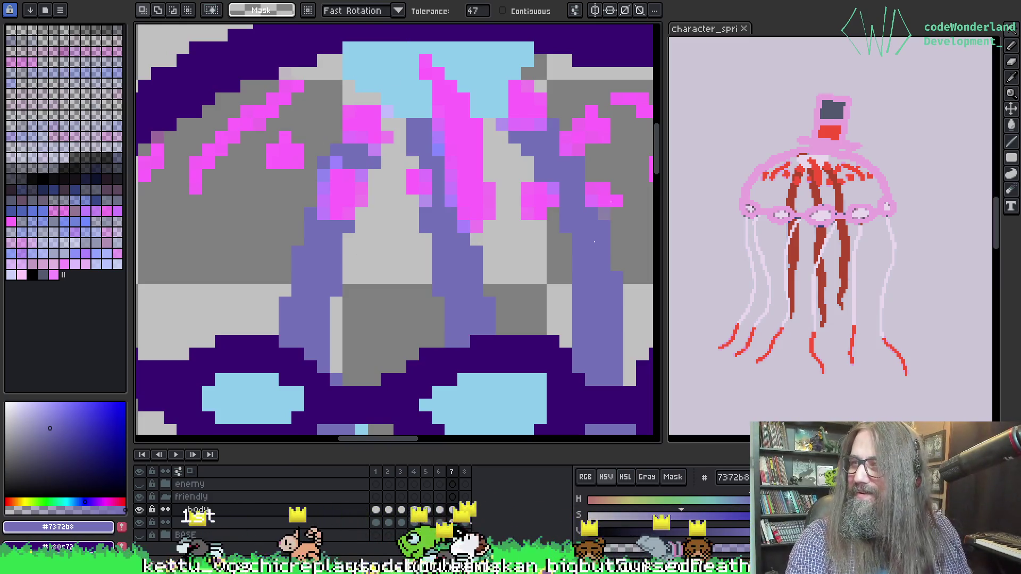
pyautogui.moveTo(230, 198)
pyautogui.mouseDown()
pyautogui.moveTo(390, 294)
pyautogui.moveTo(444, 257)
pyautogui.moveTo(337, 293)
pyautogui.mouseUp()
pyautogui.moveTo(232, 216)
pyautogui.mouseDown()
pyautogui.moveTo(381, 290)
pyautogui.moveTo(421, 281)
pyautogui.moveTo(241, 228)
pyautogui.mouseUp()
pyautogui.moveTo(330, 329)
pyautogui.mouseDown()
pyautogui.moveTo(372, 290)
pyautogui.moveTo(375, 248)
pyautogui.moveTo(357, 254)
pyautogui.mouseUp()
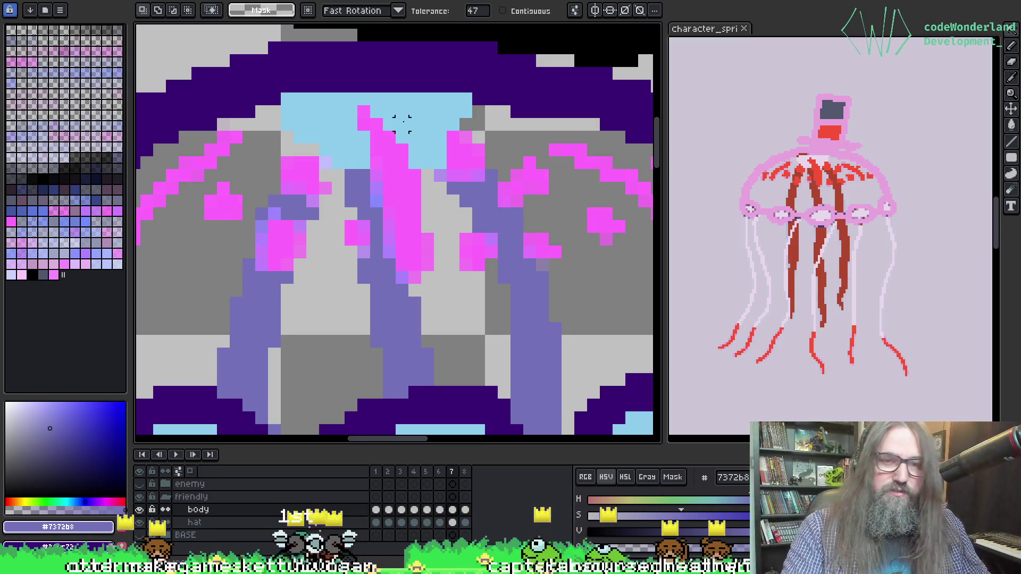
pyautogui.keyDown('alt'); pyautogui.click(337, 130); pyautogui.keyUp('alt')
pyautogui.press('b')
pyautogui.hotkey('ctrl', 'space')
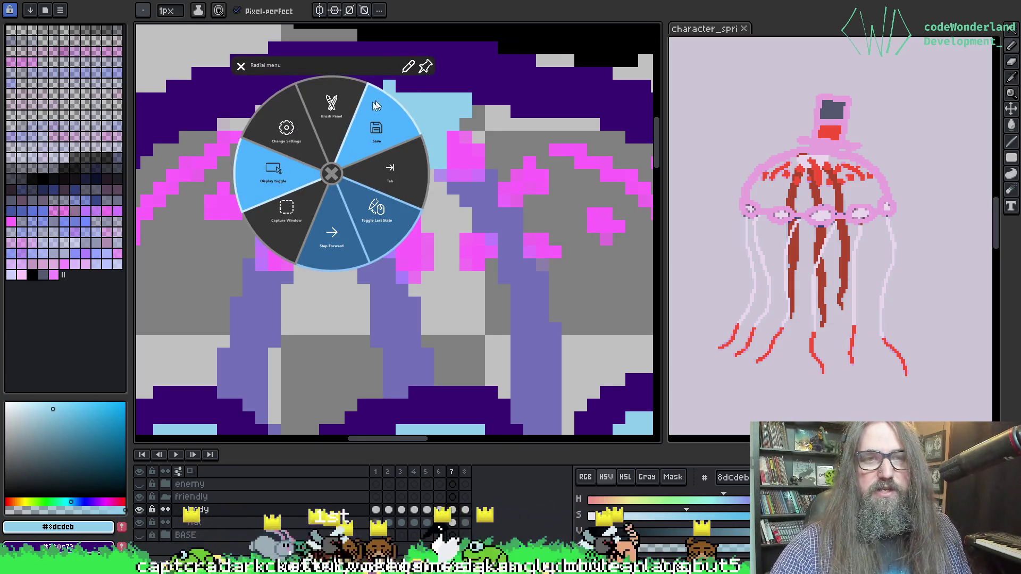
# Paint a light-blue pixel on the dark purple, then sample purple and magenta from the bell.
pyautogui.click(260, 58)
pyautogui.moveTo(444, 257); pyautogui.dragTo(478, 228)
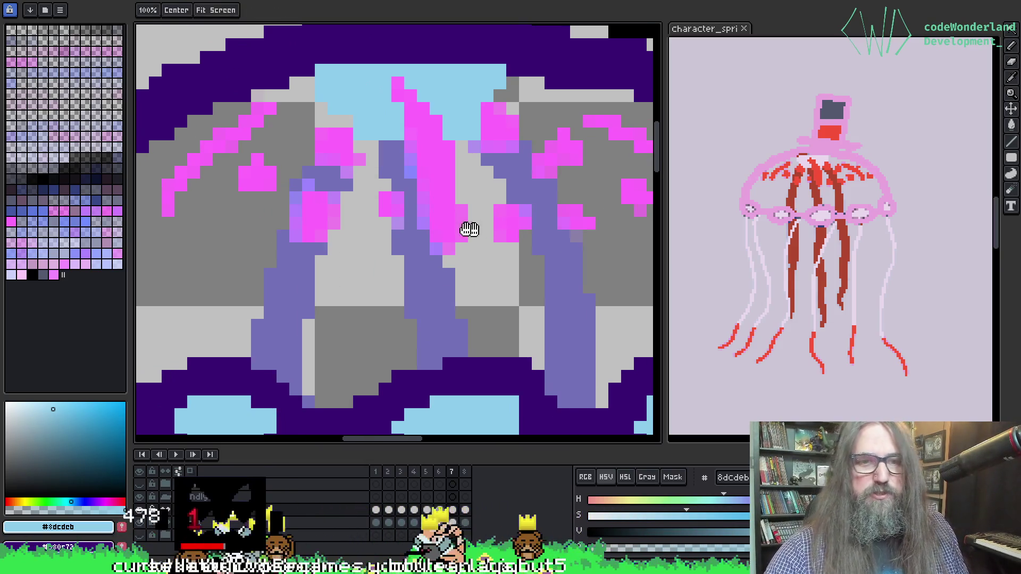
pyautogui.keyDown('alt'); pyautogui.click(286, 261); pyautogui.keyUp('alt')
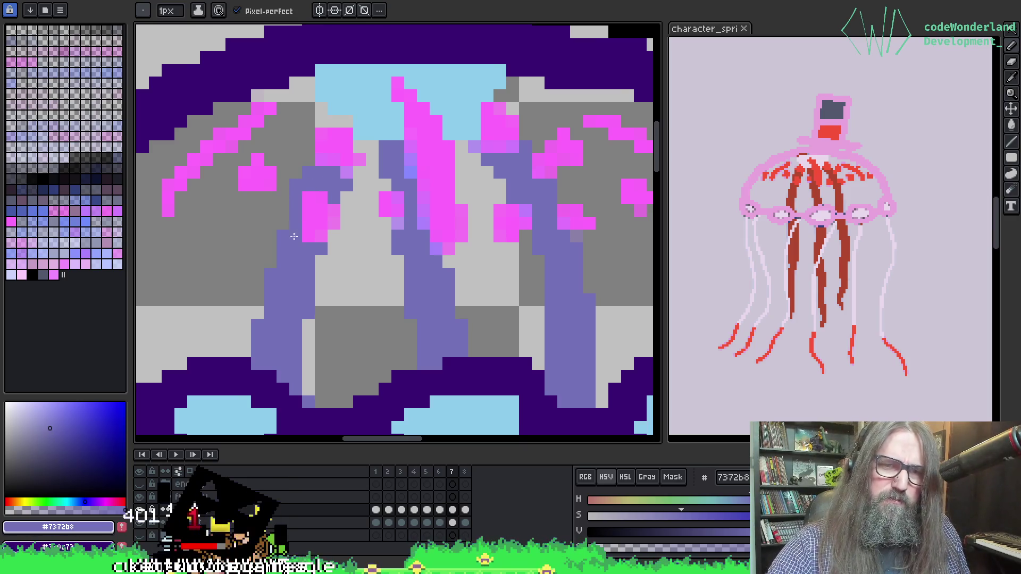
pyautogui.scroll(-1, 358, 208)
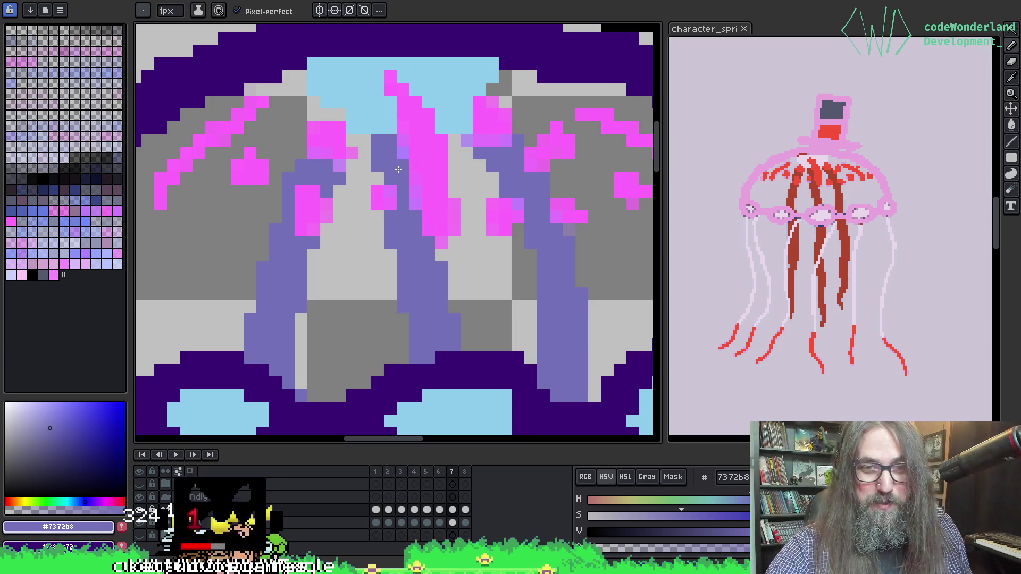
pyautogui.keyDown('alt'); pyautogui.click(417, 133); pyautogui.keyUp('alt')
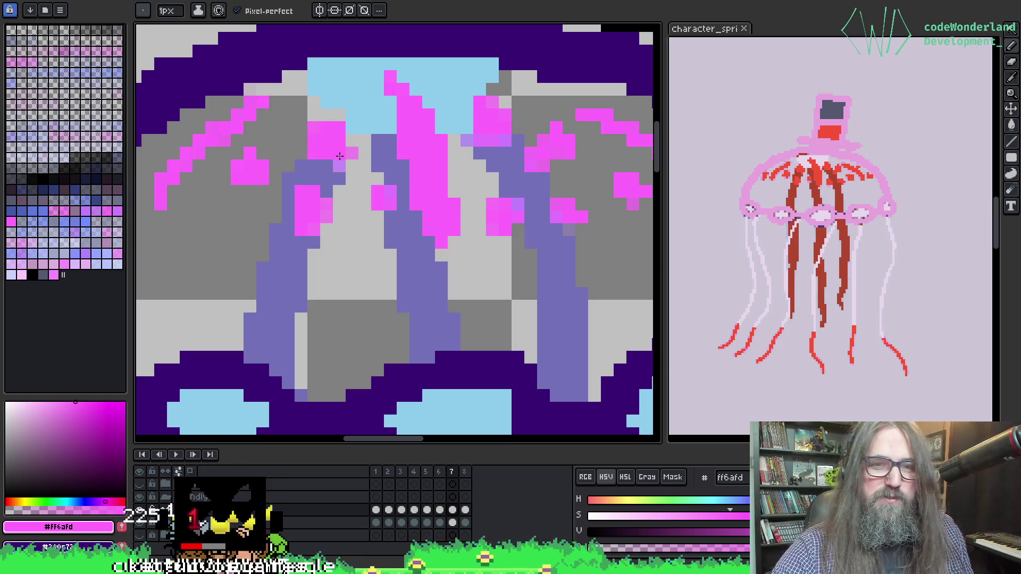
# Turn a grey pixel inside the bell bright pink #ff6afd and bring the bell's left side into view.
pyautogui.press('b')
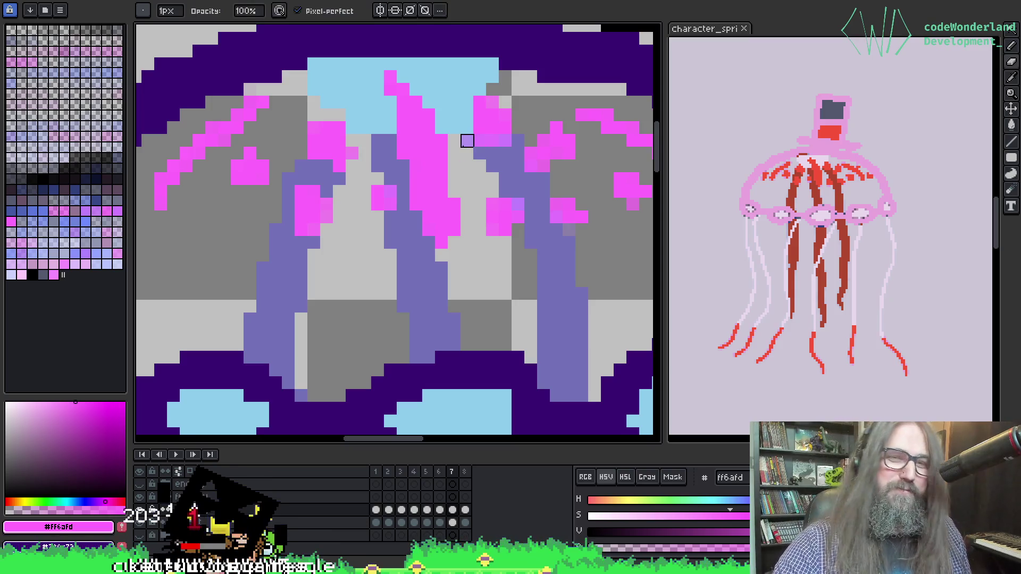
pyautogui.press('e')
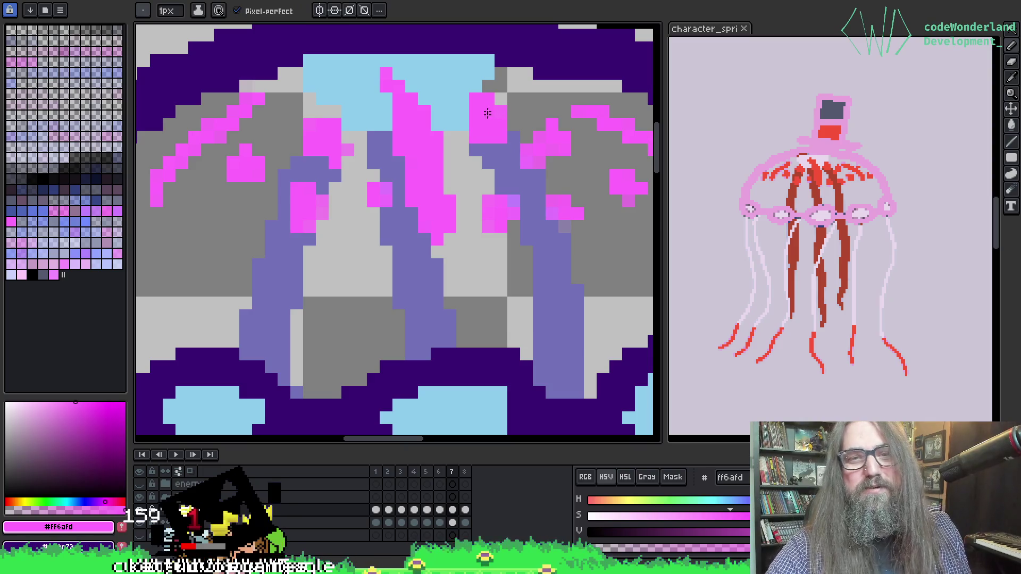
pyautogui.moveTo(488, 104); pyautogui.dragTo(440, 92)
pyautogui.press('i')
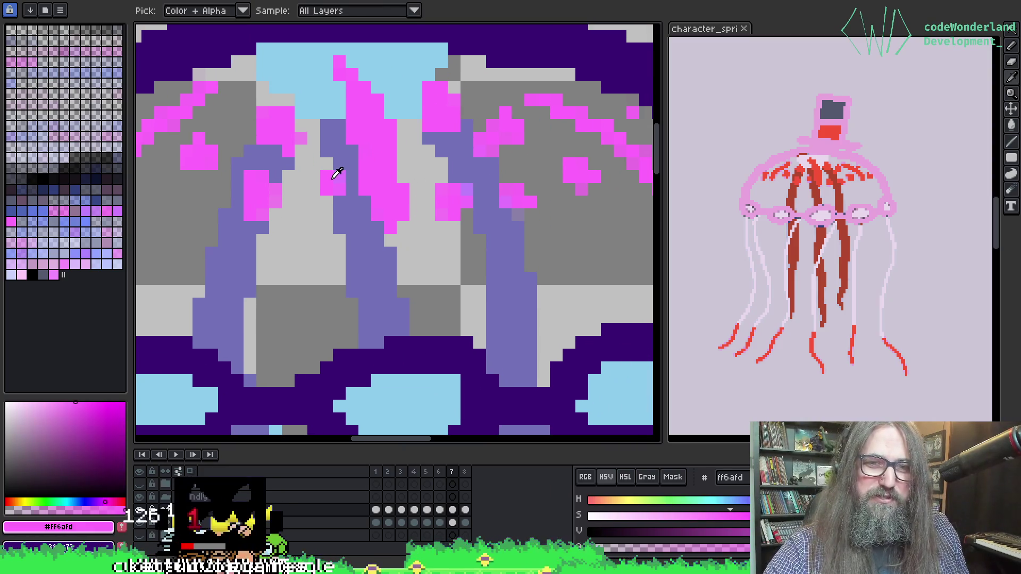
pyautogui.press('b')
pyautogui.click(310, 174)
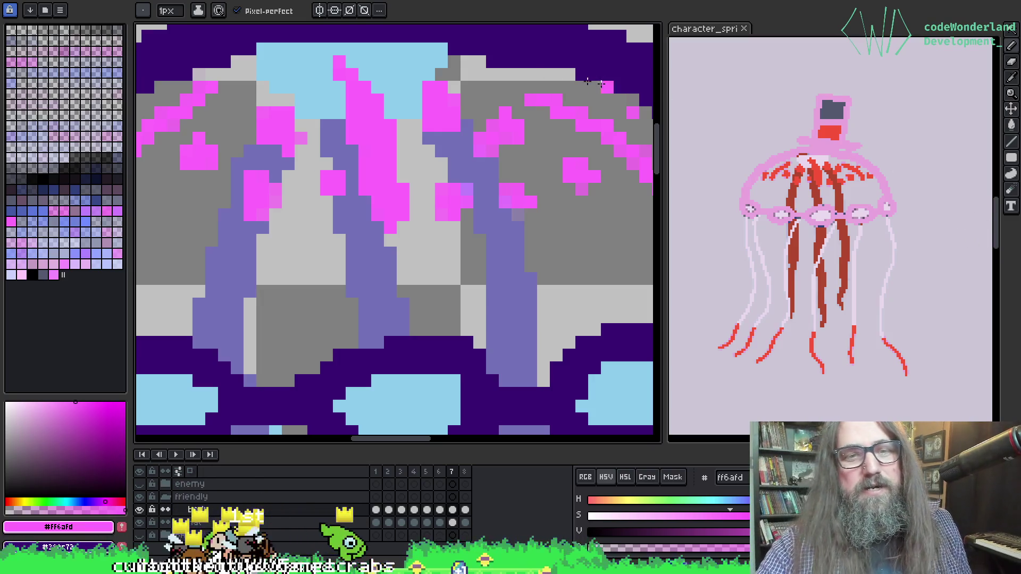
pyautogui.moveTo(392, 228); pyautogui.dragTo(438, 259)
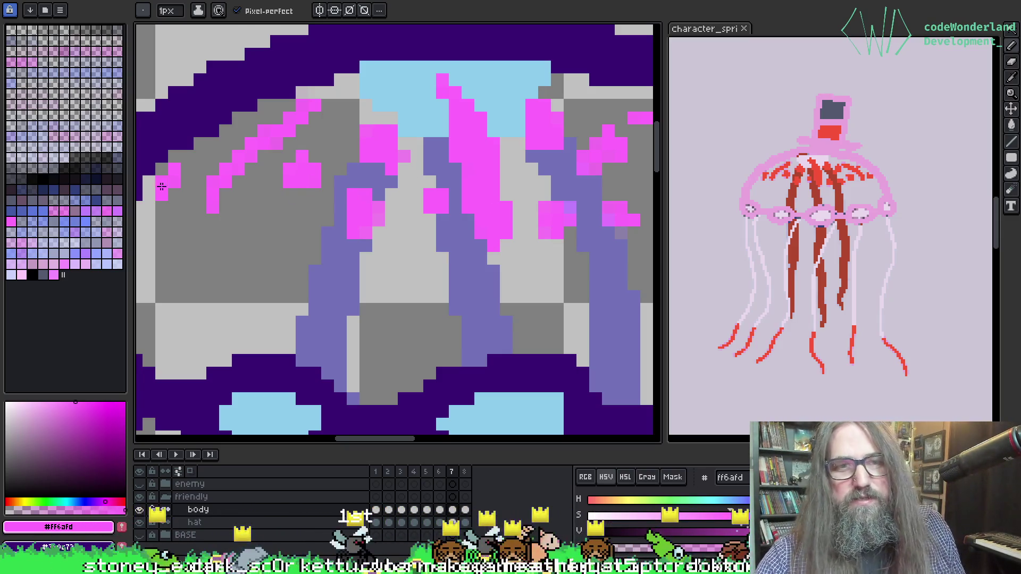
pyautogui.moveTo(401, 150); pyautogui.dragTo(439, 171)
# Sample the purple shading and paint grey pixels on the bell's right interior purple.
pyautogui.press('w')
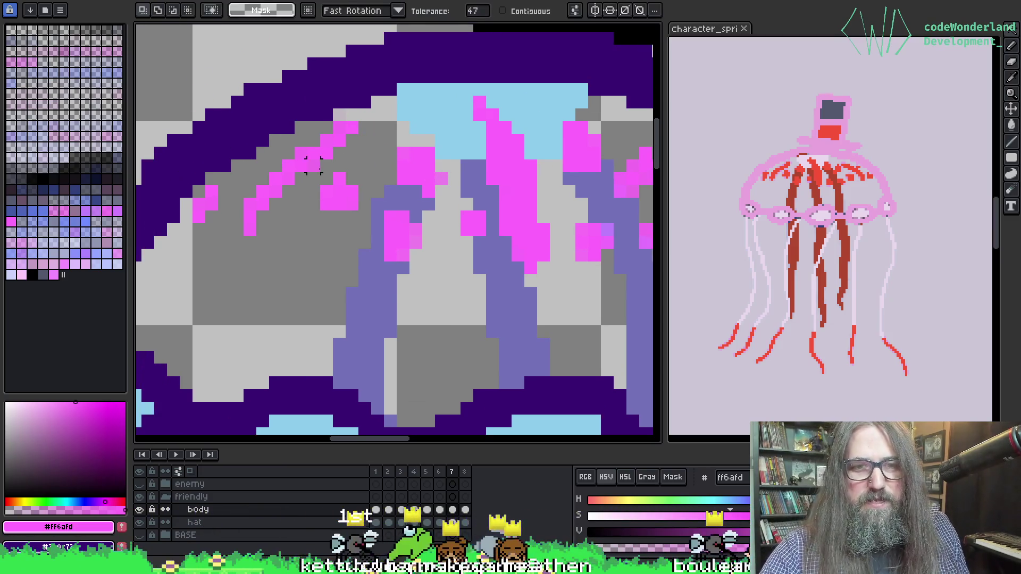
pyautogui.press('b')
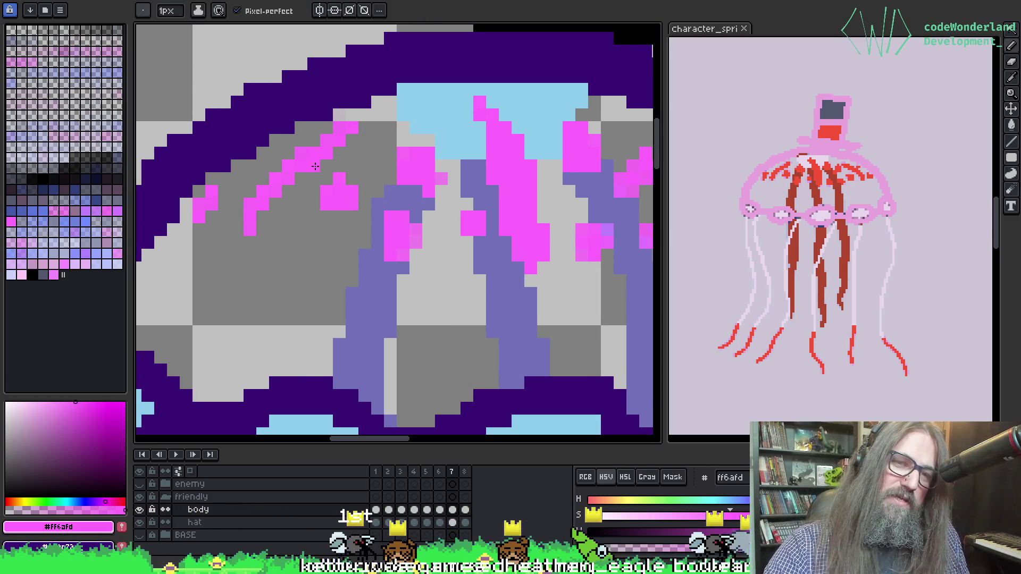
pyautogui.press('alt')
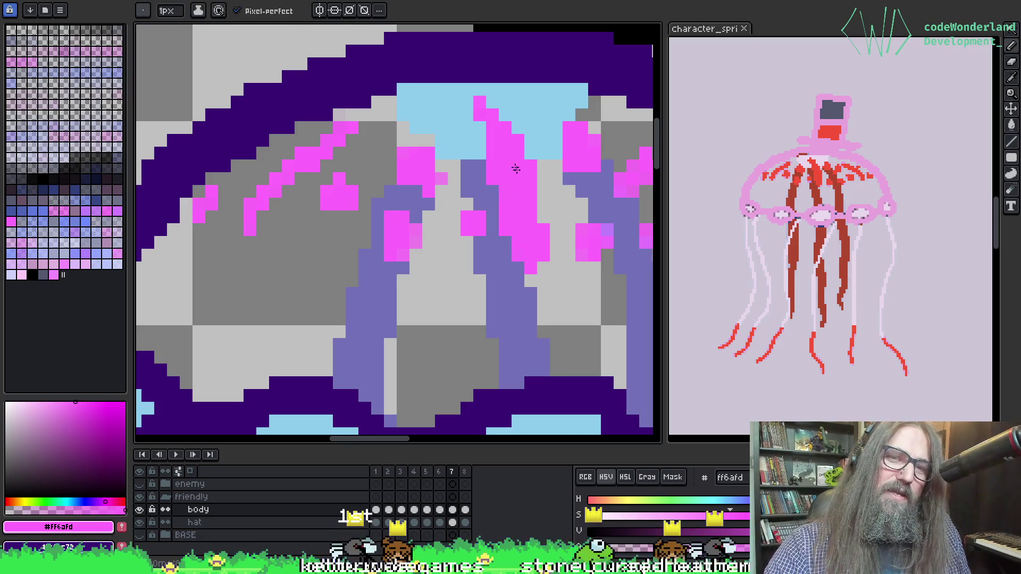
pyautogui.moveTo(458, 211); pyautogui.dragTo(335, 198)
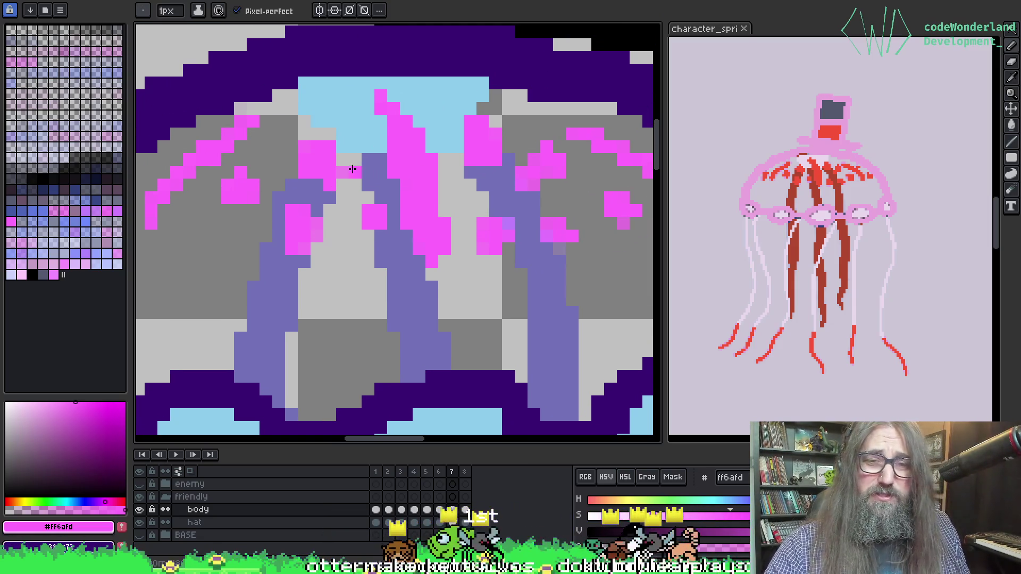
pyautogui.moveTo(456, 164); pyautogui.dragTo(390, 155)
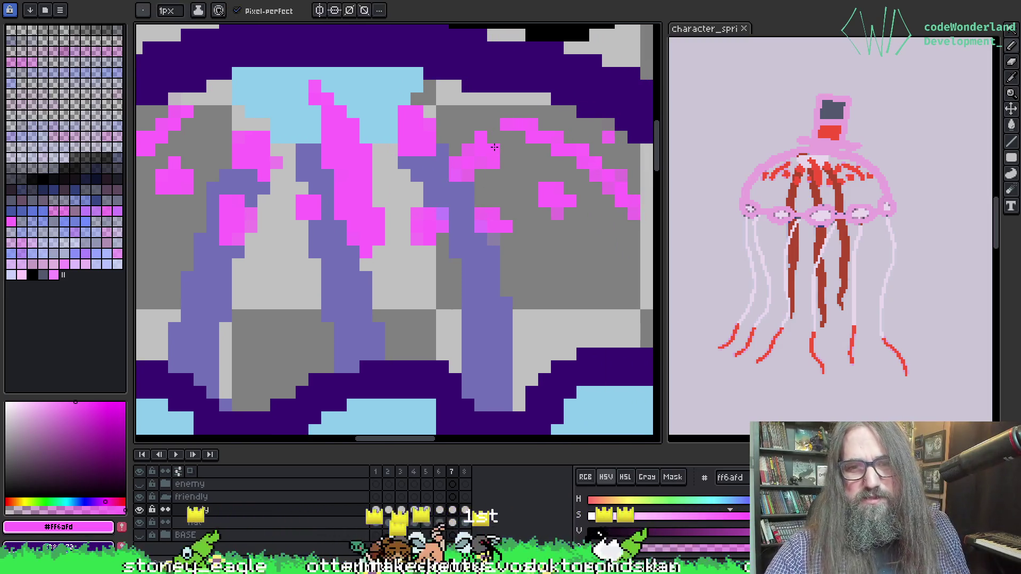
pyautogui.keyDown('alt'); pyautogui.click(451, 201); pyautogui.keyUp('alt')
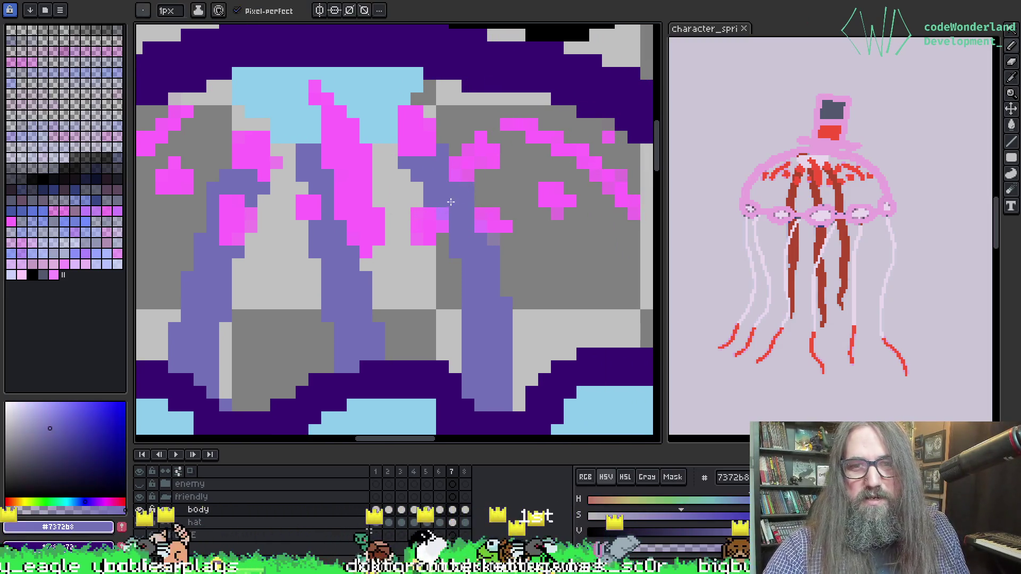
pyautogui.click(494, 240)
pyautogui.click(494, 240)
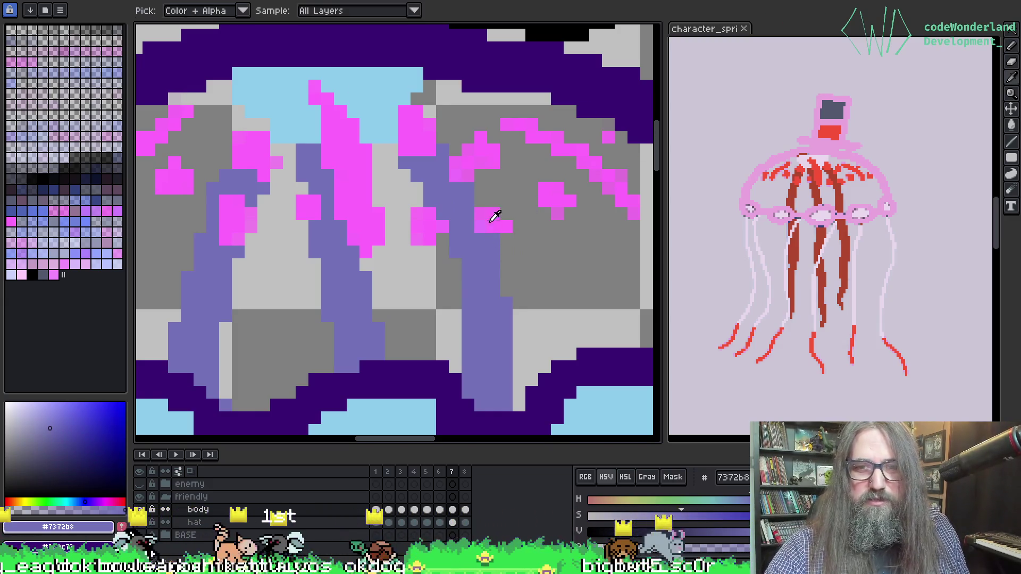
# Re-pick the pink and fill the lighter-pink patch at the bell's inner top with solid pink.
pyautogui.keyDown('alt'); pyautogui.click(492, 220); pyautogui.keyUp('alt')
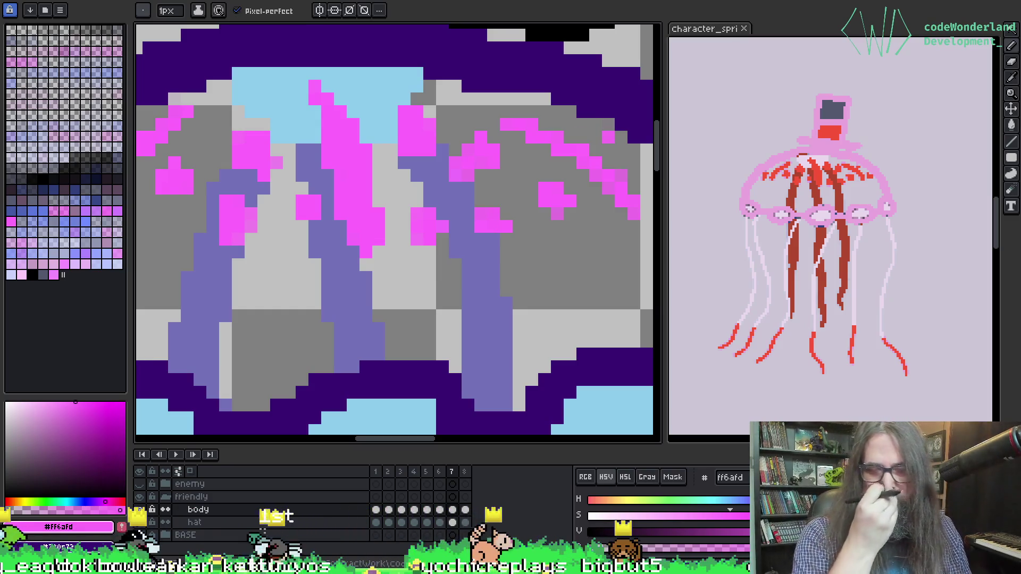
pyautogui.moveTo(440, 166); pyautogui.dragTo(422, 215)
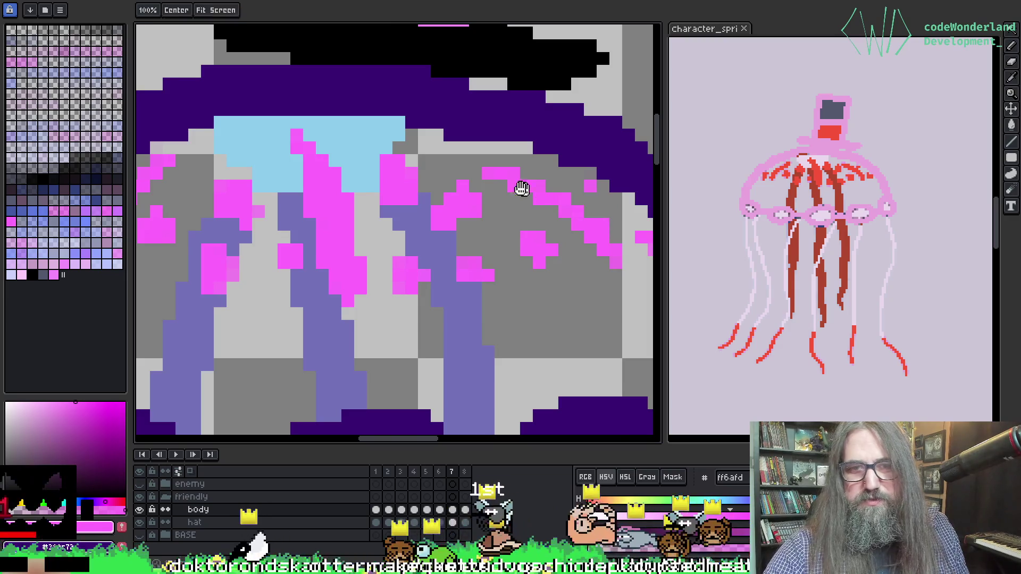
pyautogui.moveTo(528, 193); pyautogui.dragTo(590, 224)
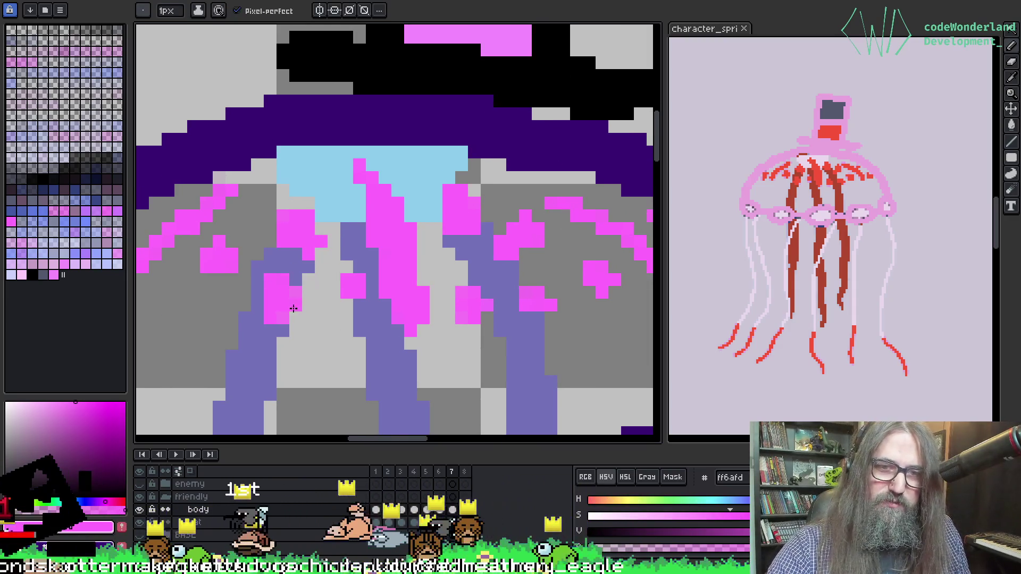
pyautogui.moveTo(295, 292); pyautogui.dragTo(296, 304)
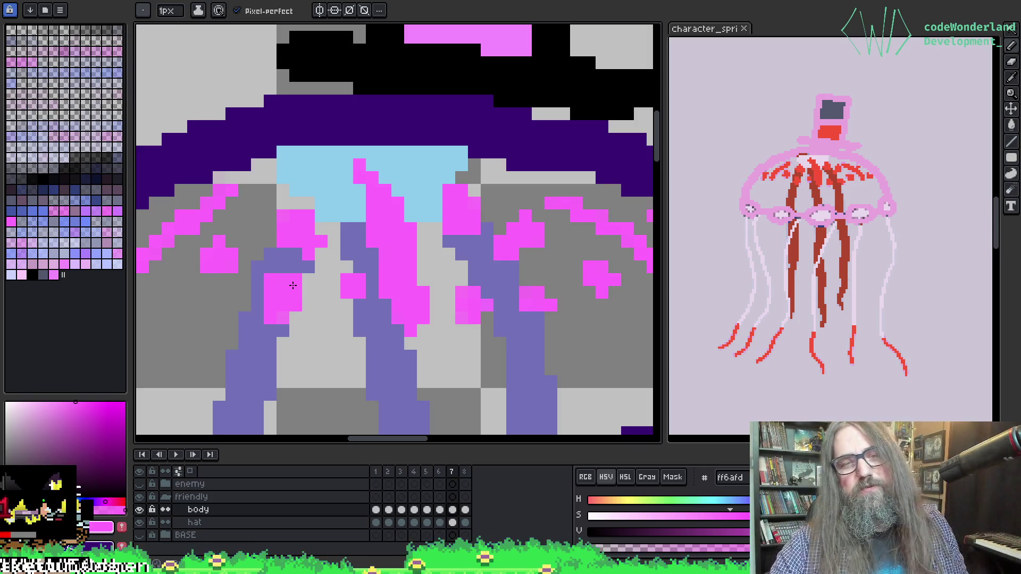
# Repaint a stray pink pixel light blue #8dcdeb, then Magic-wand the transparent areas around the sprite.
pyautogui.keyDown('alt'); pyautogui.click(323, 154); pyautogui.keyUp('alt')
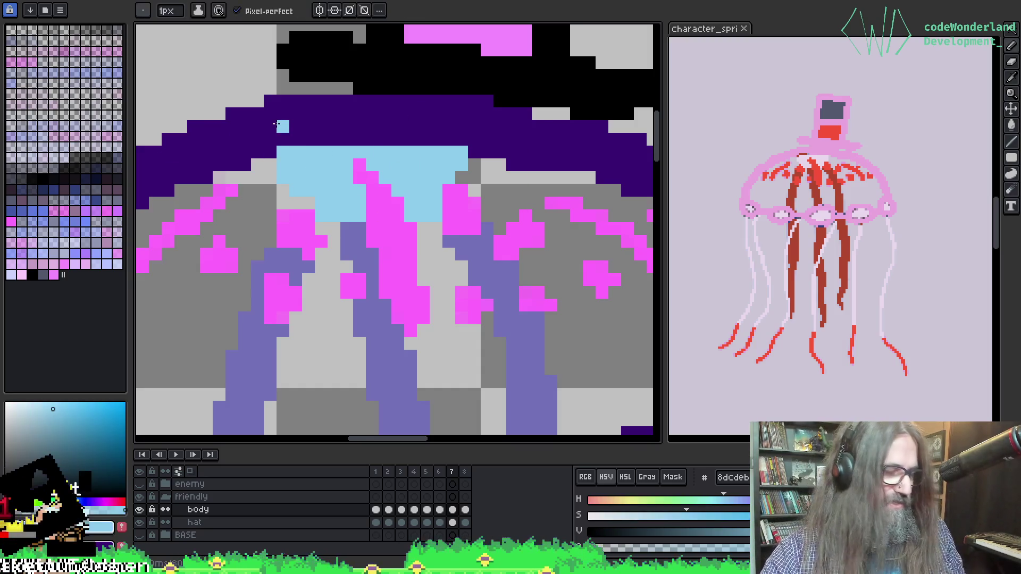
pyautogui.click(385, 165)
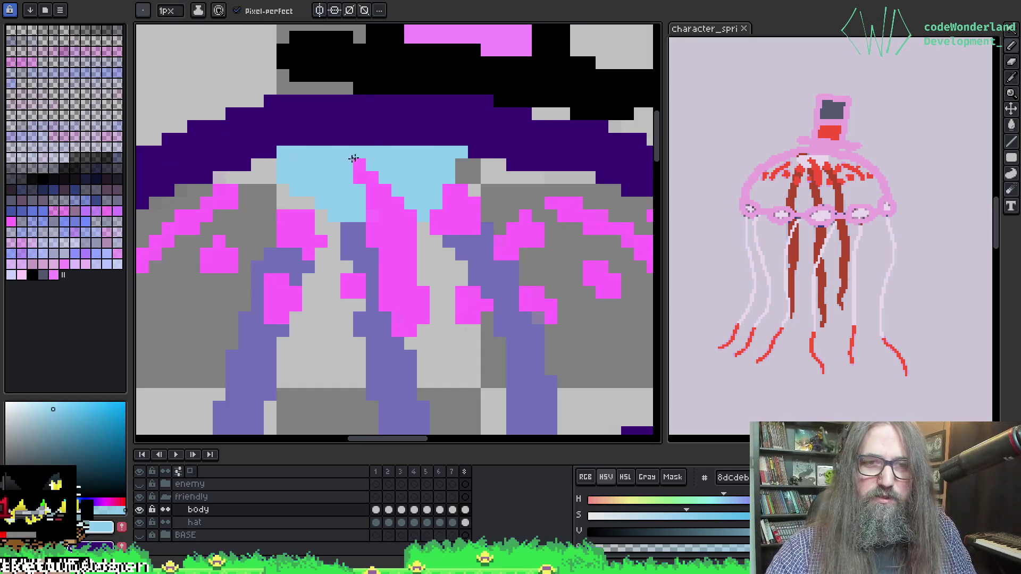
pyautogui.press('w')
pyautogui.click(201, 184)
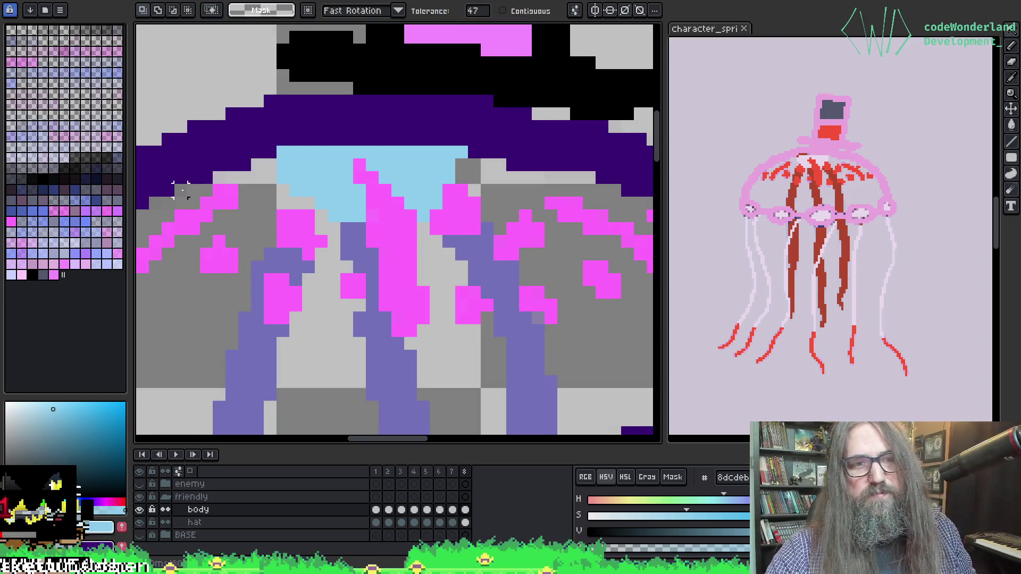
pyautogui.hotkey('ctrl', 'd')
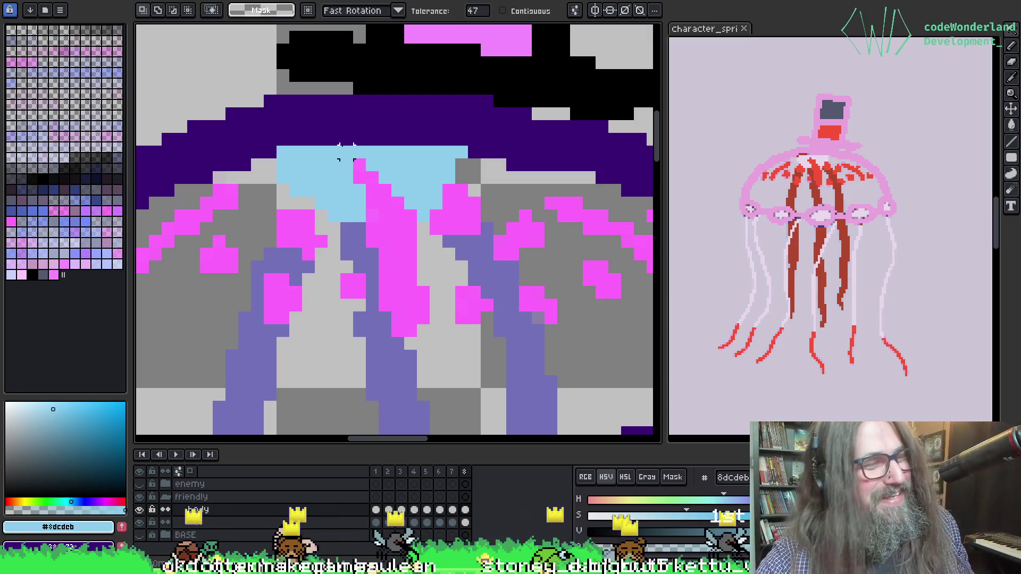
pyautogui.scroll(-3, 322, 207)
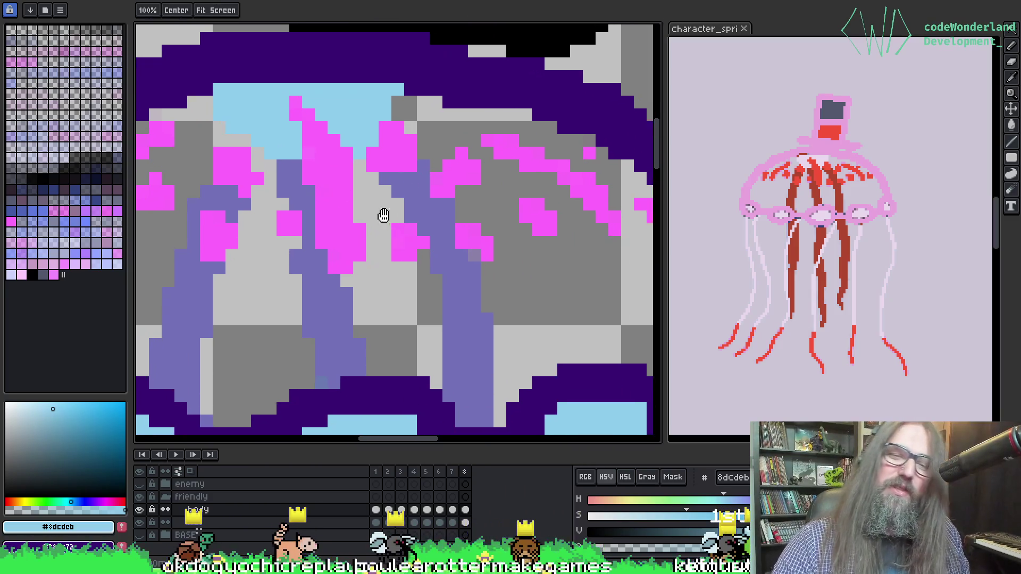
pyautogui.scroll(3, 407, 242)
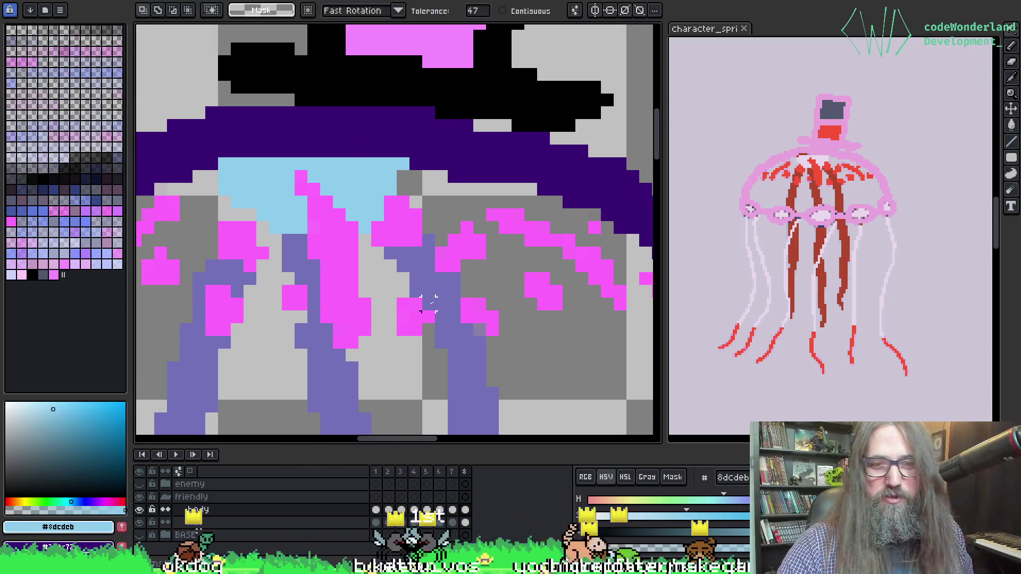
pyautogui.moveTo(428, 304)
pyautogui.mouseDown()
pyautogui.moveTo(410, 216)
pyautogui.moveTo(437, 207)
pyautogui.moveTo(462, 234)
pyautogui.mouseUp()
pyautogui.press('q')
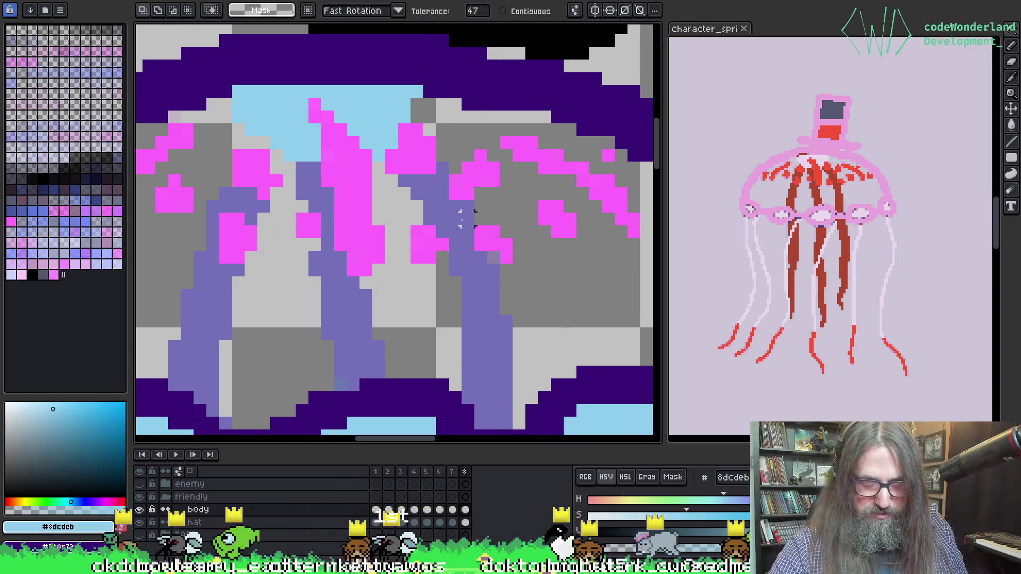
pyautogui.scroll(3, 436, 181)
pyautogui.click(443, 298)
pyautogui.hotkey('ctrl', 'shift', 'a')
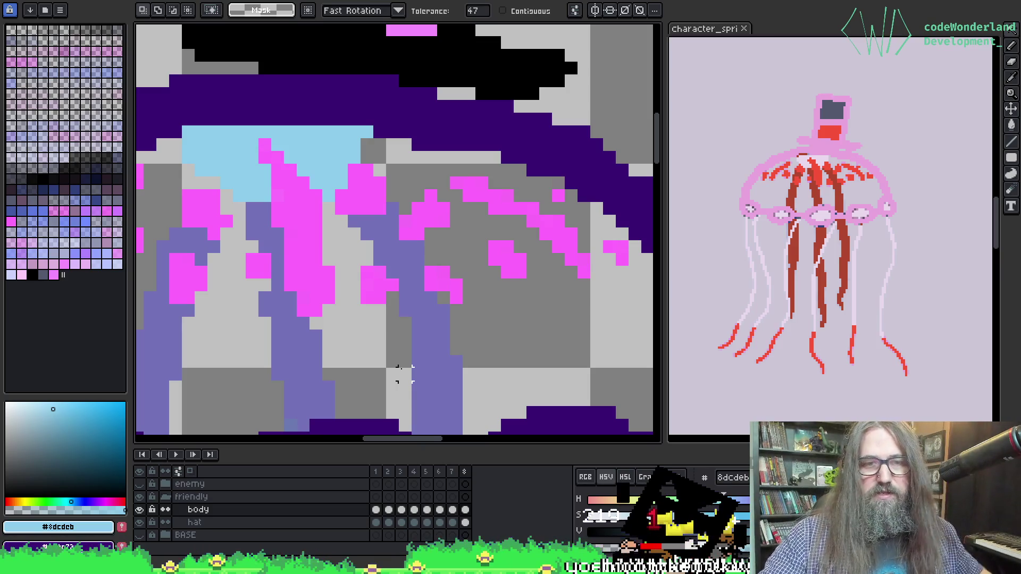
pyautogui.moveTo(486, 260); pyautogui.dragTo(483, 196)
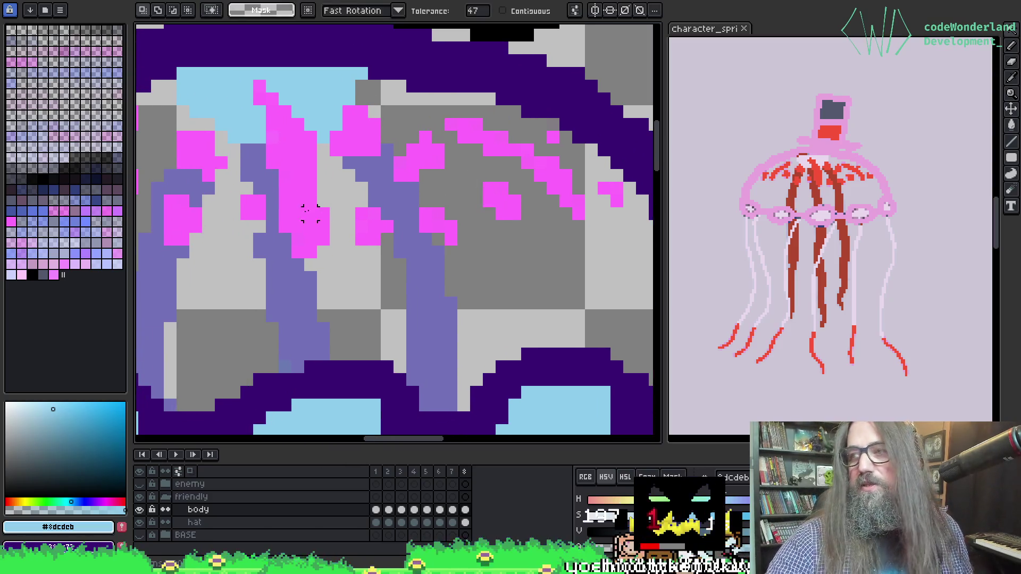
pyautogui.moveTo(324, 290)
pyautogui.mouseDown()
pyautogui.moveTo(382, 255)
pyautogui.moveTo(346, 244)
pyautogui.moveTo(455, 224)
pyautogui.moveTo(409, 202)
pyautogui.mouseUp()
pyautogui.moveTo(412, 243)
pyautogui.mouseDown()
pyautogui.moveTo(460, 278)
pyautogui.moveTo(470, 269)
pyautogui.mouseUp()
pyautogui.press('.')
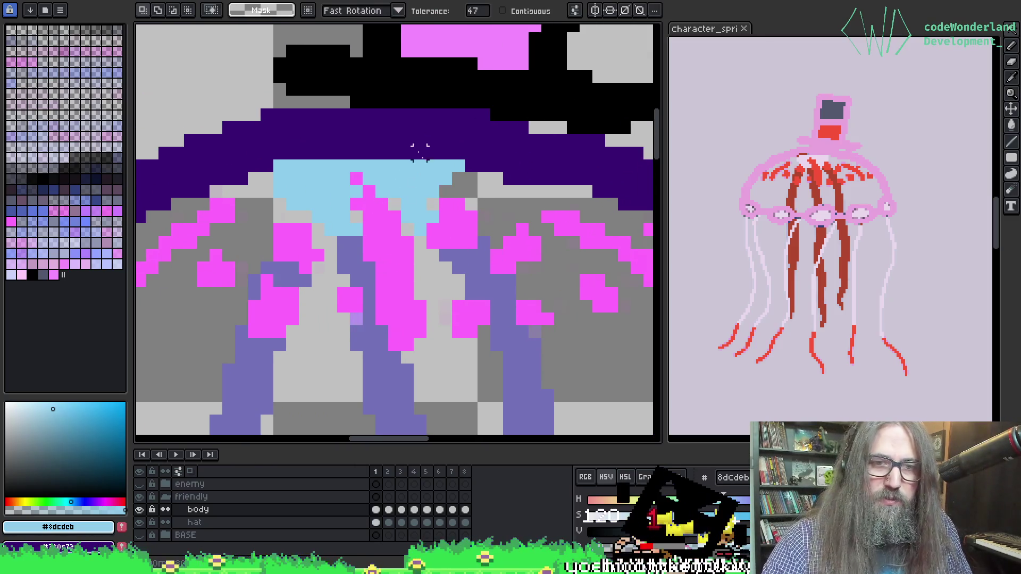
pyautogui.press(',')
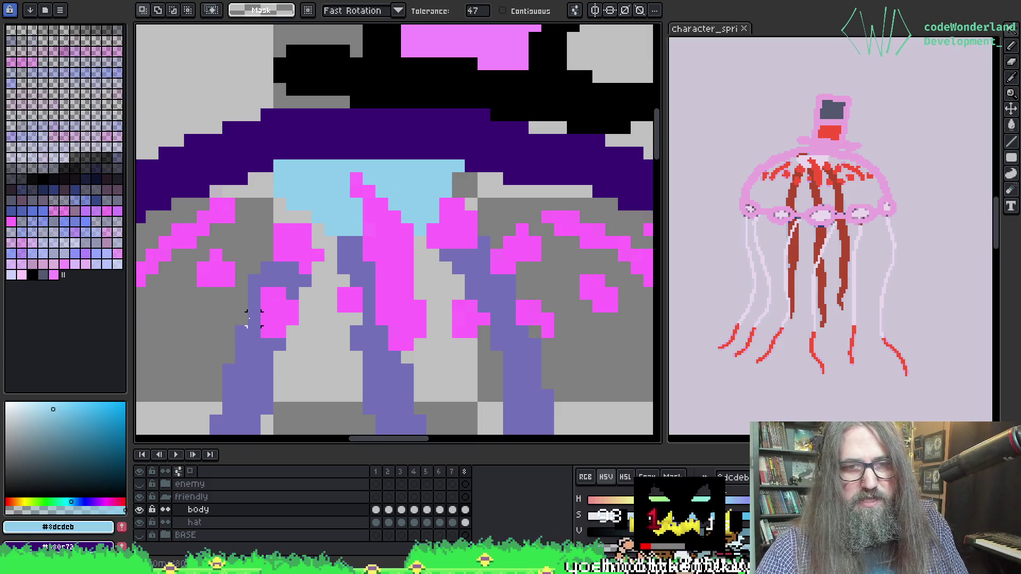
# Sample pink #fc6bfd and paint a pink stroke over the bell interior on frame 3.
pyautogui.press('b')
pyautogui.keyDown('alt'); pyautogui.click(266, 313); pyautogui.keyUp('alt')
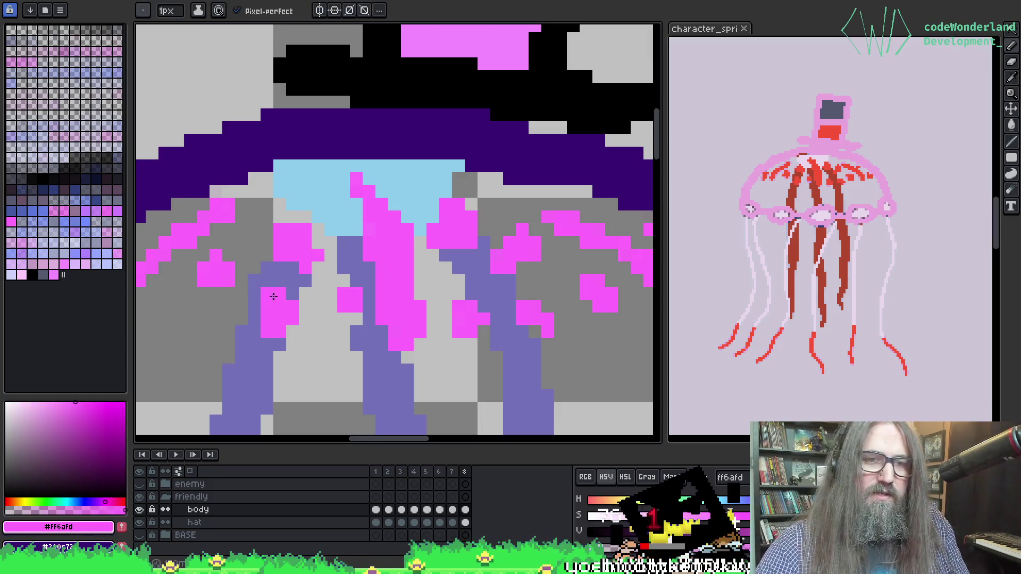
pyautogui.press('.')
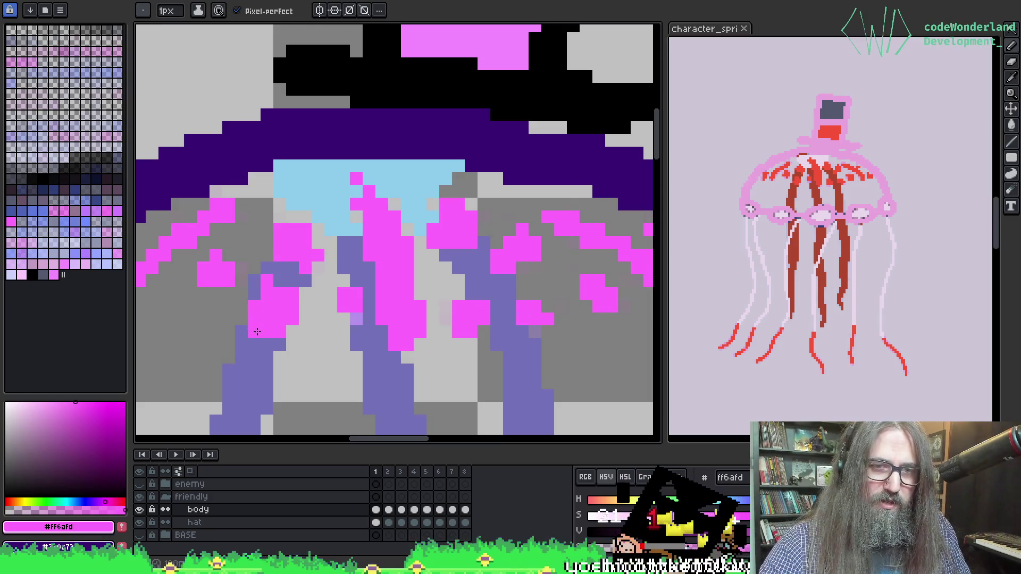
pyautogui.press('.')
pyautogui.press('.')
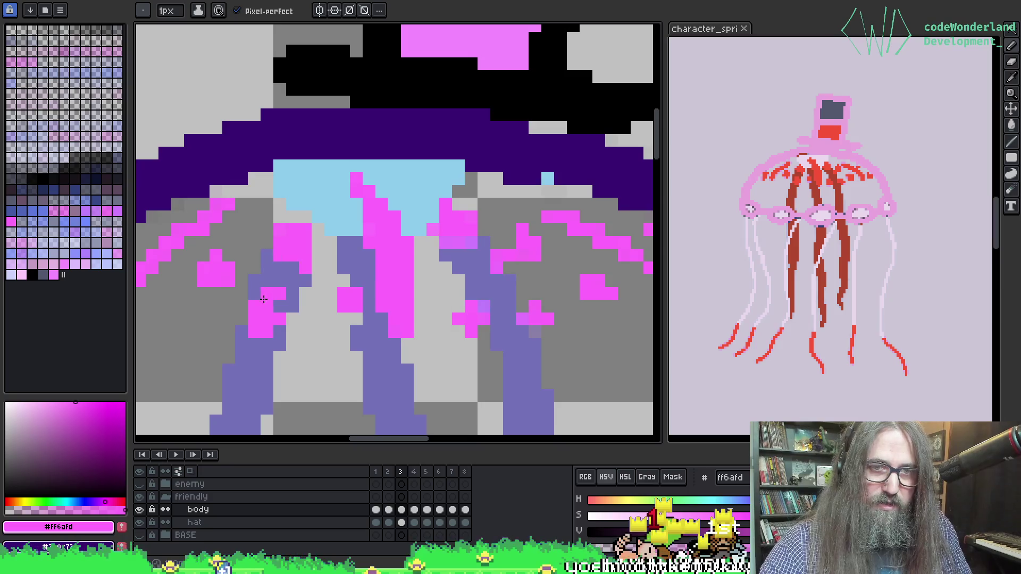
pyautogui.moveTo(267, 277)
pyautogui.mouseDown()
pyautogui.moveTo(274, 305)
pyautogui.moveTo(290, 307)
pyautogui.mouseUp()
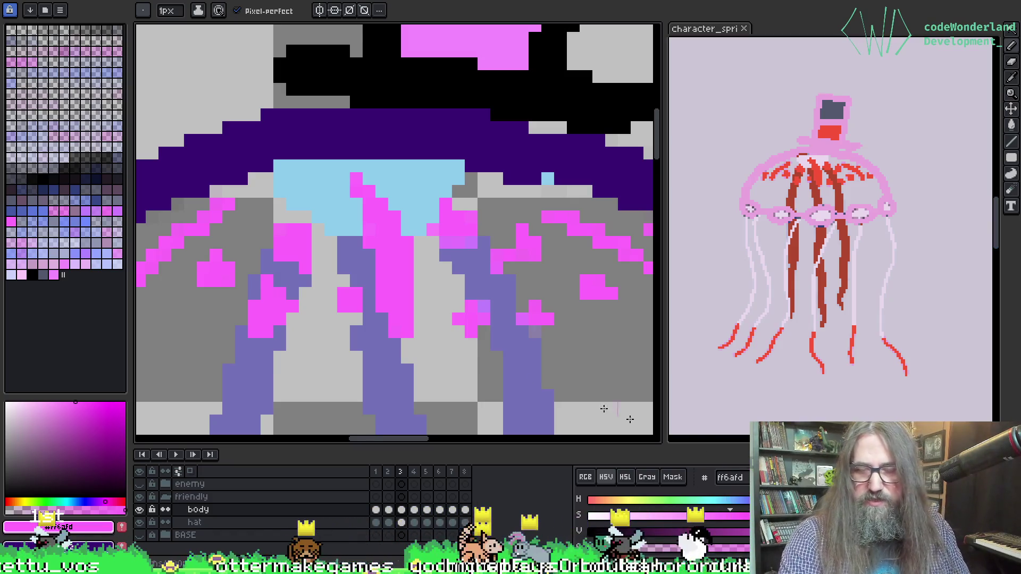
# Re-sample the purple and bright pink shading colours across the bell's top and right half.
pyautogui.moveTo(465, 244)
pyautogui.mouseDown()
pyautogui.moveTo(469, 302)
pyautogui.moveTo(442, 300)
pyautogui.moveTo(428, 234)
pyautogui.mouseUp()
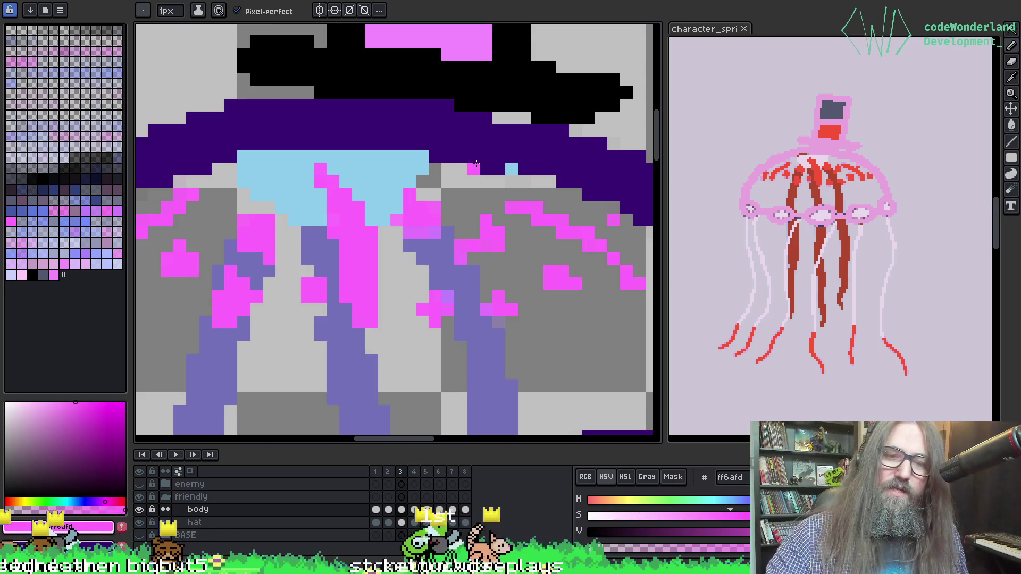
pyautogui.moveTo(449, 245); pyautogui.dragTo(484, 246)
pyautogui.press('i')
pyautogui.click(478, 249)
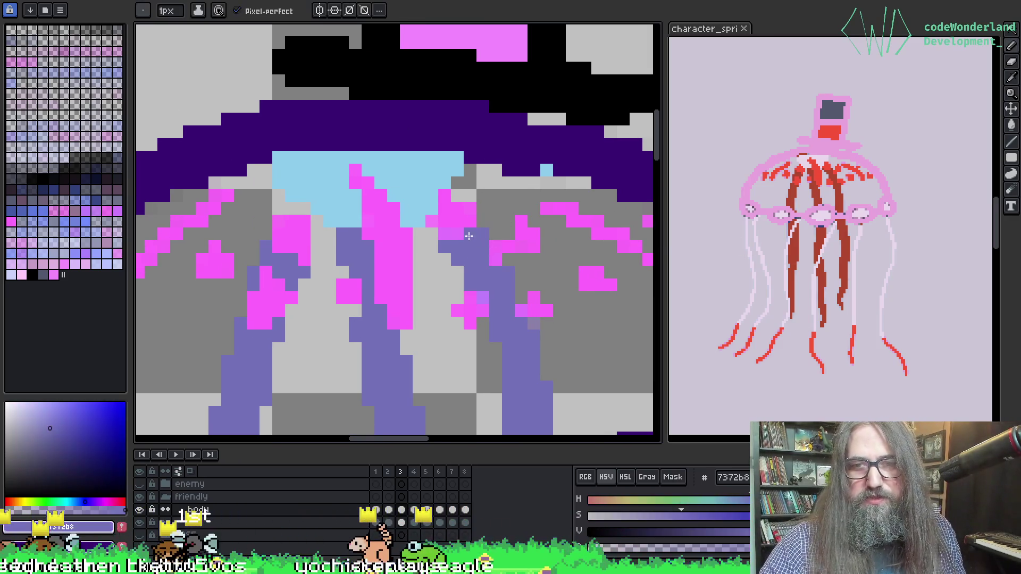
pyautogui.click(469, 225)
pyautogui.press('b')
pyautogui.keyDown('alt'); pyautogui.click(490, 295); pyautogui.keyUp('alt')
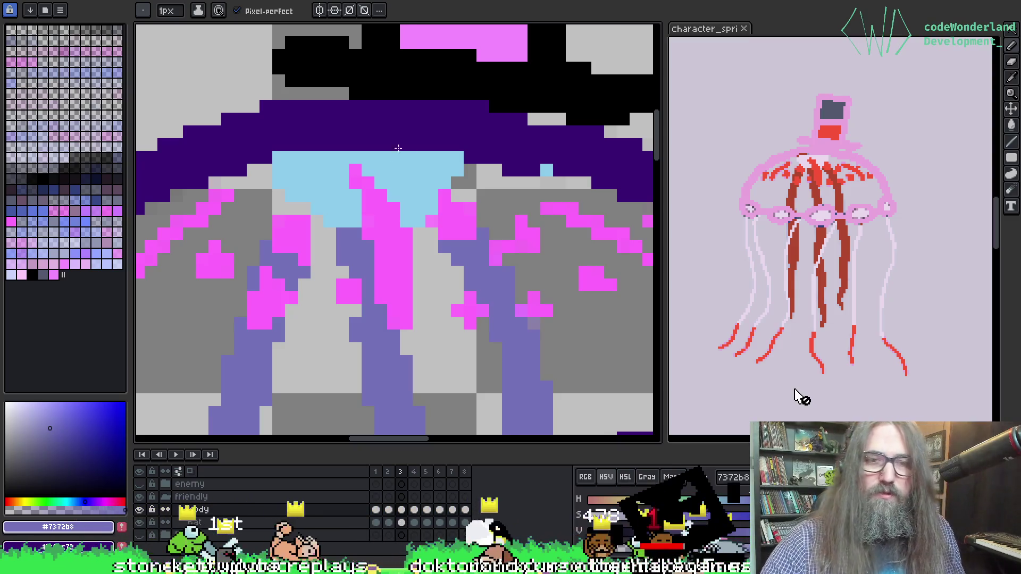
pyautogui.press('space')
pyautogui.moveTo(355, 244); pyautogui.dragTo(260, 211)
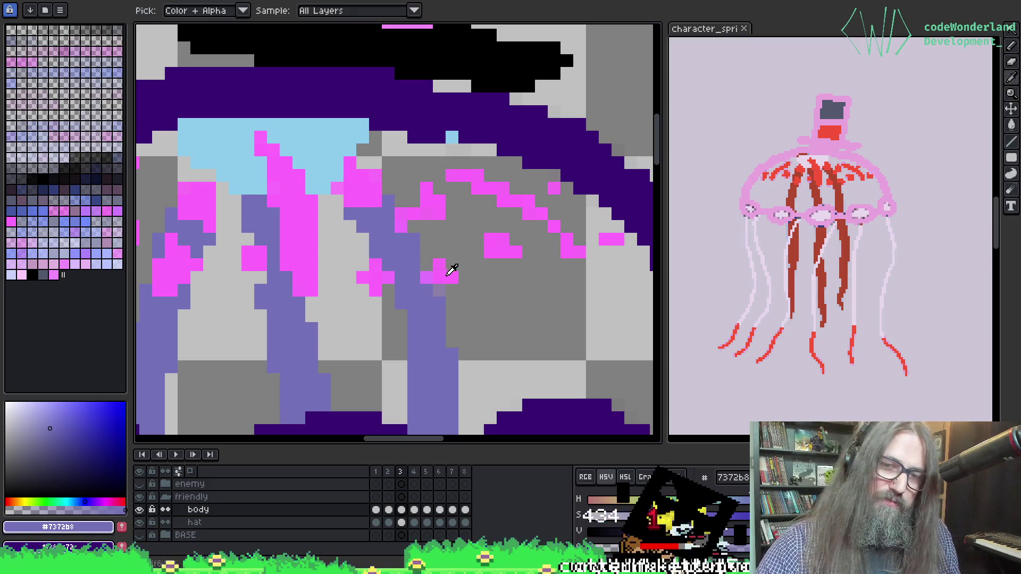
pyautogui.keyDown('alt'); pyautogui.click(437, 274); pyautogui.keyUp('alt')
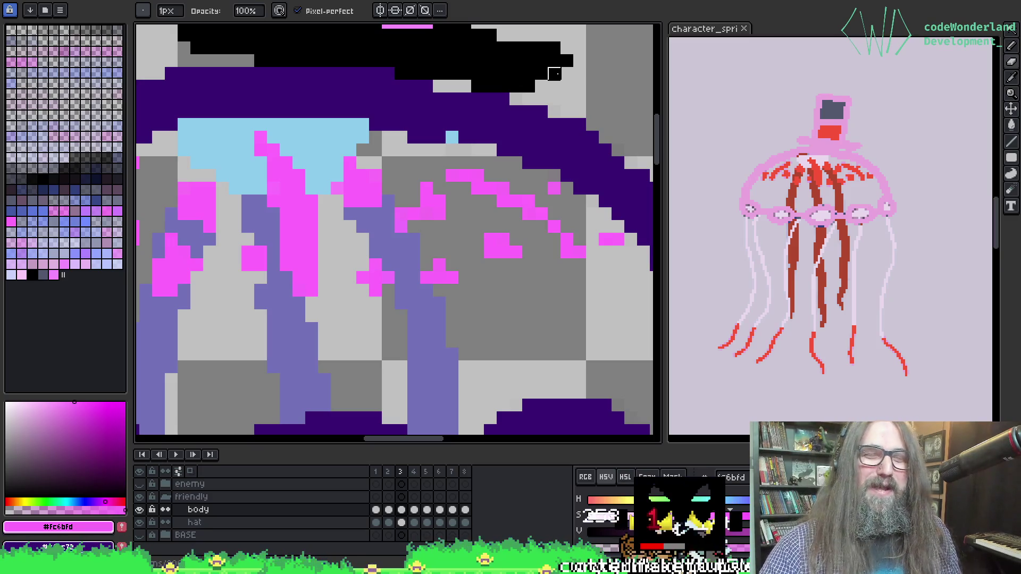
# Magic-wand the grey bell interior and flip between neighbouring frames to compare the shading.
pyautogui.press('w')
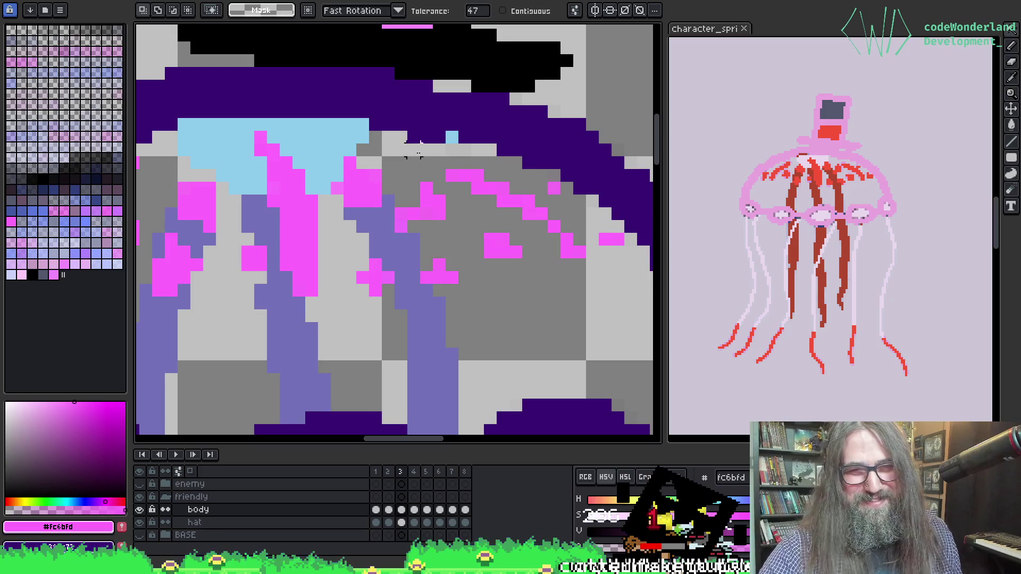
pyautogui.click(454, 154)
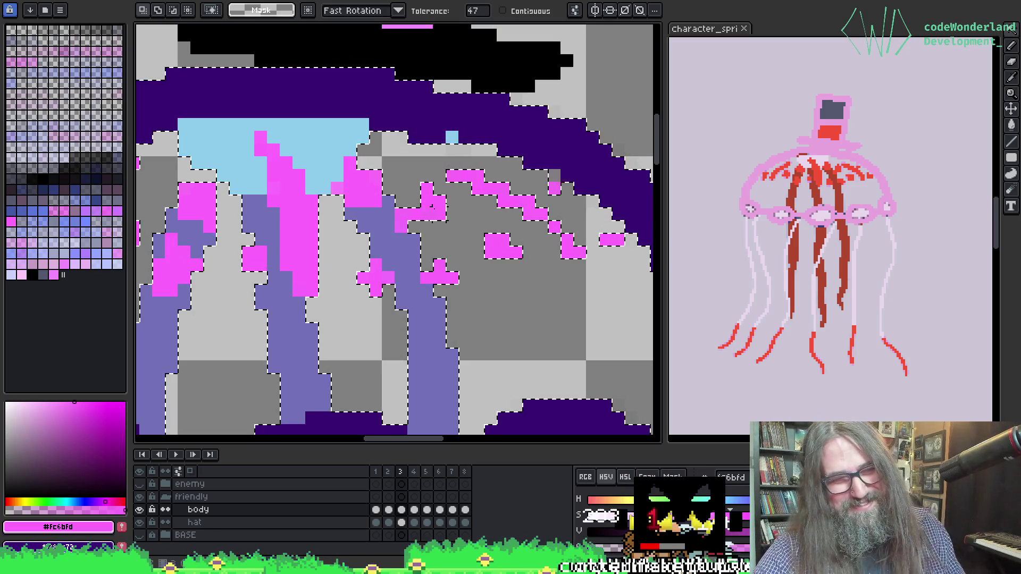
pyautogui.moveTo(388, 276); pyautogui.dragTo(537, 201)
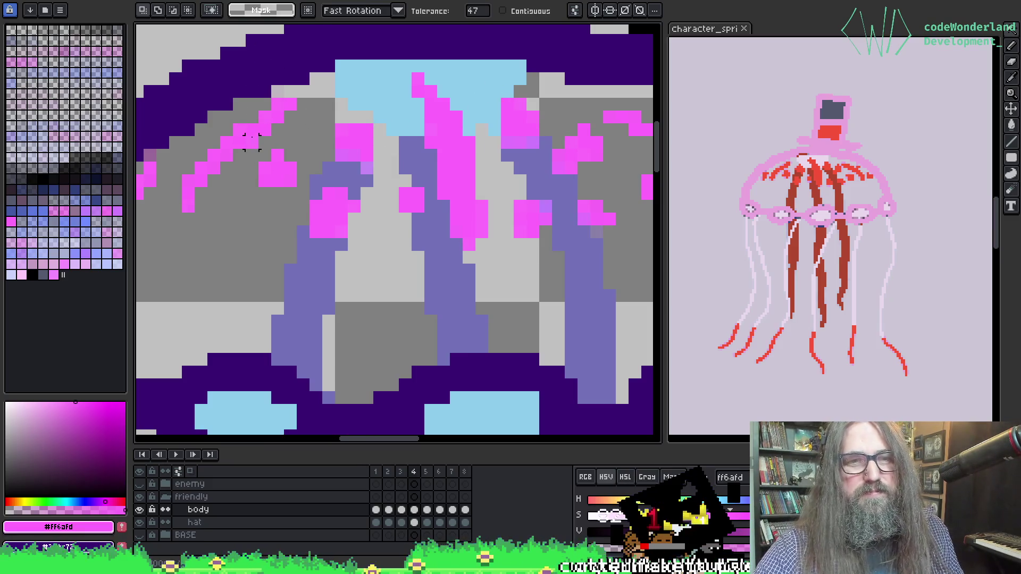
pyautogui.press('b')
pyautogui.press('Right')
pyautogui.press('Down')
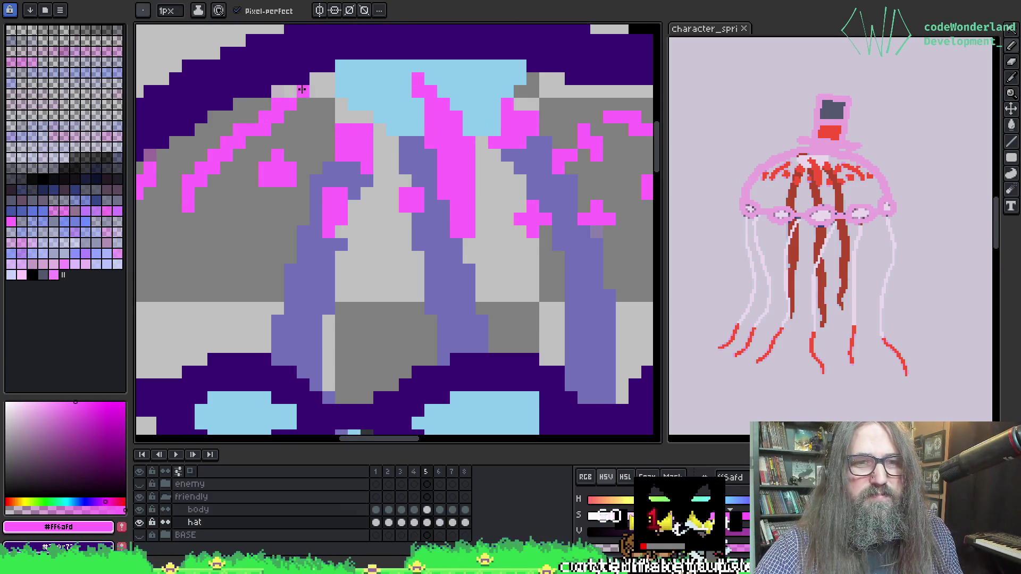
pyautogui.press('i')
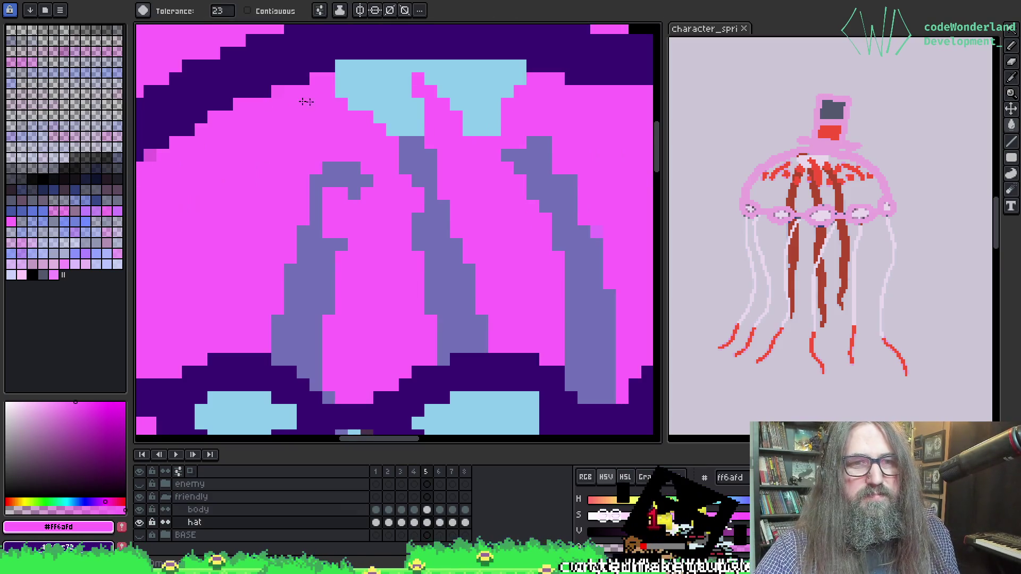
pyautogui.press('b')
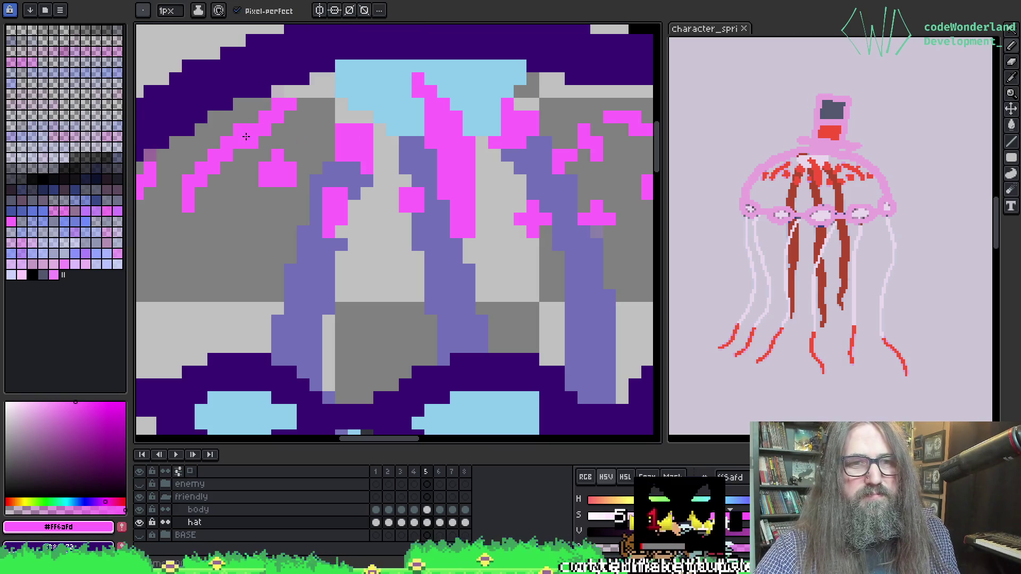
pyautogui.press('Left')
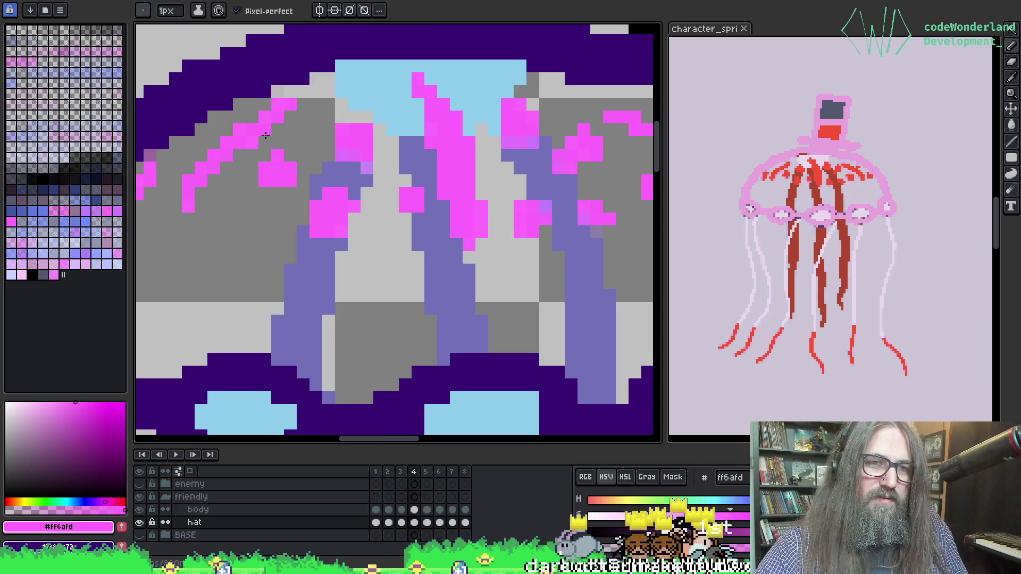
pyautogui.press('Right')
pyautogui.press('Right')
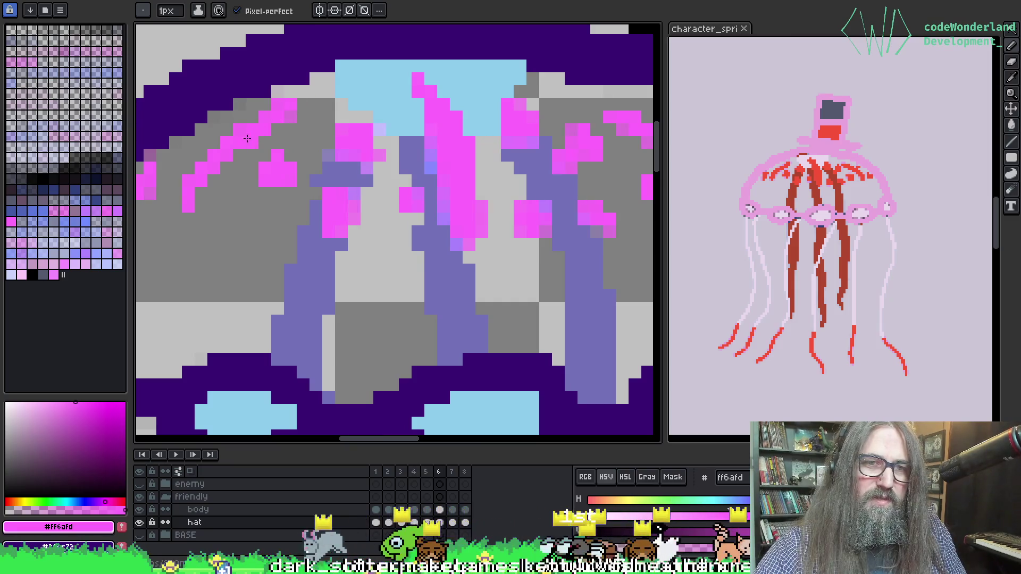
# Try a pink fill of the grey bell interior, undo it, and zoom out.
pyautogui.press('g')
pyautogui.click(246, 124)
pyautogui.press('w')
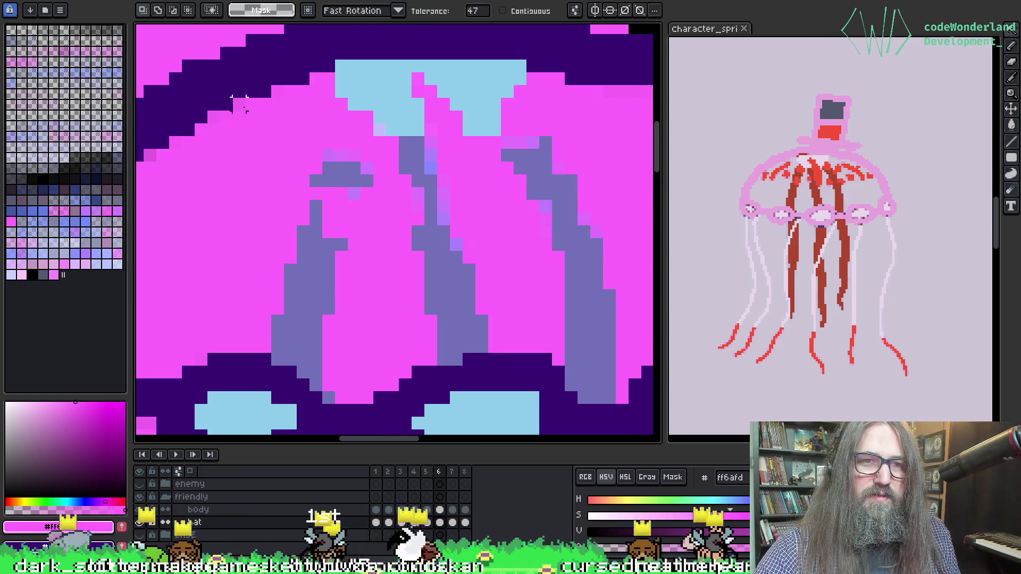
pyautogui.hotkey('ctrl', 'z')
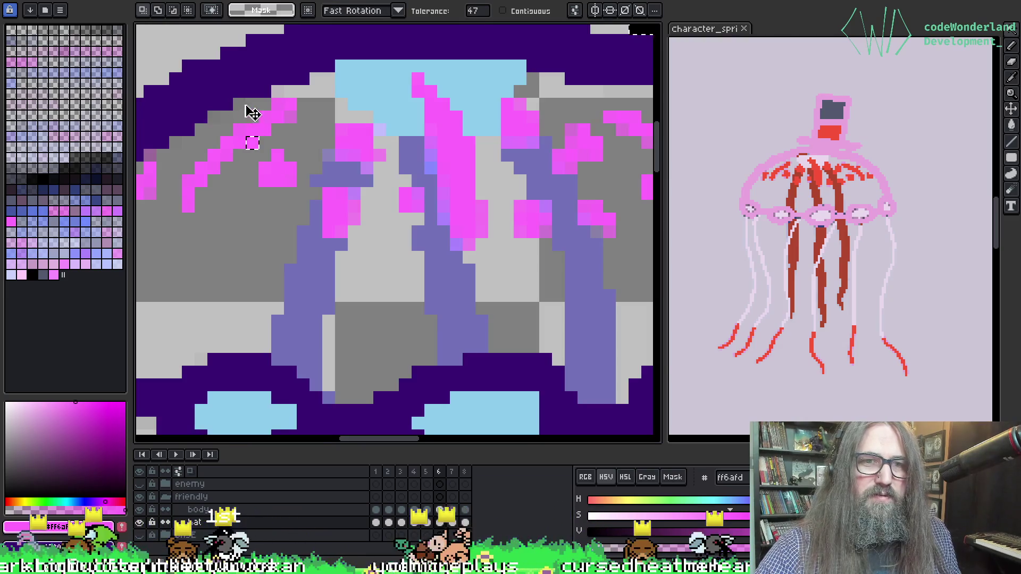
pyautogui.scroll(-5, 248, 111)
pyautogui.scroll(5, 254, 113)
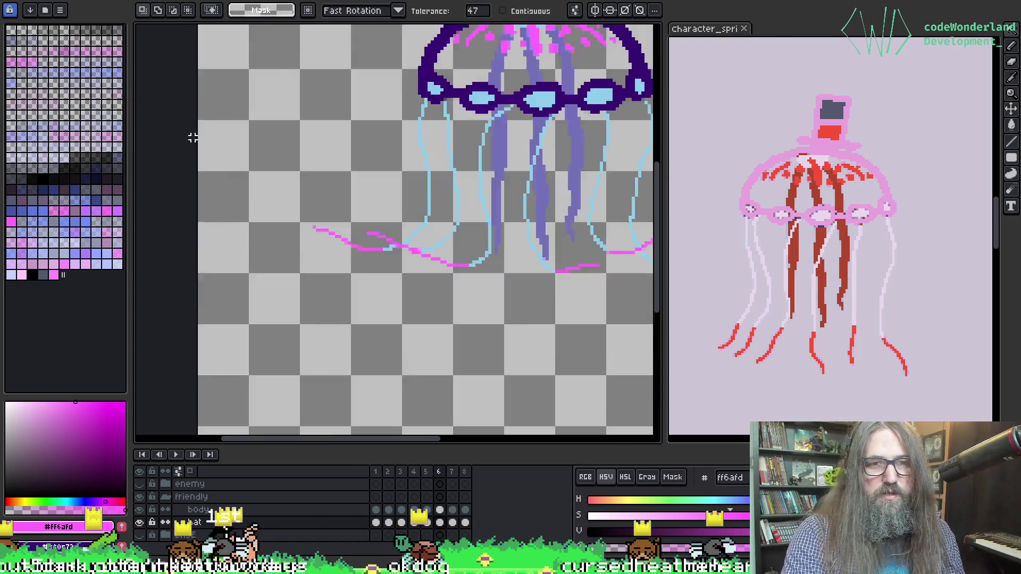
# Activate the body layer on frame 6, zoom onto the bell, and pick light blue #8dcdeb from its rim.
pyautogui.moveTo(463, 201); pyautogui.dragTo(313, 327)
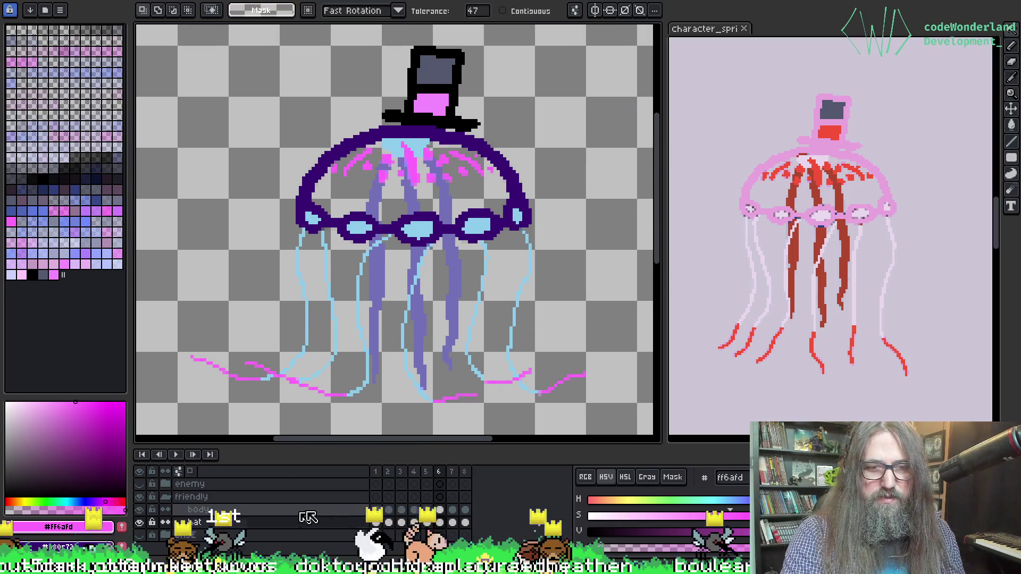
pyautogui.click(440, 510)
pyautogui.moveTo(395, 250); pyautogui.dragTo(339, 221)
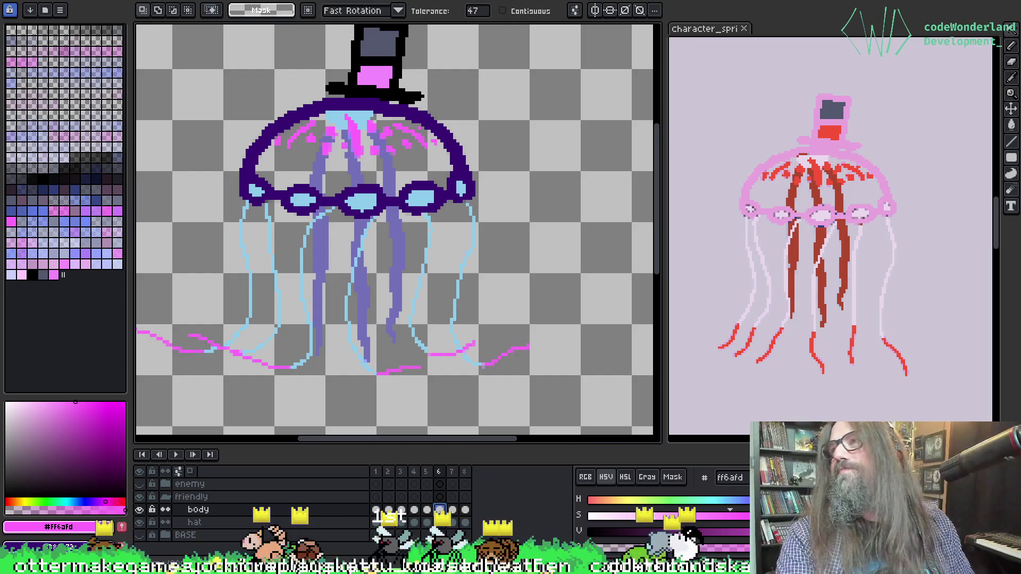
pyautogui.scroll(3, 360, 142)
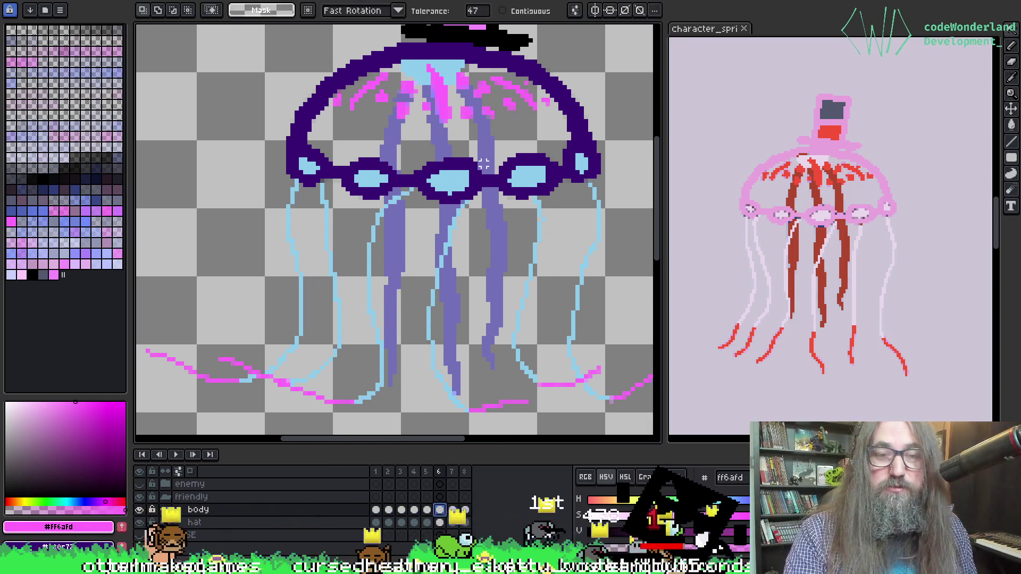
pyautogui.press('space')
pyautogui.moveTo(404, 187)
pyautogui.mouseDown()
pyautogui.moveTo(413, 225)
pyautogui.moveTo(376, 58)
pyautogui.moveTo(389, 89)
pyautogui.moveTo(390, 180)
pyautogui.mouseUp()
pyautogui.scroll(2, 383, 101)
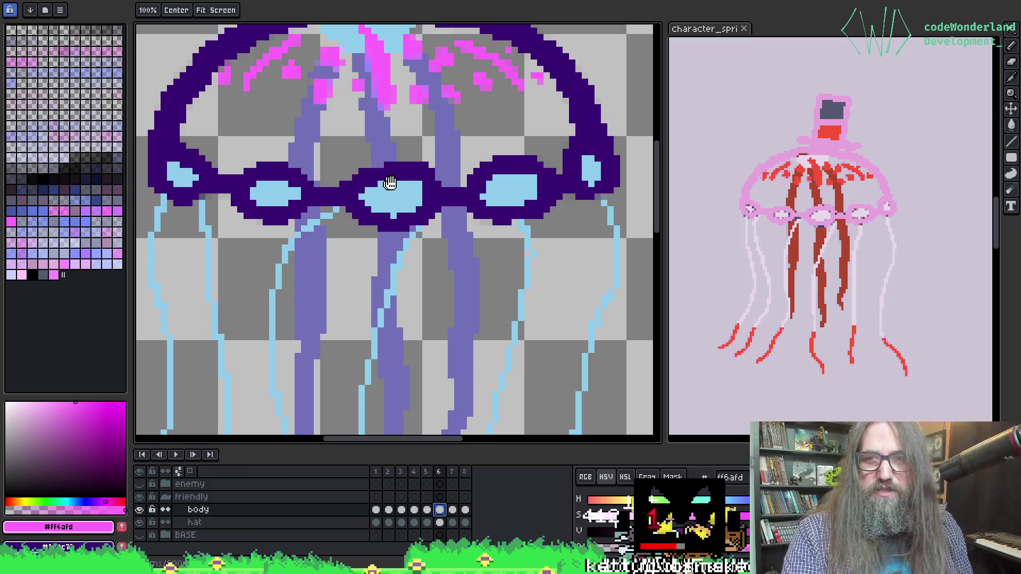
pyautogui.keyDown('alt'); pyautogui.click(608, 204); pyautogui.keyUp('alt')
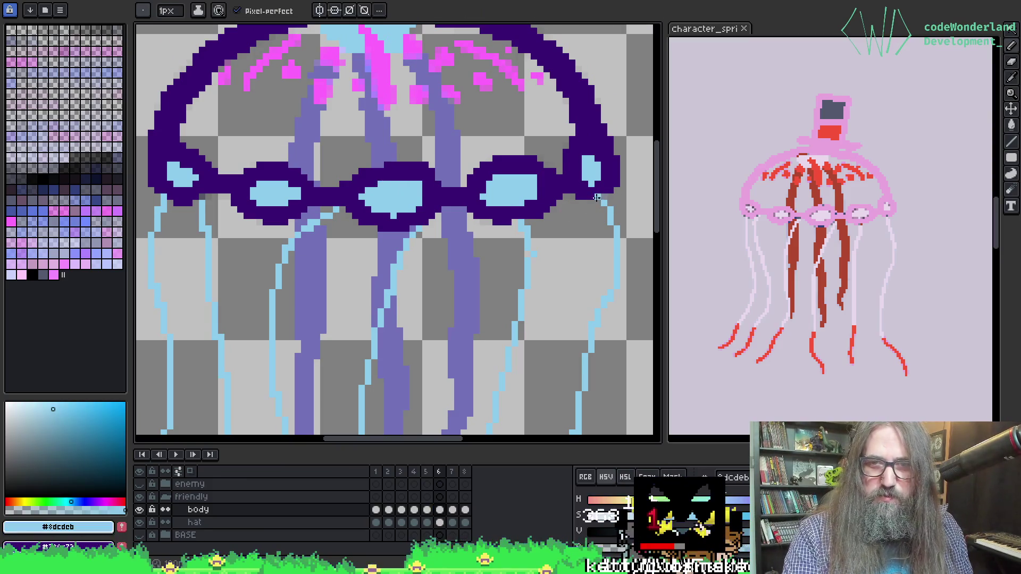
# Select and deselect the jellyfish, check adjacent frames, and drop a box selection over the bell.
pyautogui.press('w')
pyautogui.click(483, 235)
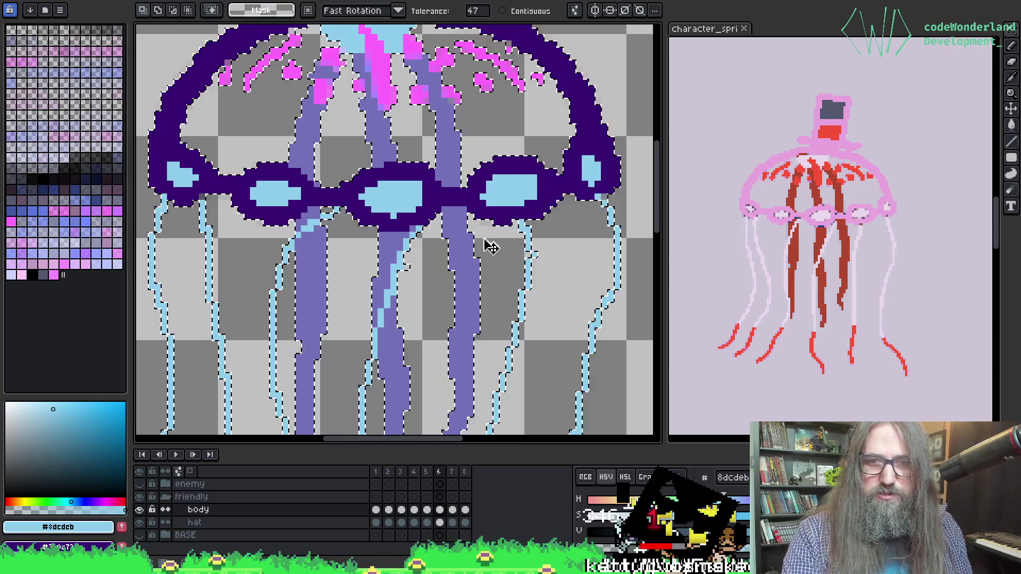
pyautogui.hotkey('ctrl', 'd')
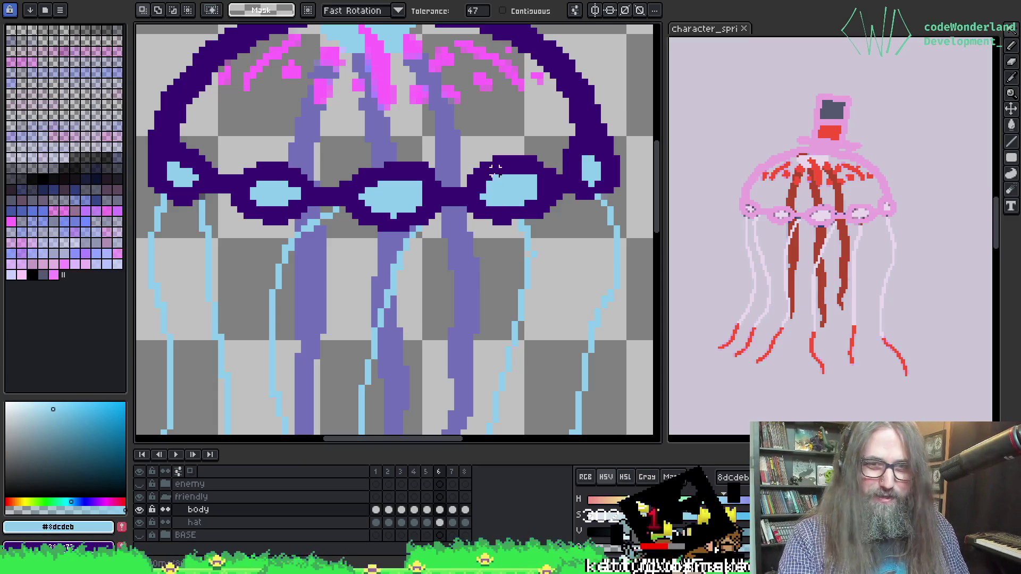
pyautogui.moveTo(456, 152)
pyautogui.mouseDown()
pyautogui.moveTo(456, 181)
pyautogui.moveTo(417, 197)
pyautogui.moveTo(413, 209)
pyautogui.moveTo(423, 211)
pyautogui.mouseUp()
pyautogui.scroll(-1, 424, 187)
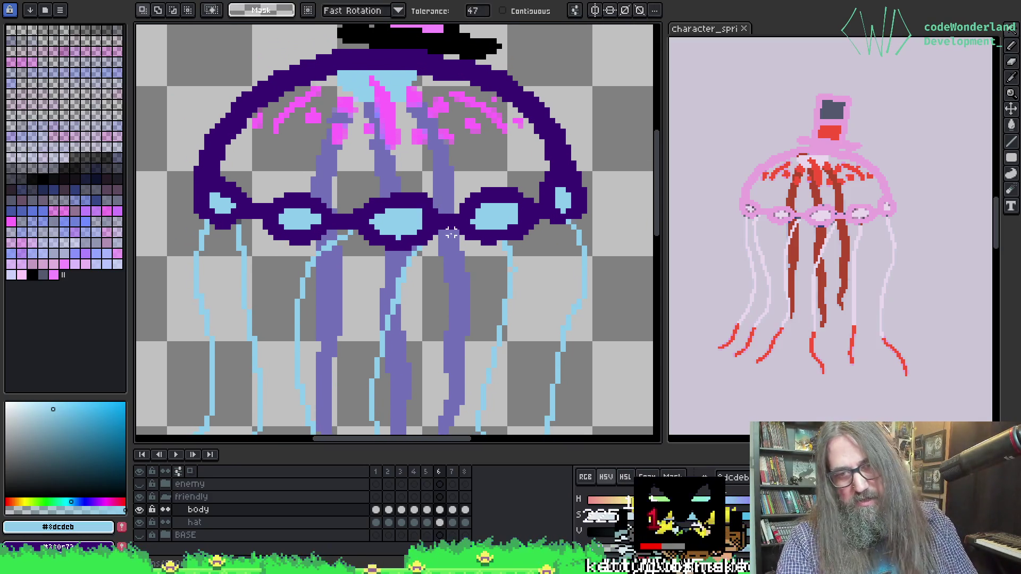
pyautogui.press('Left')
pyautogui.press('Right')
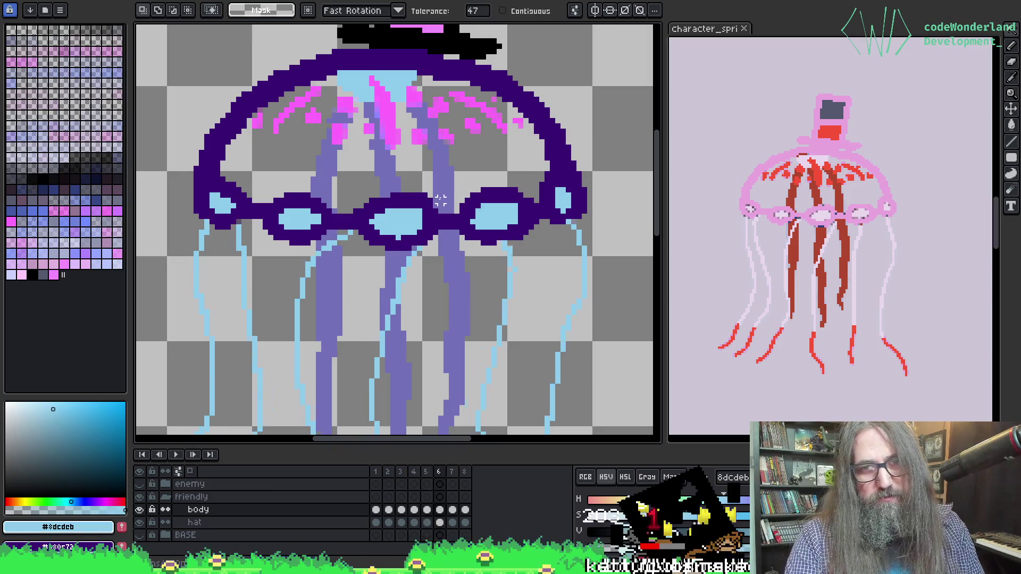
pyautogui.scroll(2, 355, 105)
pyautogui.moveTo(324, 113); pyautogui.dragTo(593, 192)
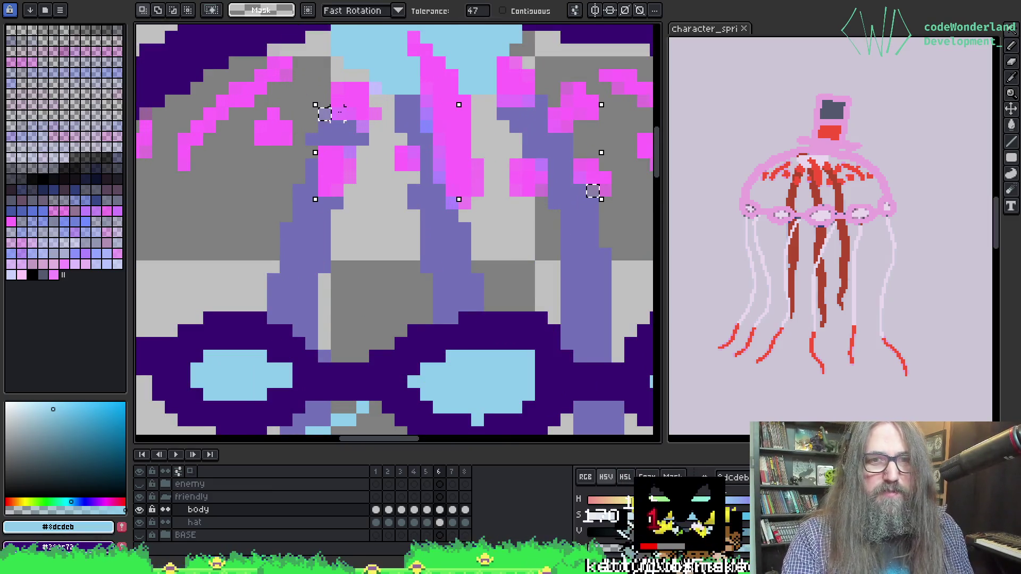
pyautogui.click(402, 114)
# Eyedrop the tentacle purple and paint purple over a pink pixel in the bell.
pyautogui.press('i')
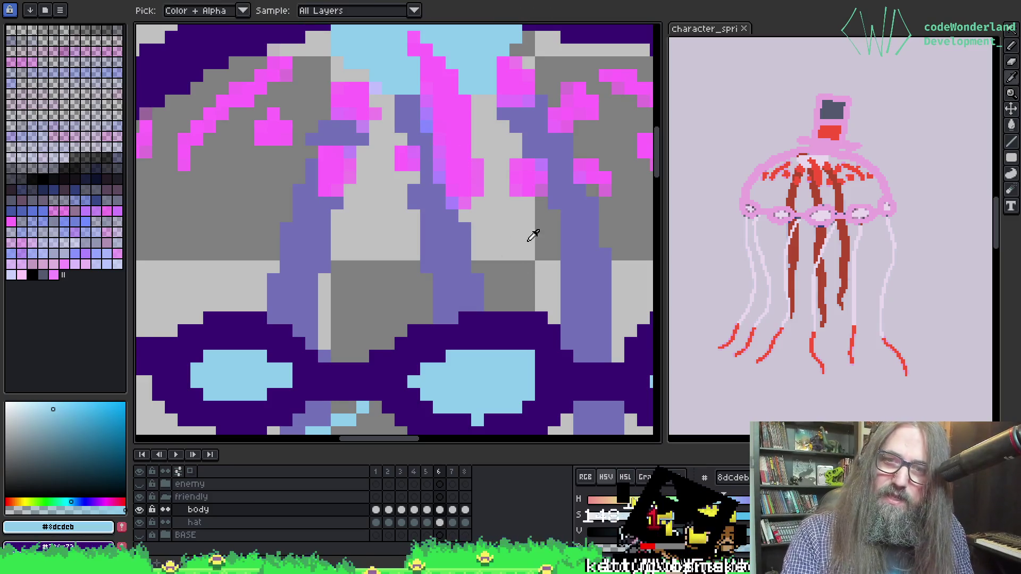
pyautogui.click(575, 201)
pyautogui.press('b')
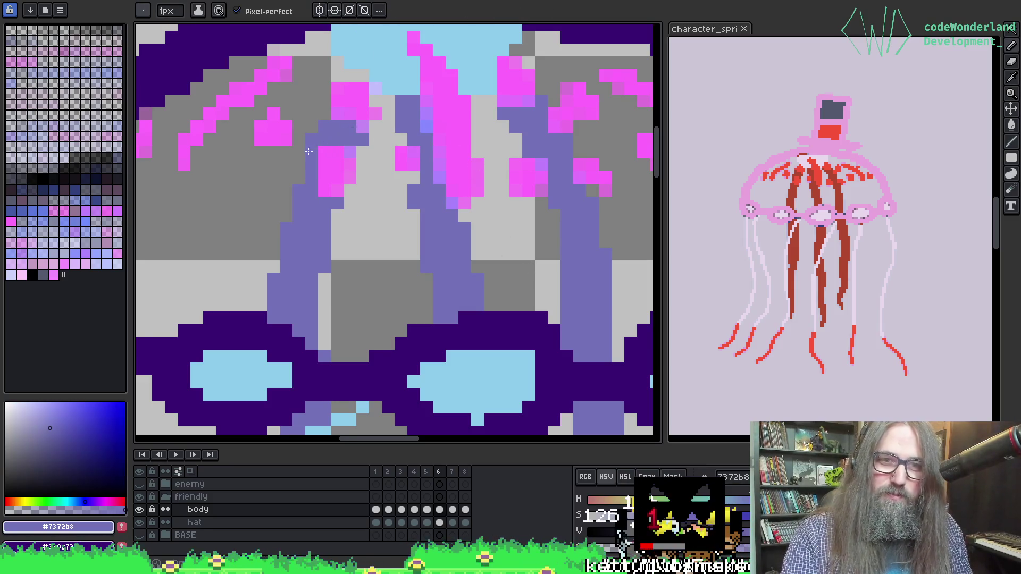
pyautogui.click(388, 119)
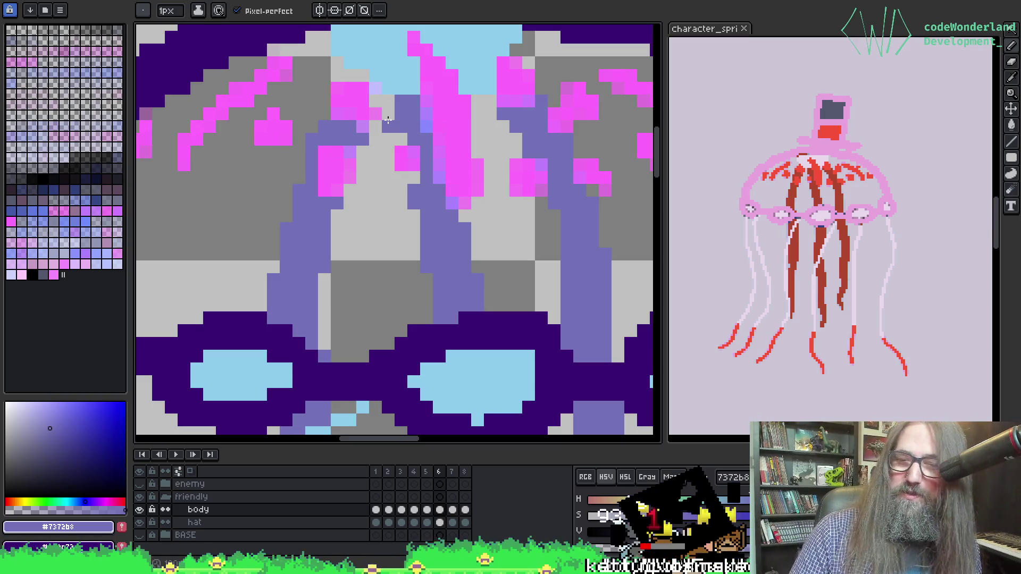
pyautogui.hotkey('ctrl', 'z')
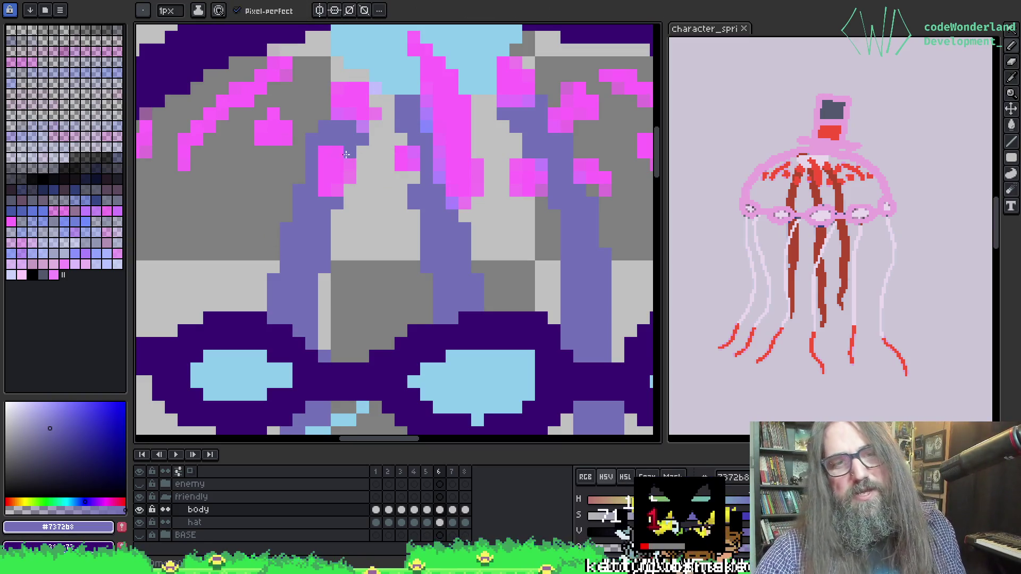
pyautogui.click(428, 90)
# Repaint two stray light pixels in the bell lavender purple, then re-pick bright pink.
pyautogui.keyDown('alt'); pyautogui.click(440, 87); pyautogui.keyUp('alt')
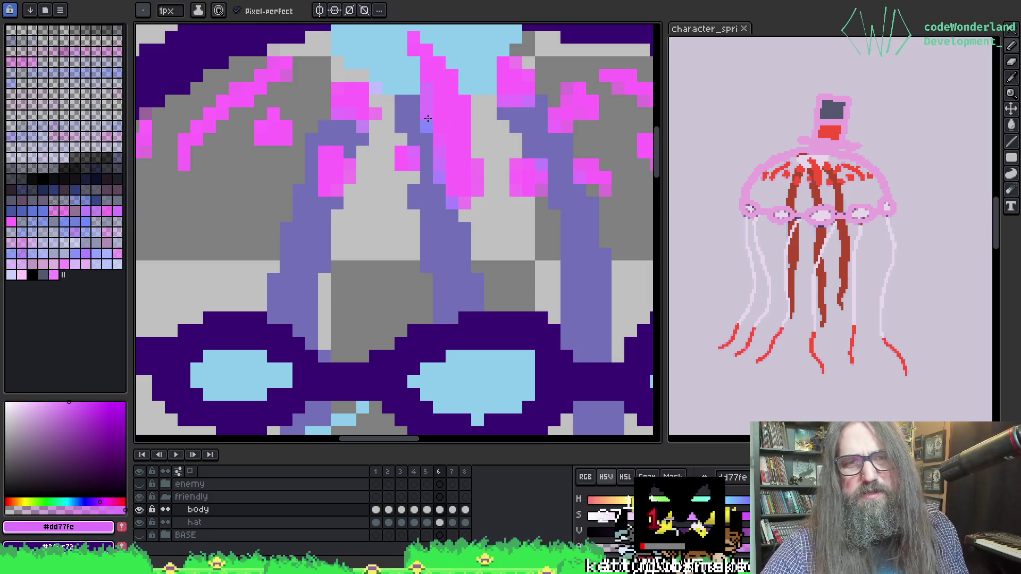
pyautogui.keyDown('alt'); pyautogui.click(436, 91); pyautogui.keyUp('alt')
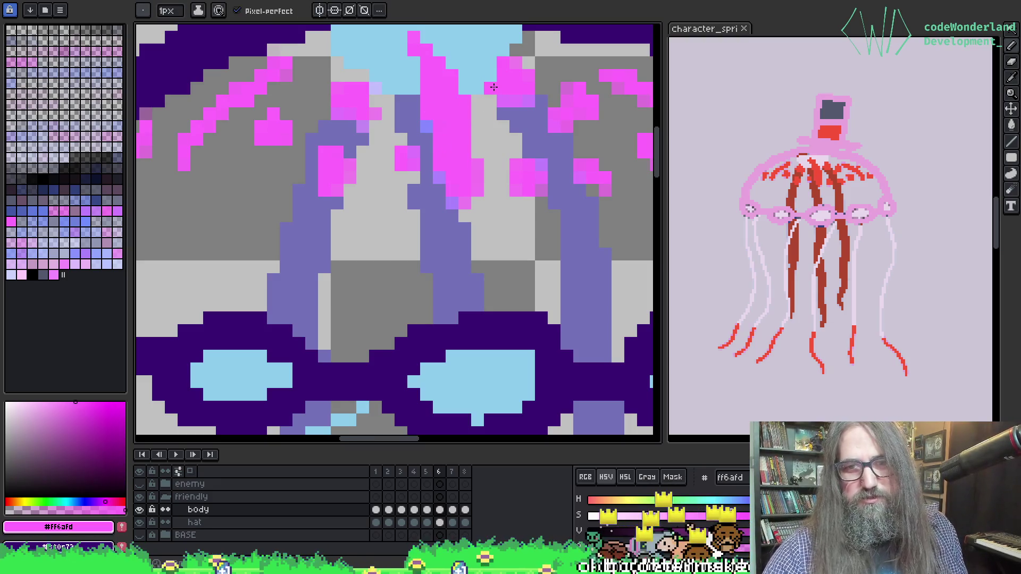
pyautogui.keyDown('alt'); pyautogui.click(424, 137); pyautogui.keyUp('alt')
pyautogui.click(439, 177)
pyautogui.click(452, 203)
pyautogui.keyDown('alt'); pyautogui.click(349, 96); pyautogui.keyUp('alt')
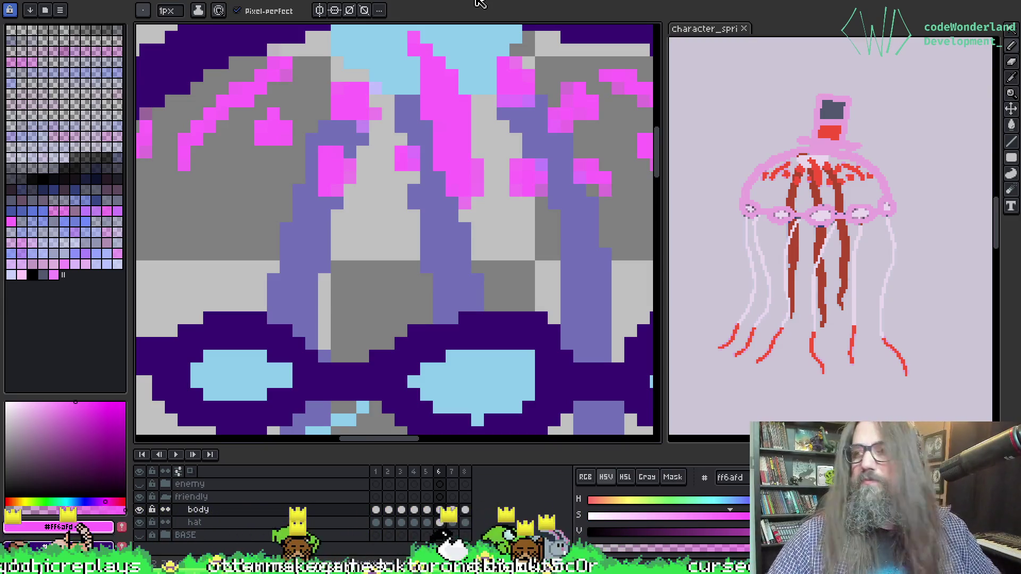
# Turn another light-purple pixel lavender and switch back to bright pink #ff6afd.
pyautogui.press('i')
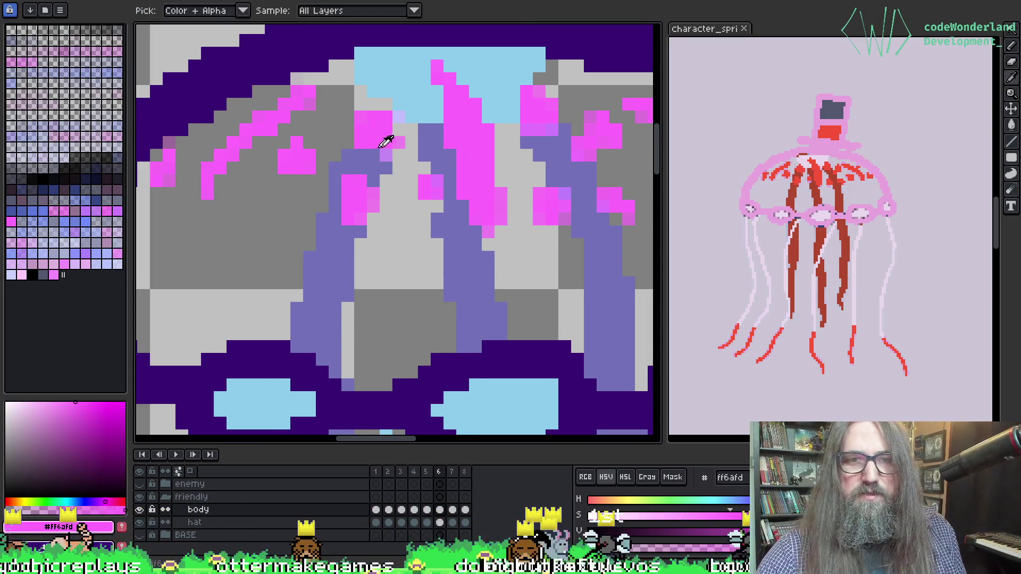
pyautogui.click(371, 162)
pyautogui.press('b')
pyautogui.click(386, 155)
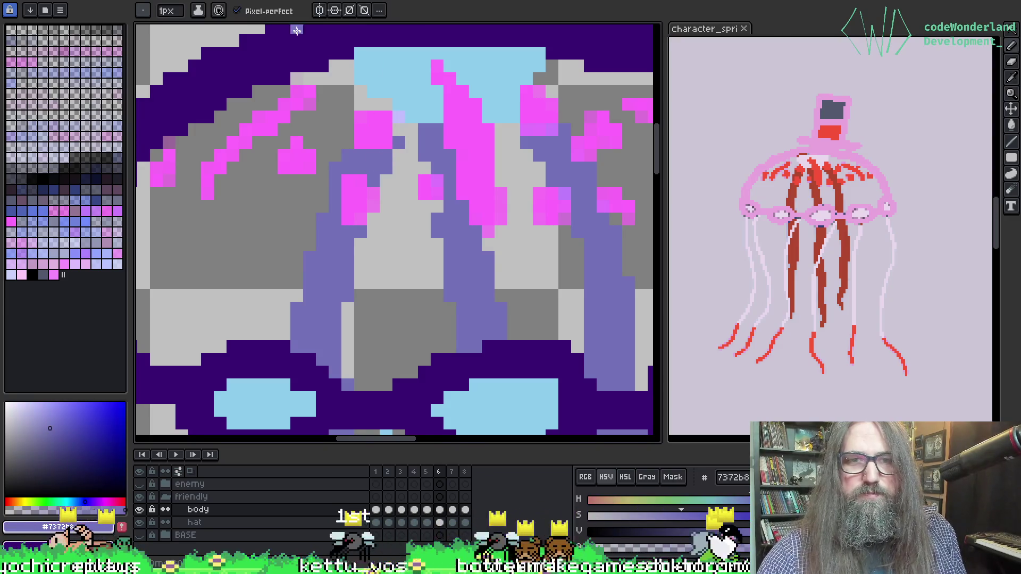
pyautogui.keyDown('alt'); pyautogui.click(308, 100); pyautogui.keyUp('alt')
# Flip between frames 5 and 6 to compare the shading, then advance to frame 8.
pyautogui.press(',')
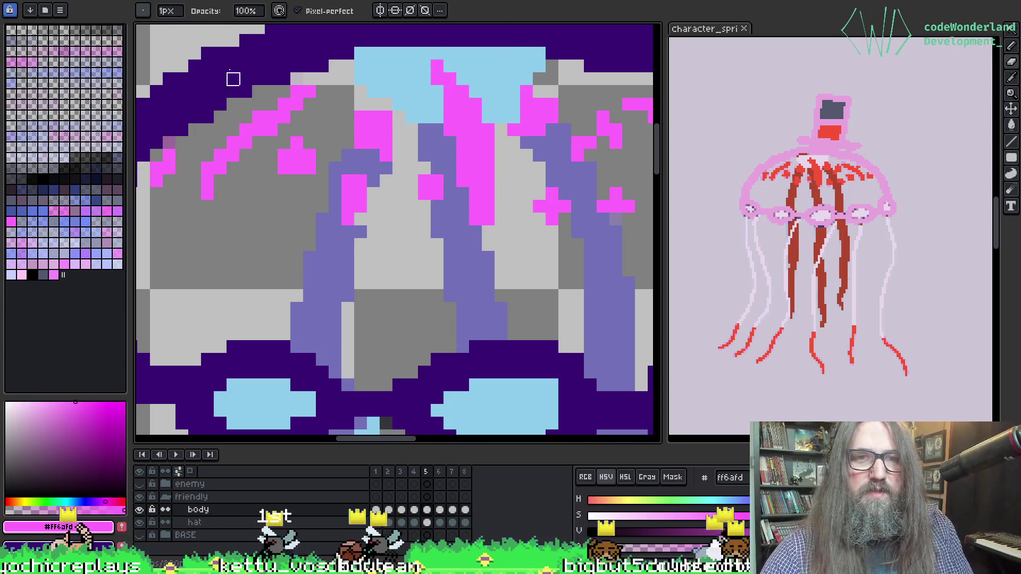
pyautogui.press('.')
pyautogui.press(',')
pyautogui.press('.')
pyautogui.press('i')
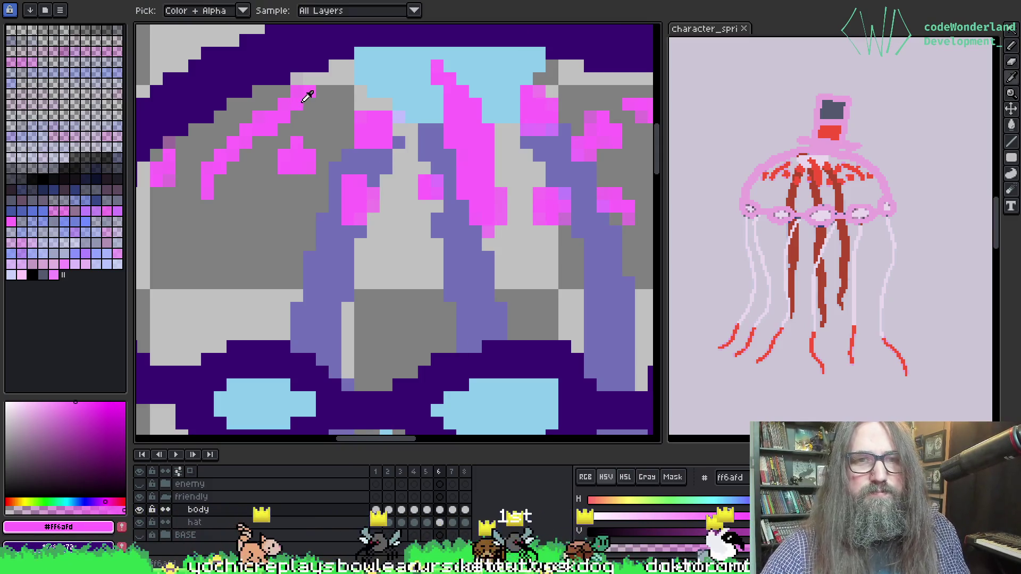
pyautogui.press('g')
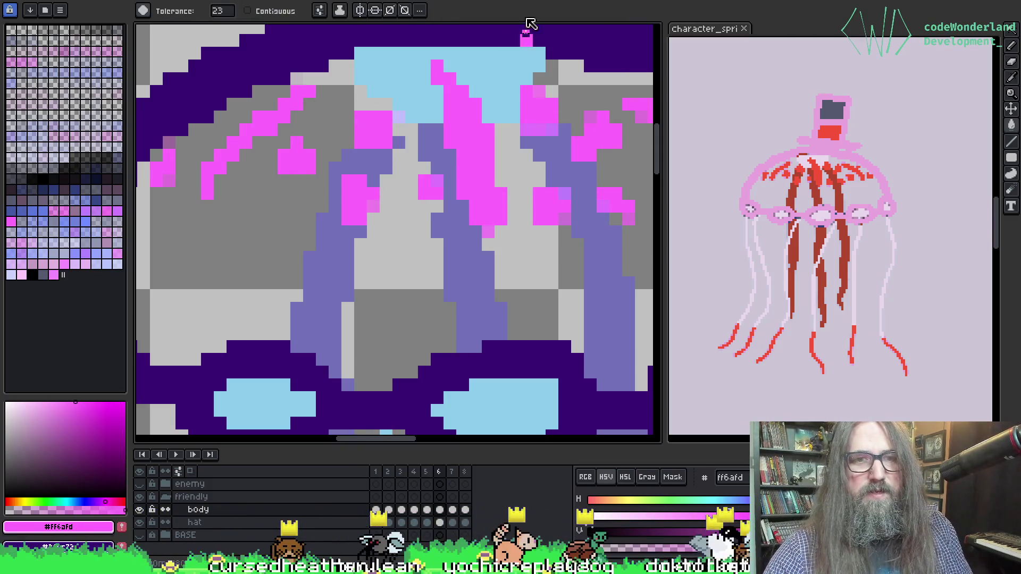
pyautogui.press('.')
pyautogui.press('.')
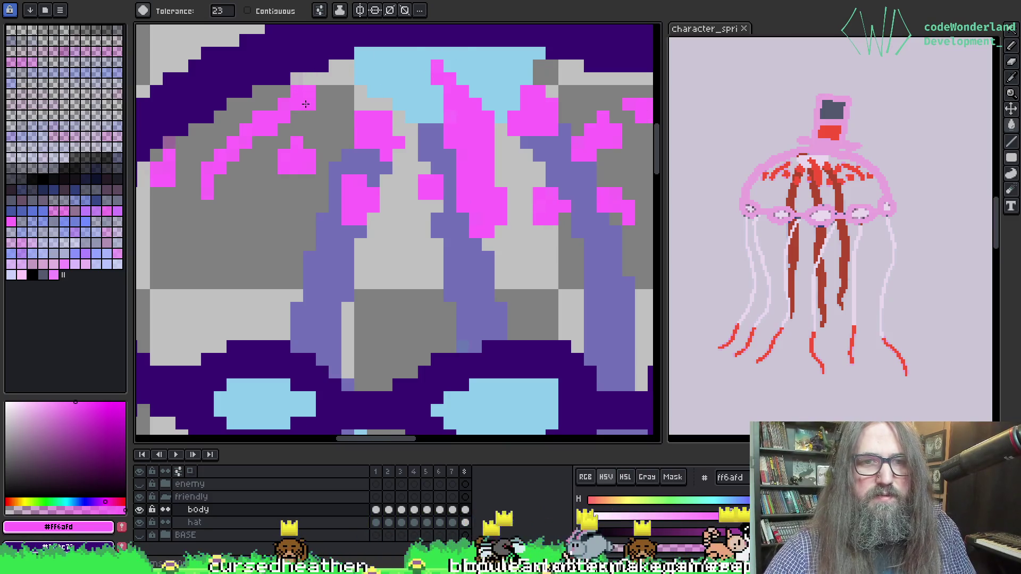
pyautogui.press('.')
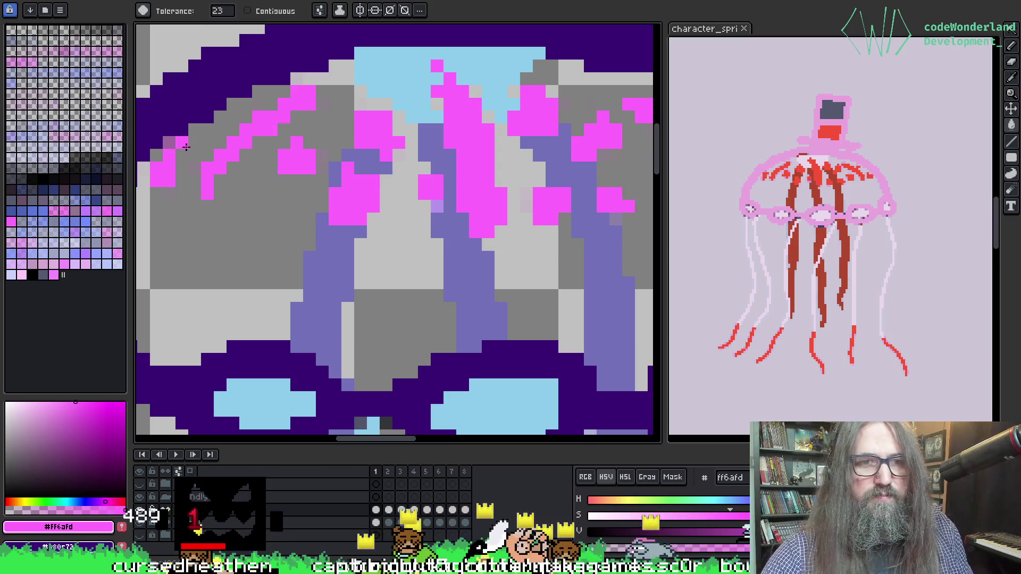
# Step through frames 2 to 5 to check the bell, ending back on frame 3.
pyautogui.press('b')
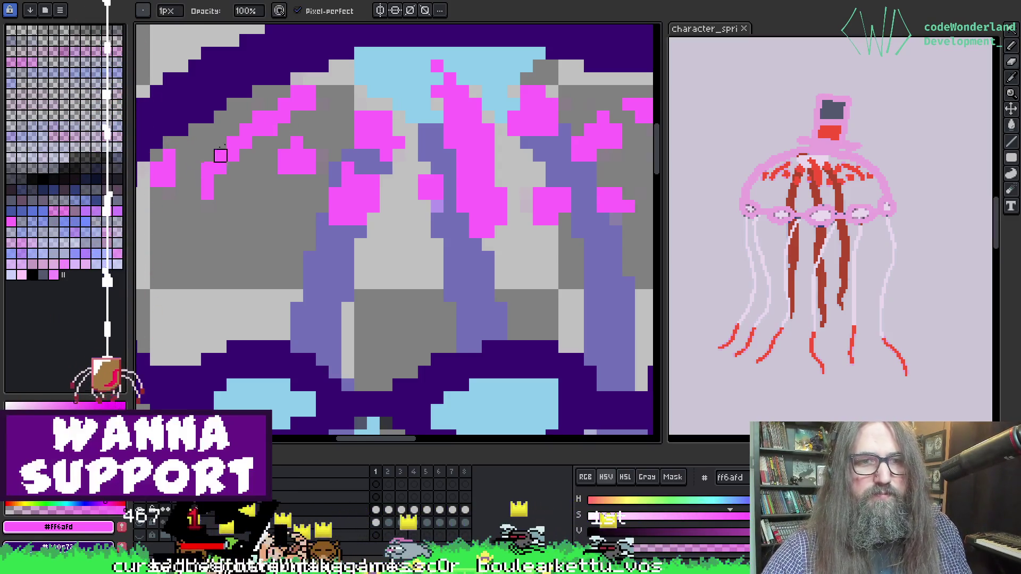
pyautogui.press('i')
pyautogui.press('b')
pyautogui.press('.')
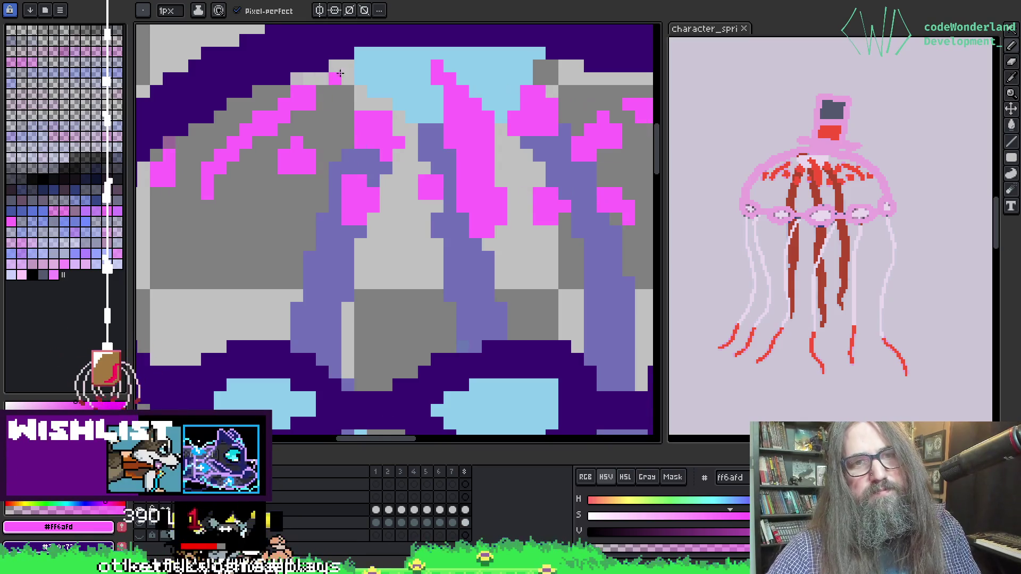
pyautogui.press('.')
pyautogui.press('.')
pyautogui.press('.')
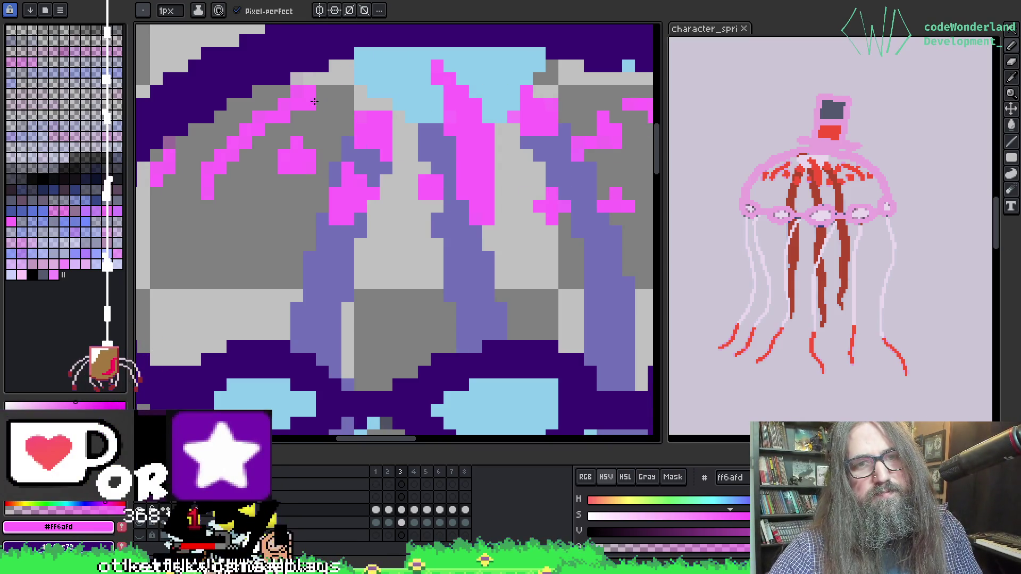
pyautogui.press(',')
pyautogui.press(',')
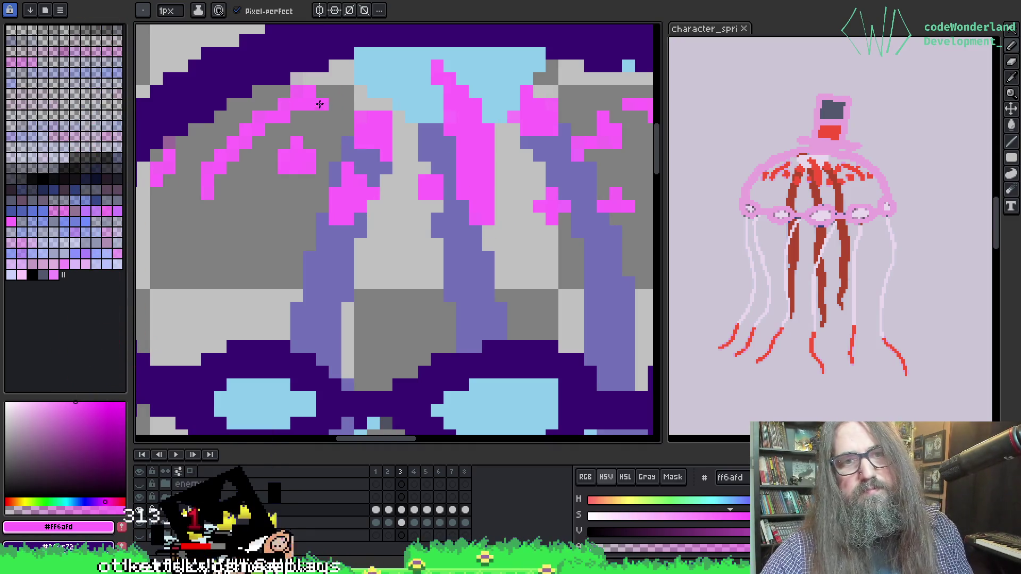
pyautogui.press('.')
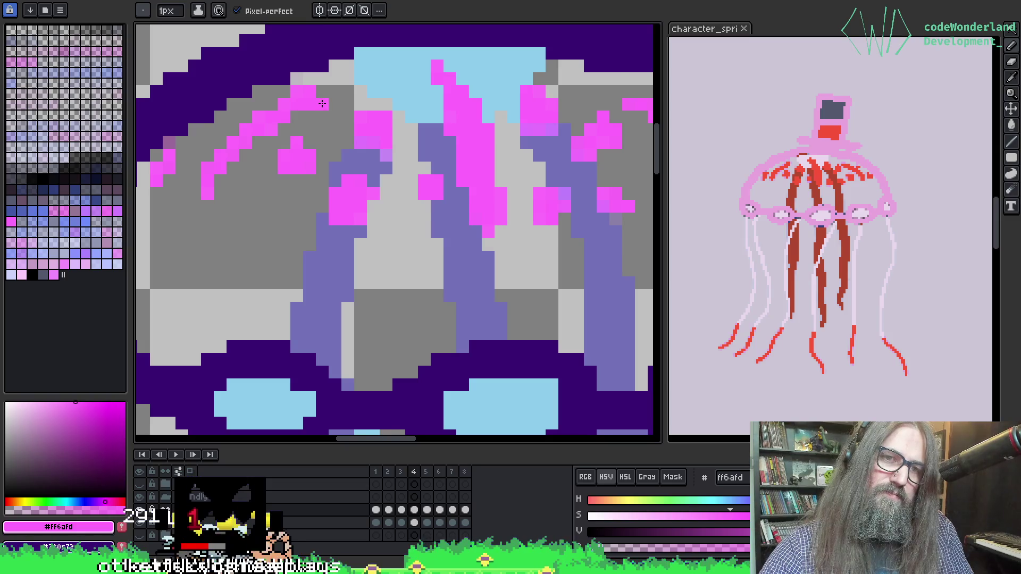
pyautogui.press(',')
pyautogui.press(',')
pyautogui.press(',')
pyautogui.press(',')
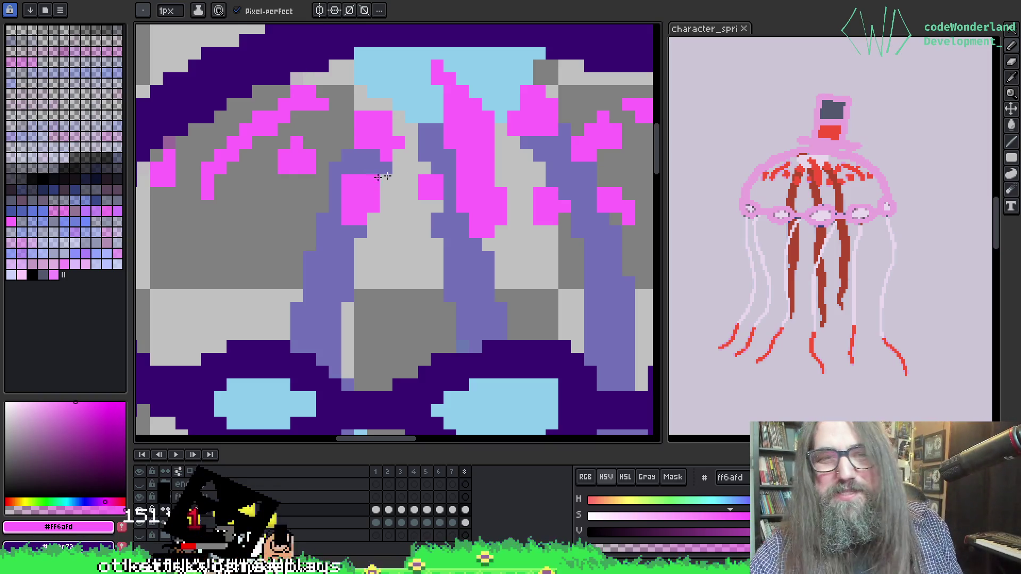
pyautogui.scroll(-2, 376, 177)
pyautogui.scroll(2, 422, 159)
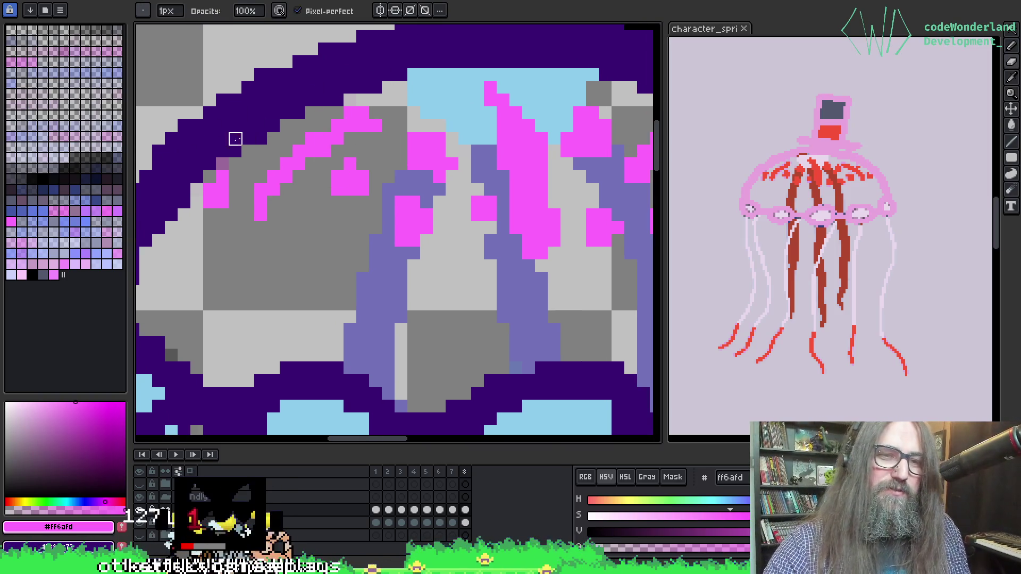
pyautogui.moveTo(222, 164)
pyautogui.mouseDown()
pyautogui.moveTo(391, 187)
pyautogui.moveTo(383, 357)
pyautogui.mouseUp()
pyautogui.moveTo(564, 205); pyautogui.dragTo(558, 137)
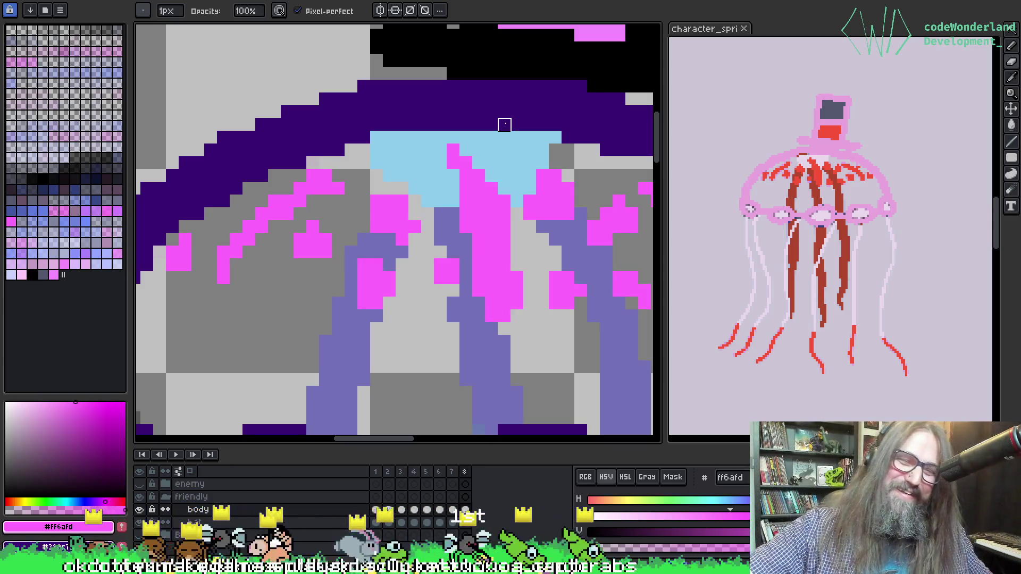
pyautogui.moveTo(560, 153)
pyautogui.mouseDown()
pyautogui.moveTo(451, 137)
pyautogui.moveTo(481, 131)
pyautogui.mouseUp()
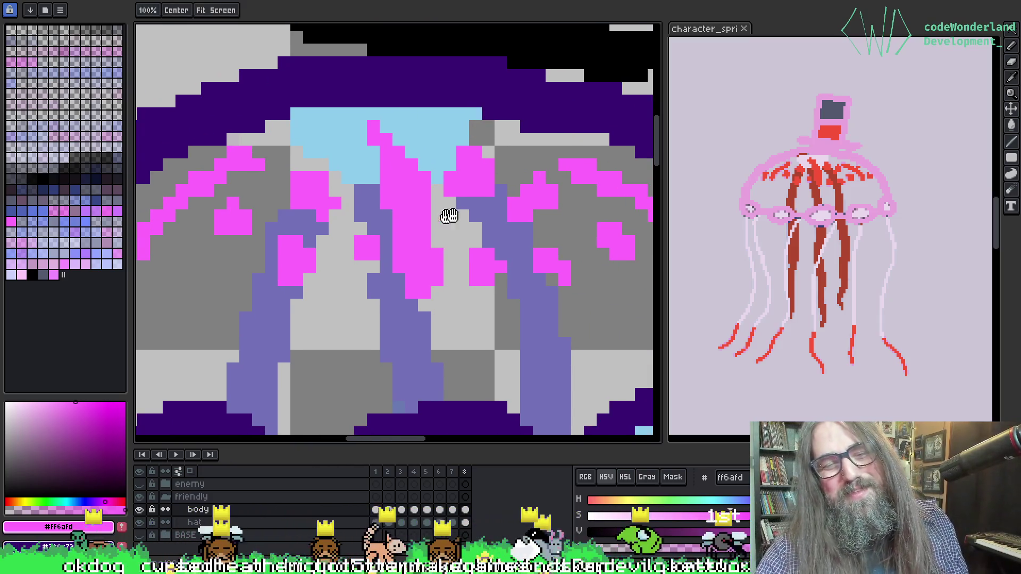
pyautogui.moveTo(455, 278); pyautogui.dragTo(443, 261)
pyautogui.scroll(-5, 442, 266)
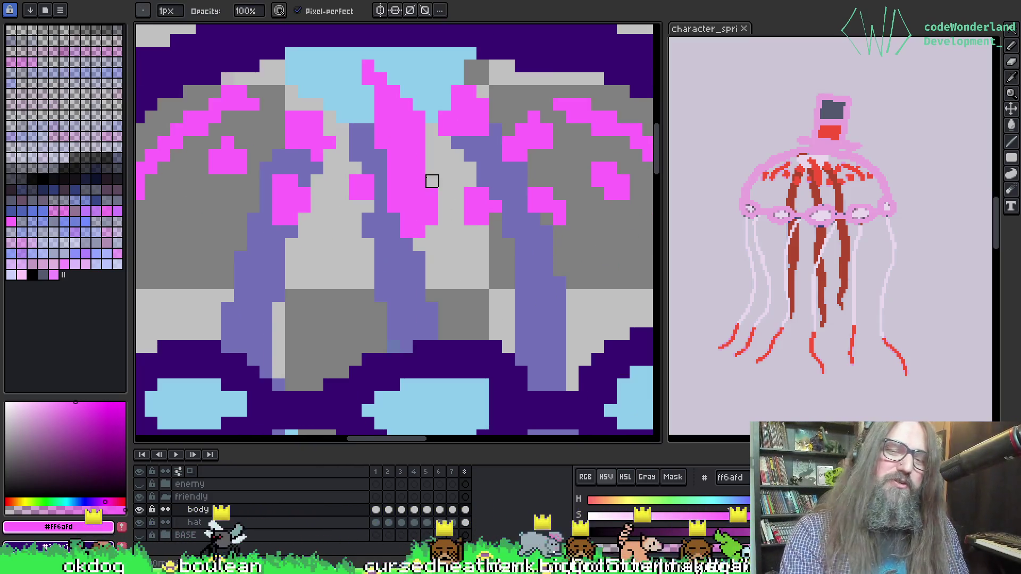
pyautogui.moveTo(483, 278); pyautogui.dragTo(449, 235)
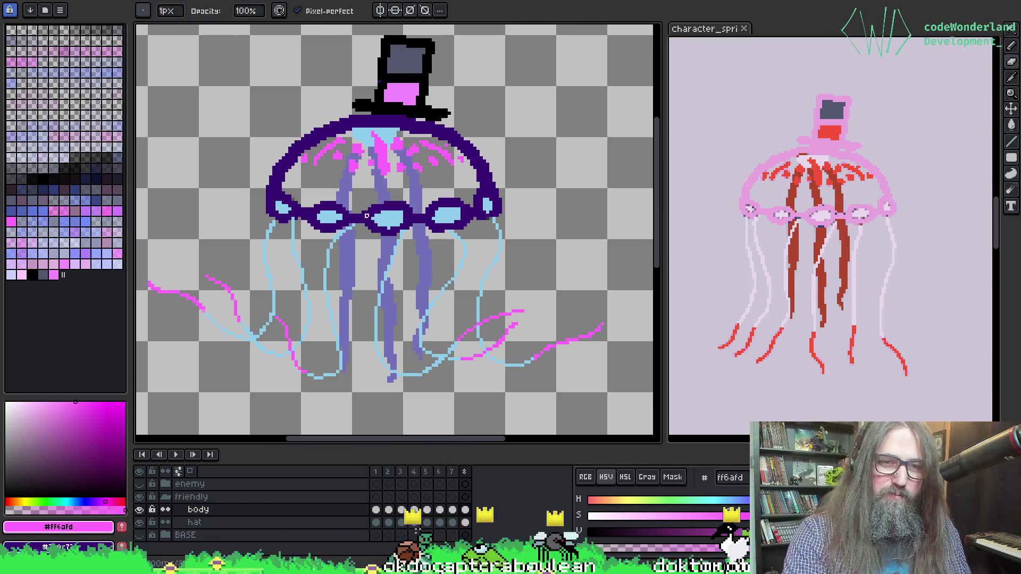
pyautogui.scroll(4, 392, 222)
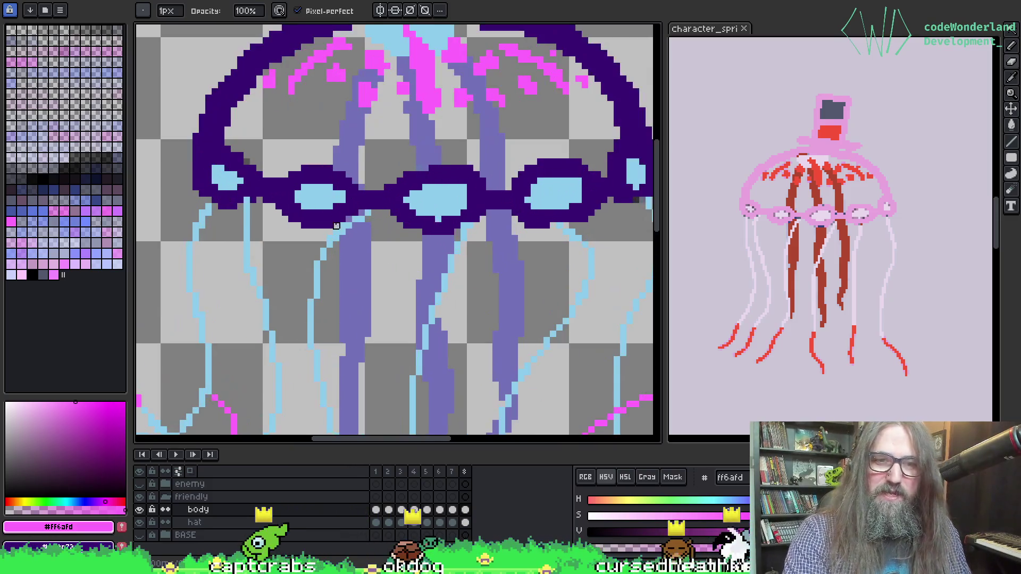
pyautogui.moveTo(381, 105); pyautogui.dragTo(412, 410)
pyautogui.scroll(-1, 432, 292)
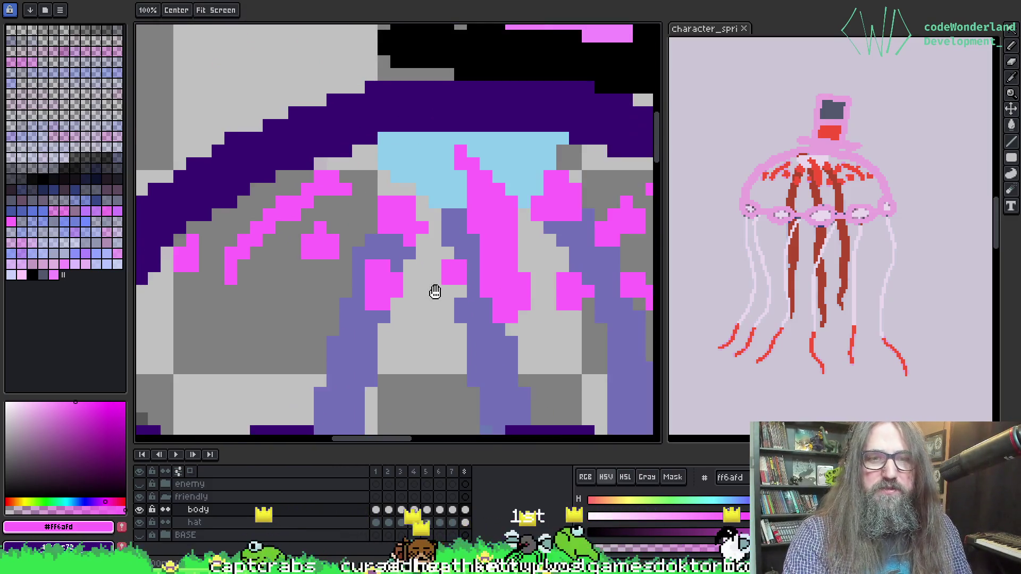
pyautogui.moveTo(432, 292); pyautogui.dragTo(370, 285)
pyautogui.press('w')
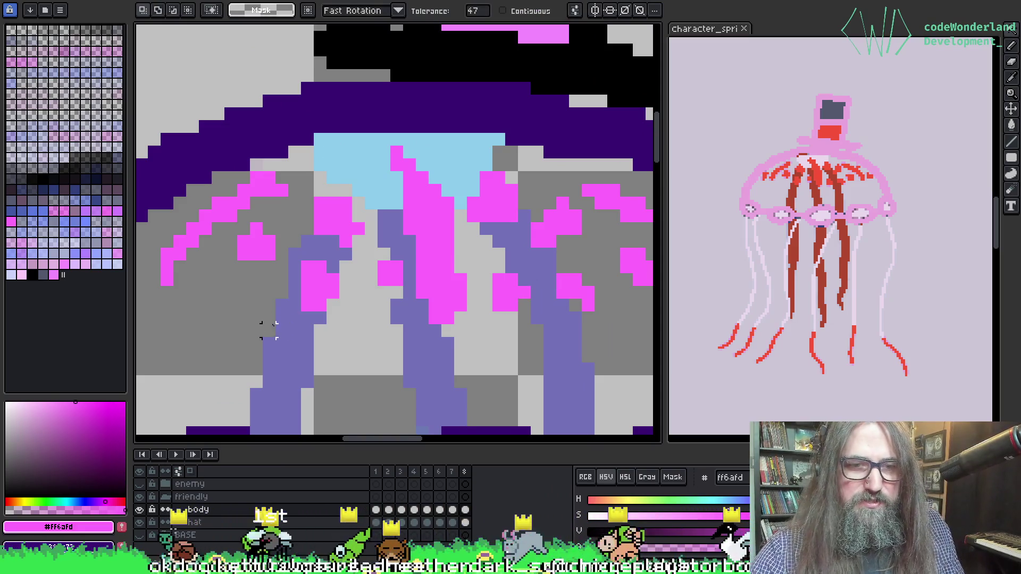
pyautogui.press('p')
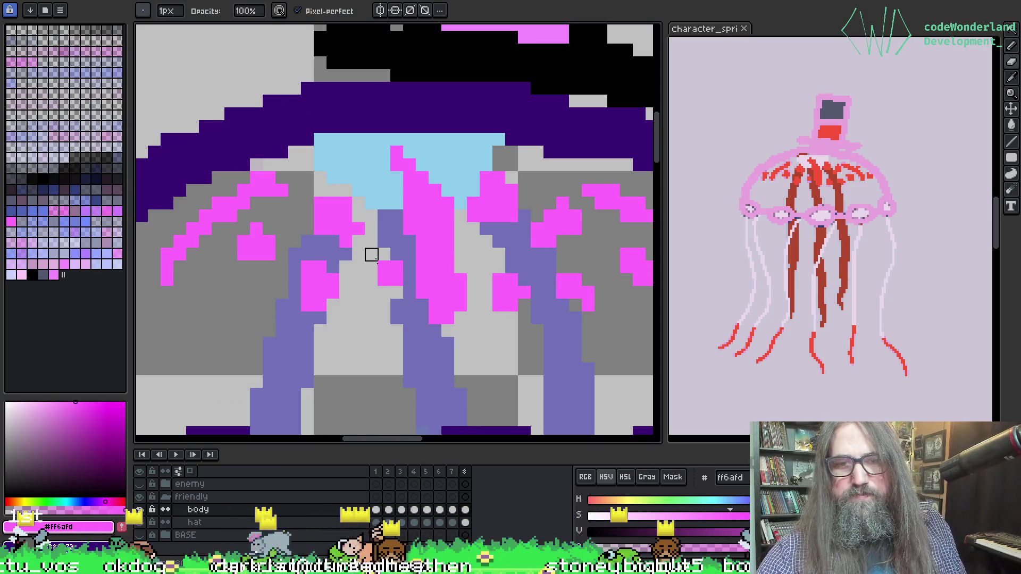
pyautogui.moveTo(457, 234)
pyautogui.mouseDown()
pyautogui.moveTo(354, 235)
pyautogui.moveTo(358, 218)
pyautogui.mouseUp()
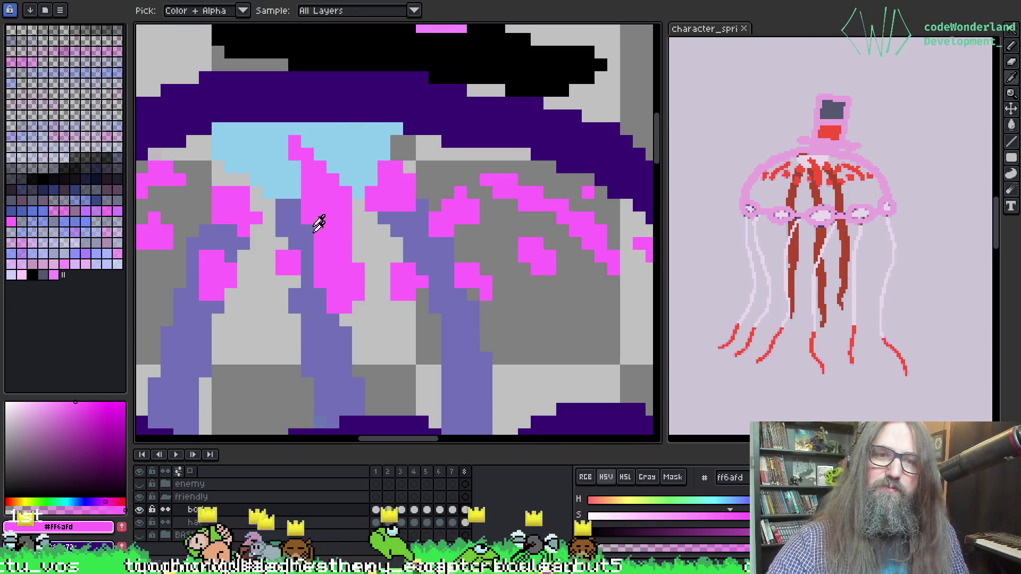
# Recolour all matching shading pixels in the bell bright pink #ff6afd with a non-contiguous fill.
pyautogui.keyDown('alt'); pyautogui.click(298, 303); pyautogui.keyUp('alt')
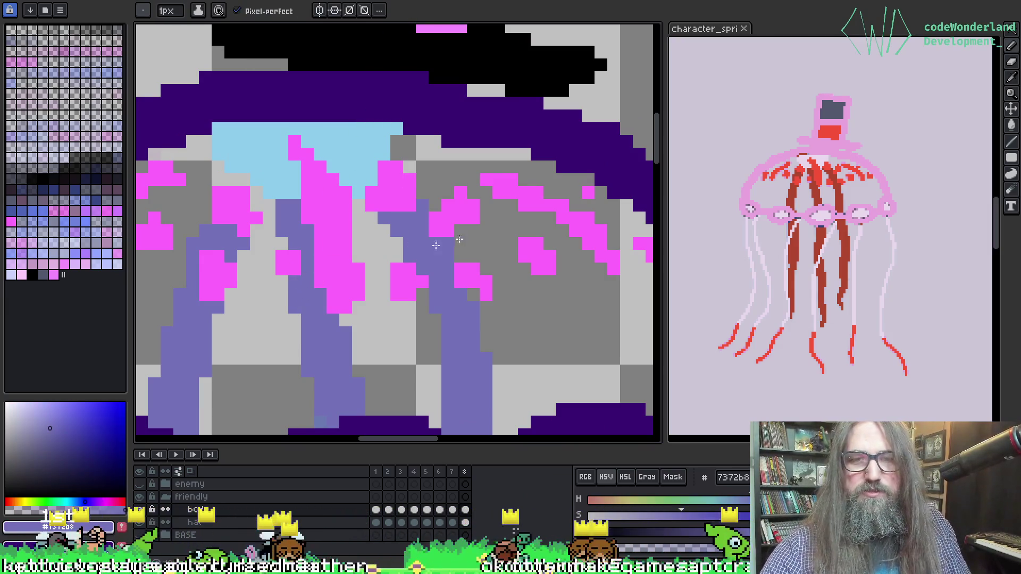
pyautogui.press('w')
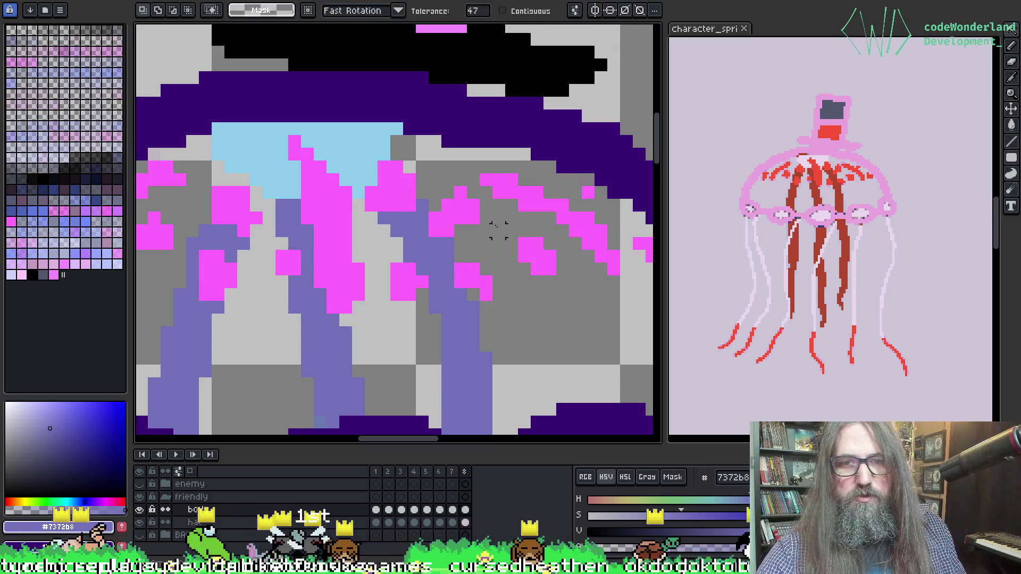
pyautogui.press('b')
pyautogui.keyDown('alt'); pyautogui.click(468, 208); pyautogui.keyUp('alt')
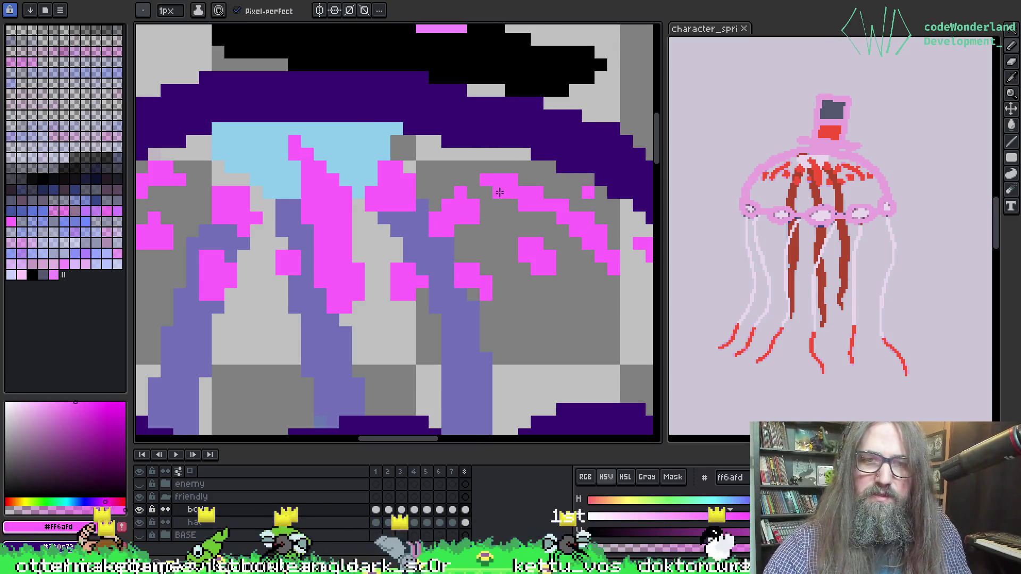
pyautogui.press('g')
pyautogui.click(485, 186)
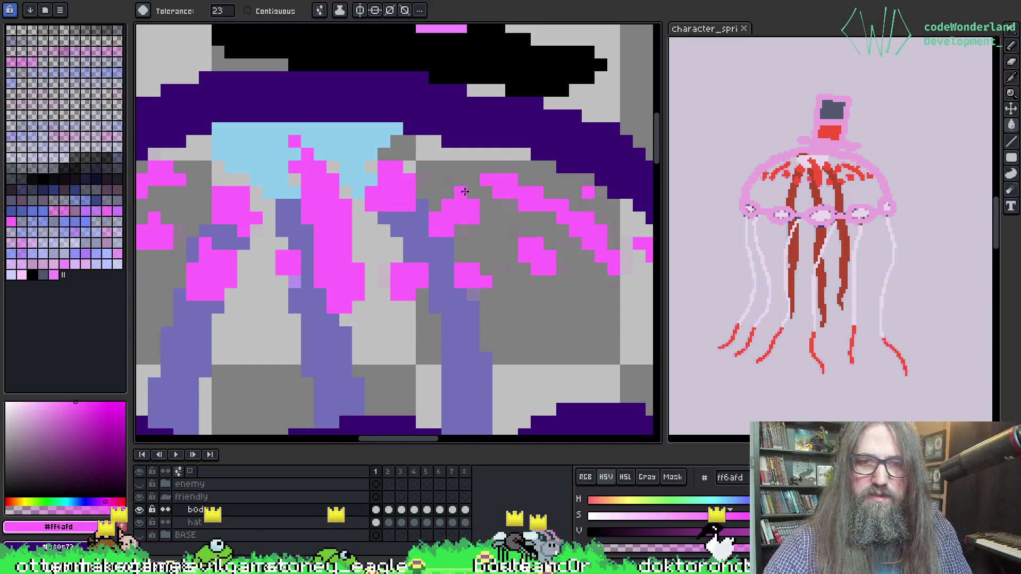
# Step between animation frames and undo an accidental pink fill.
pyautogui.press('Left')
pyautogui.press('Left')
pyautogui.press('Left')
pyautogui.press('Left')
pyautogui.press('Left')
pyautogui.press('Left')
pyautogui.press('Left')
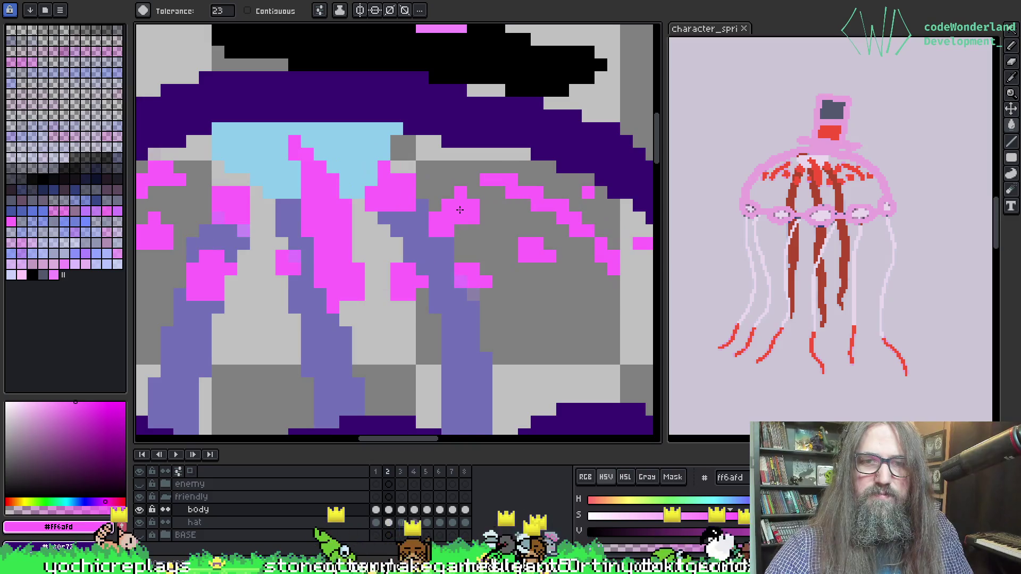
pyautogui.press('Right')
pyautogui.press('Right')
pyautogui.click(458, 212)
pyautogui.hotkey('ctrl', 'z')
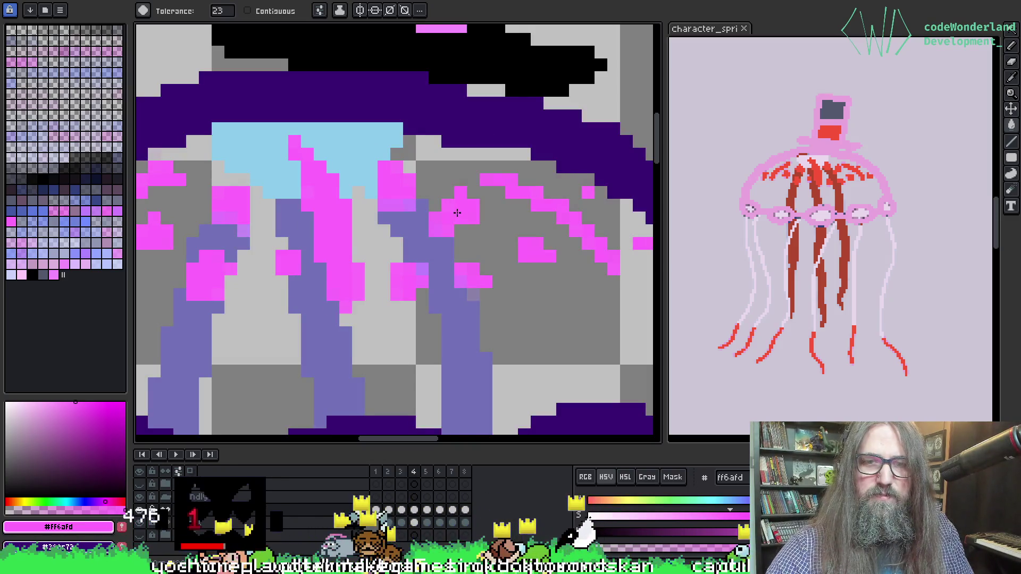
# Sample the lavender #7372b8 bell shading as the active drawing colour.
pyautogui.press('b')
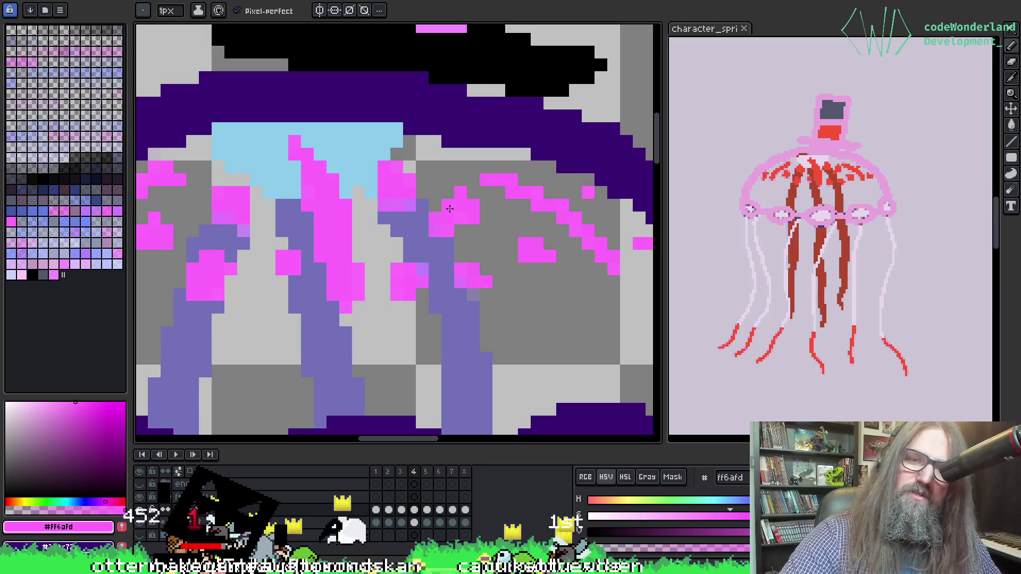
pyautogui.press('b')
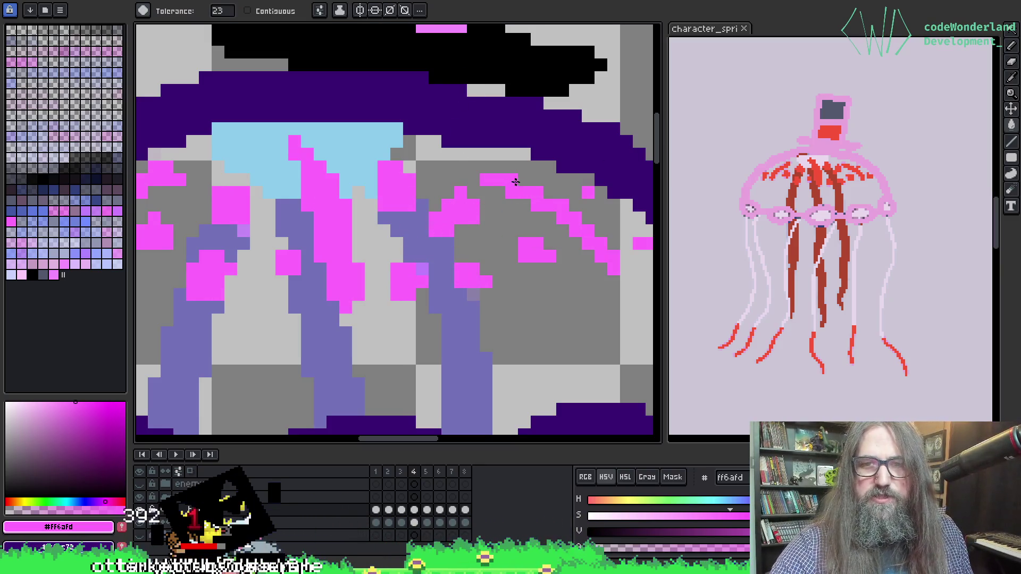
pyautogui.moveTo(410, 273); pyautogui.dragTo(424, 257)
pyautogui.keyDown('alt'); pyautogui.click(258, 230); pyautogui.keyUp('alt')
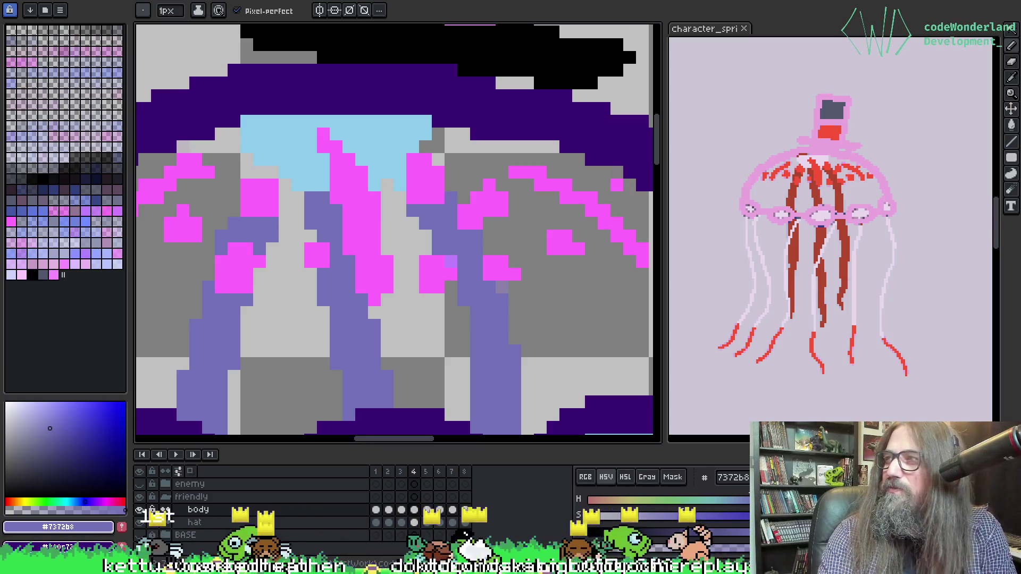
# Bring up the wind & waves Google results, shift the window aside, and scroll through them.
pyautogui.hotkey('alt', 'Tab')
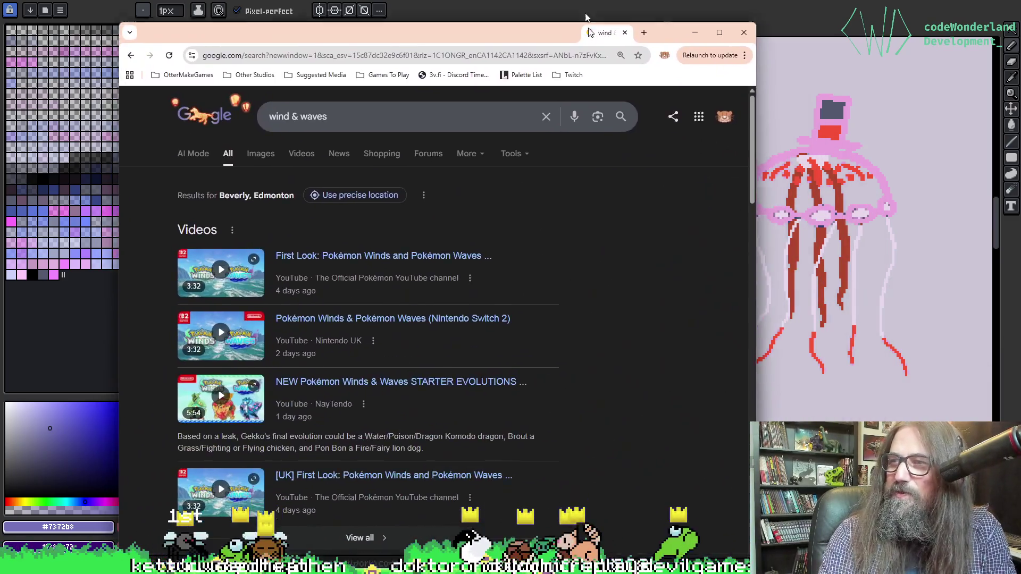
pyautogui.moveTo(589, 32)
pyautogui.mouseDown()
pyautogui.moveTo(518, 53)
pyautogui.moveTo(468, 16)
pyautogui.moveTo(532, 131)
pyautogui.moveTo(554, 30)
pyautogui.moveTo(641, 1)
pyautogui.mouseUp()
pyautogui.scroll(-1, 632, 236)
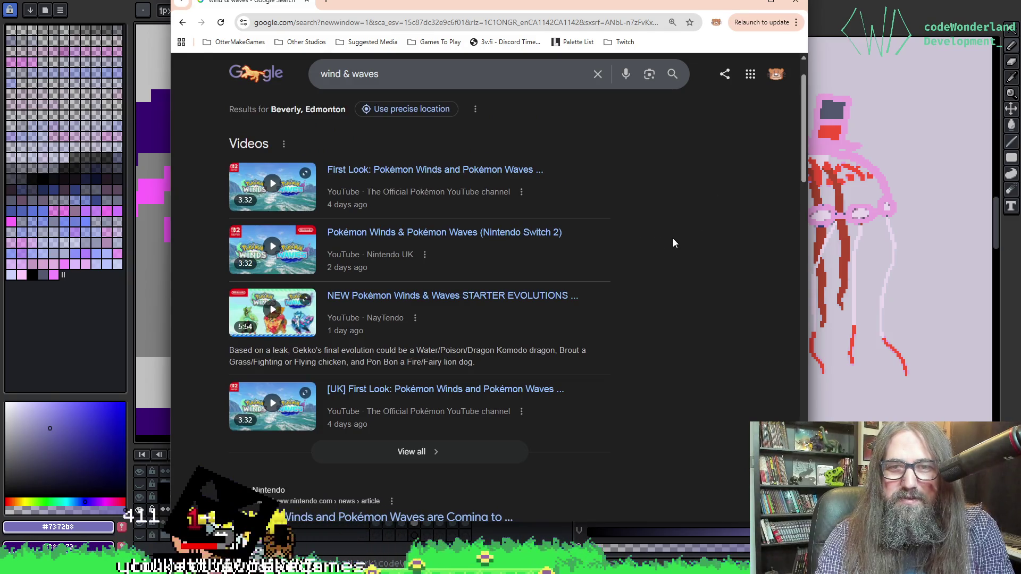
pyautogui.scroll(1, 431, 218)
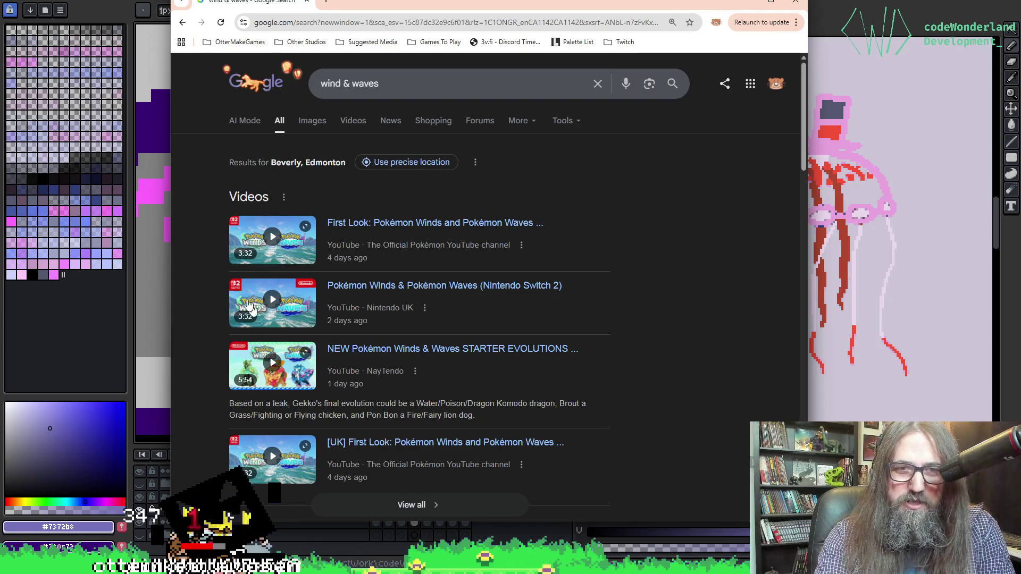
pyautogui.scroll(-5, 300, 353)
pyautogui.scroll(-1, 300, 354)
pyautogui.scroll(6, 349, 335)
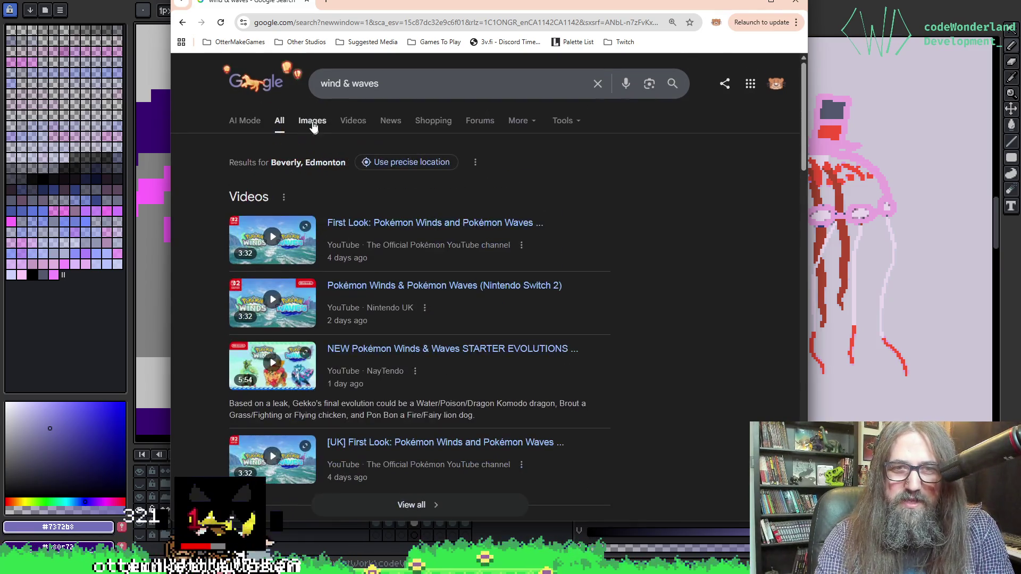
# Browse the wind & waves image results, then return to Aseprite.
pyautogui.click(313, 121)
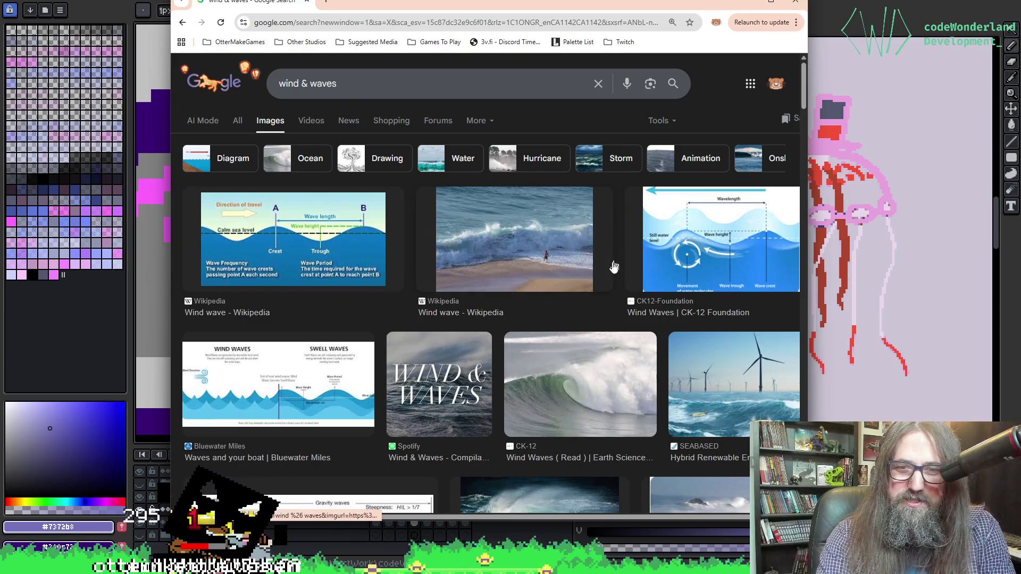
pyautogui.scroll(-1, 567, 309)
pyautogui.scroll(-5, 567, 310)
pyautogui.scroll(4, 568, 309)
pyautogui.hotkey('alt', 'Tab')
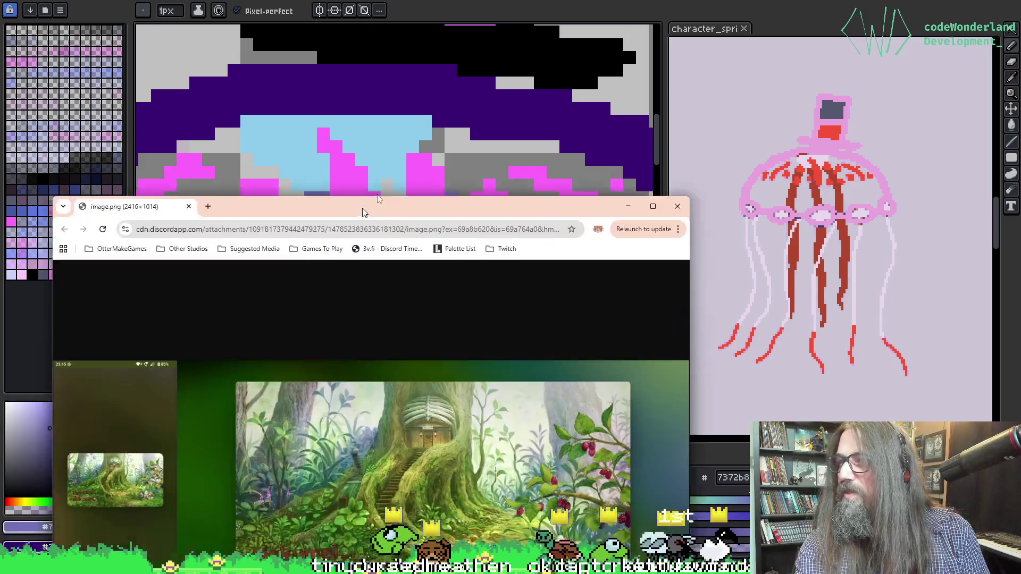
pyautogui.moveTo(357, 208)
pyautogui.mouseDown()
pyautogui.moveTo(488, 333)
pyautogui.moveTo(498, 437)
pyautogui.moveTo(494, 412)
pyautogui.mouseUp()
pyautogui.doubleClick(494, 412)
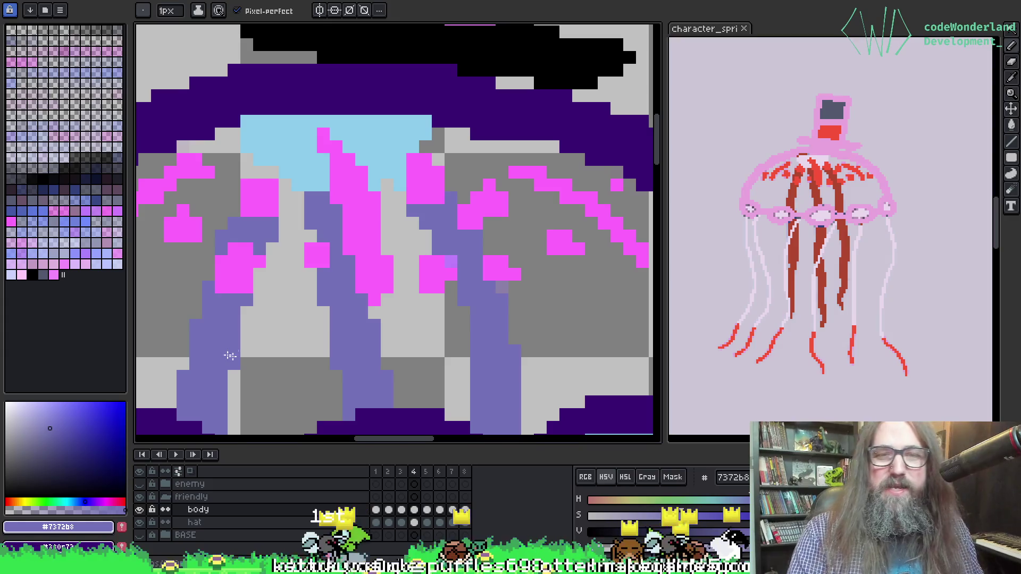
pyautogui.scroll(-1, 409, 287)
pyautogui.scroll(1, 447, 245)
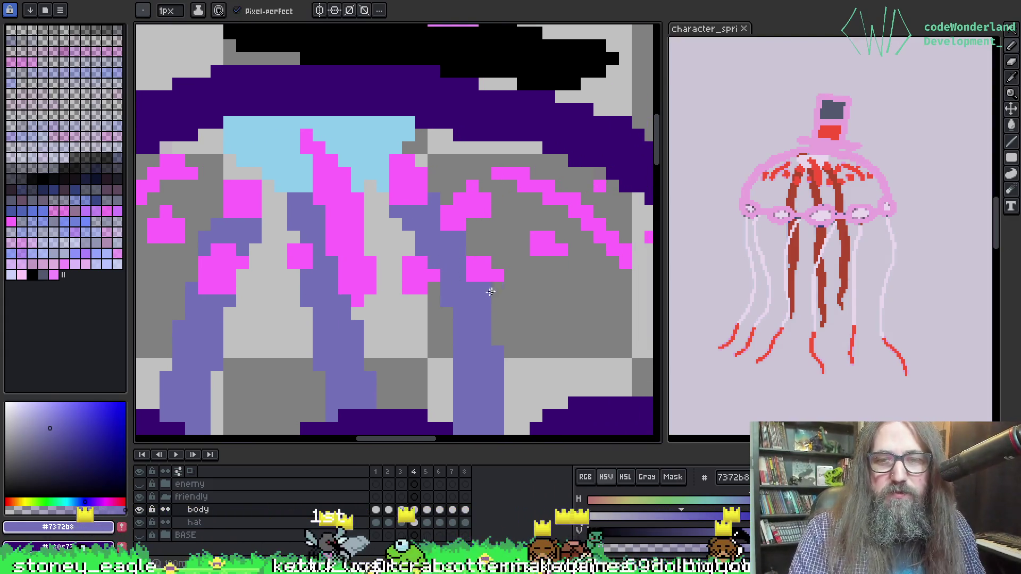
# Zoom and pan the view toward the upper-left of the jellyfish bell.
pyautogui.press('w')
pyautogui.scroll(-1, 459, 251)
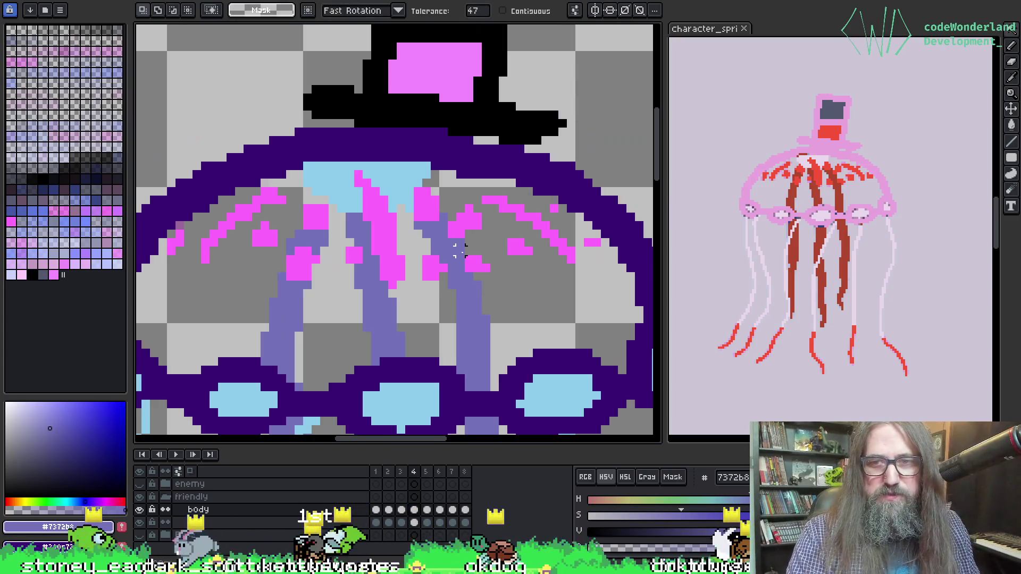
pyautogui.scroll(1, 172, 216)
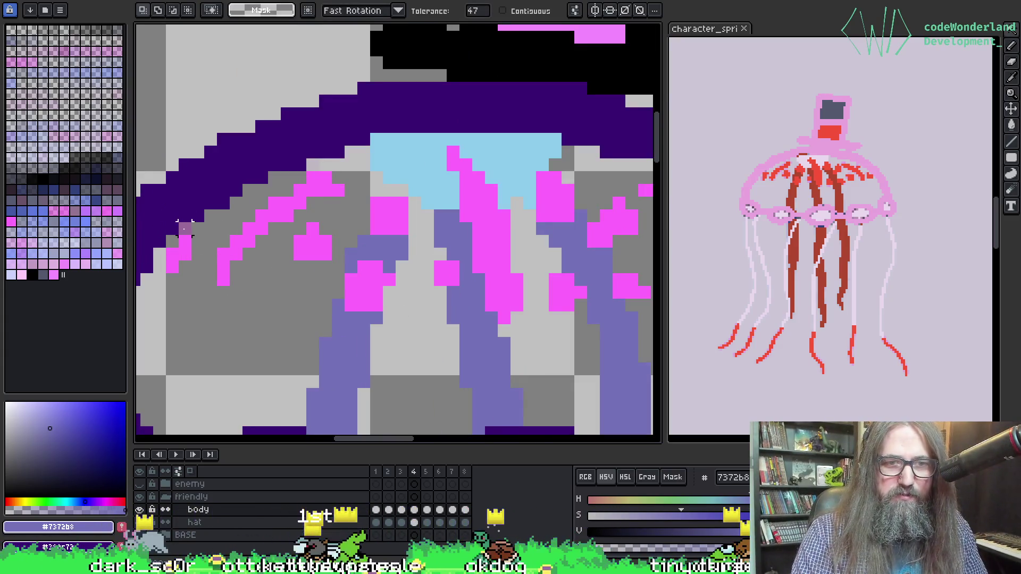
pyautogui.moveTo(351, 276); pyautogui.dragTo(304, 274)
pyautogui.rightClick(308, 277)
pyautogui.click(329, 255)
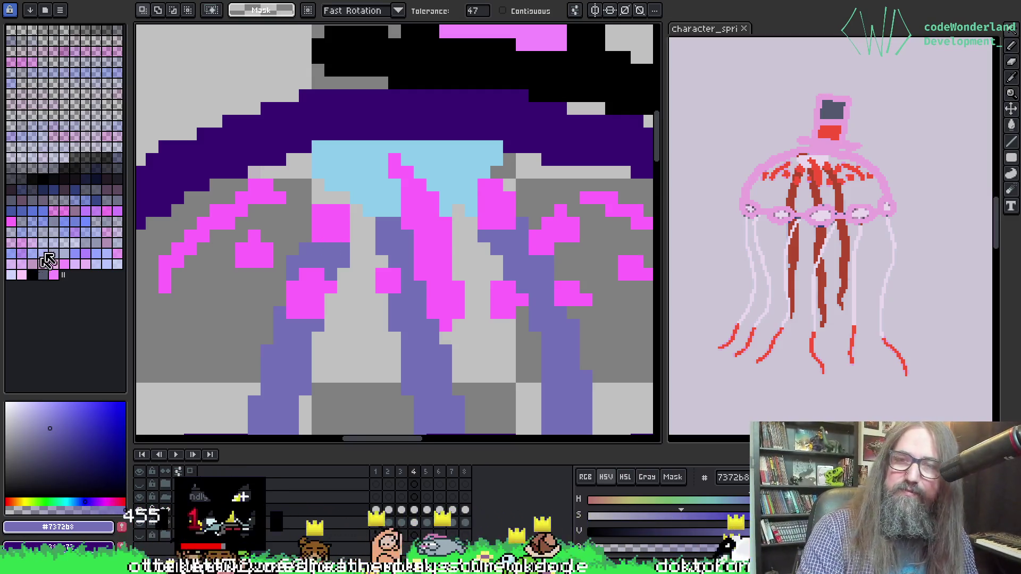
pyautogui.moveTo(440, 200); pyautogui.dragTo(345, 182)
pyautogui.scroll(-3, 372, 189)
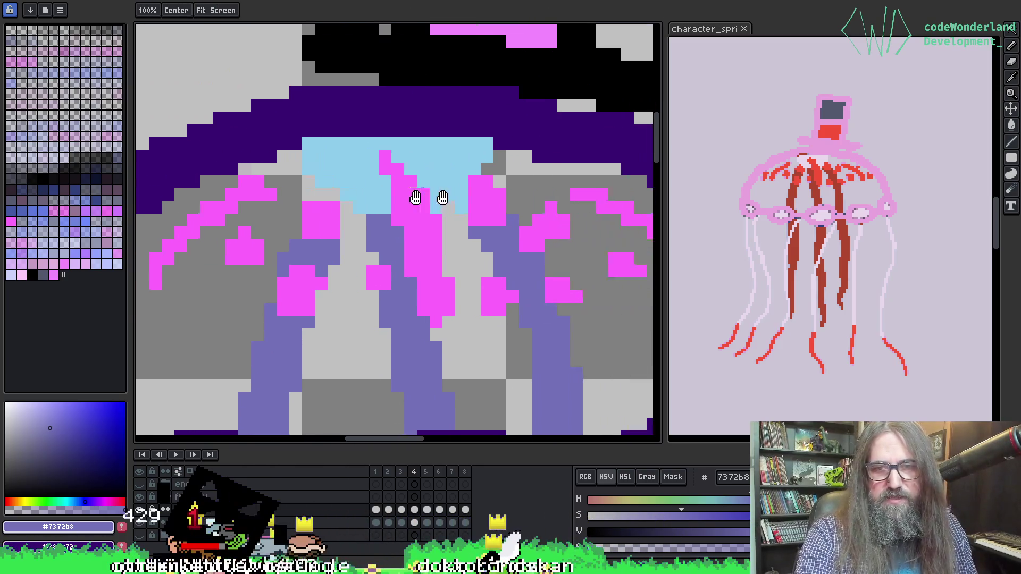
# Make bright pink #ff6afd the Pencil colour and preview the shading across frames 5–8.
pyautogui.keyDown('alt'); pyautogui.click(267, 196); pyautogui.keyUp('alt')
pyautogui.press('b')
pyautogui.press('.')
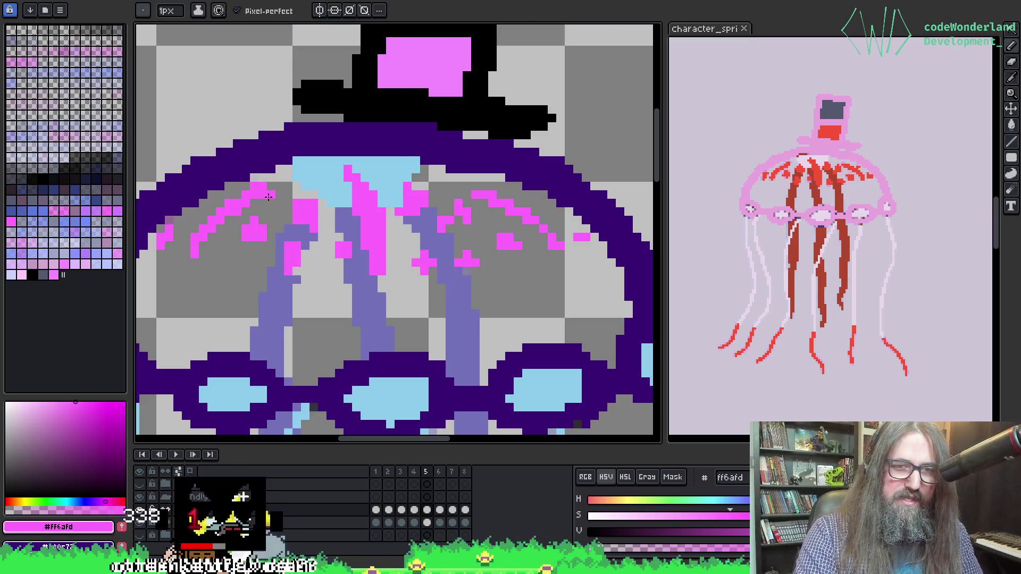
pyautogui.press('.')
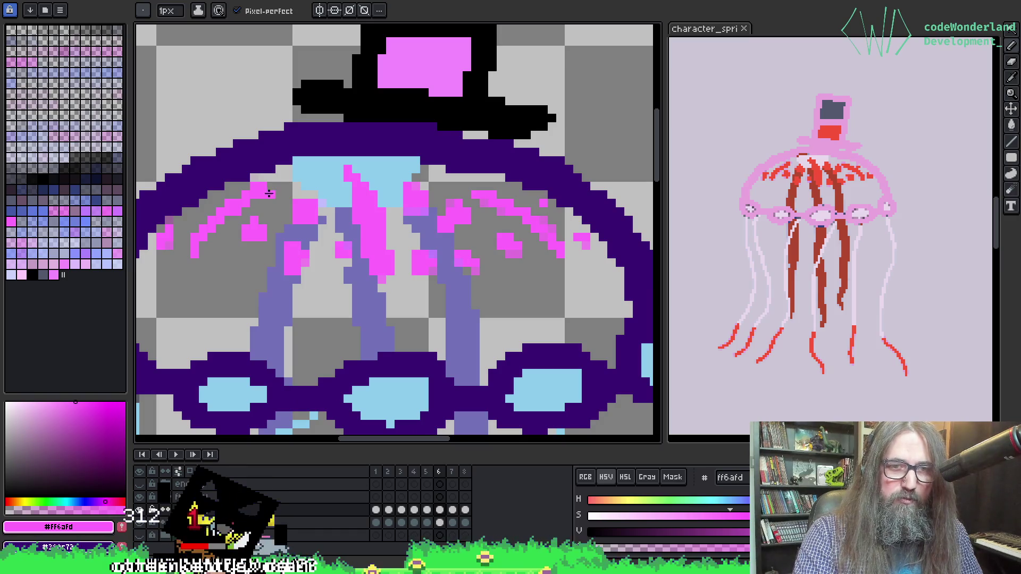
pyautogui.press('.')
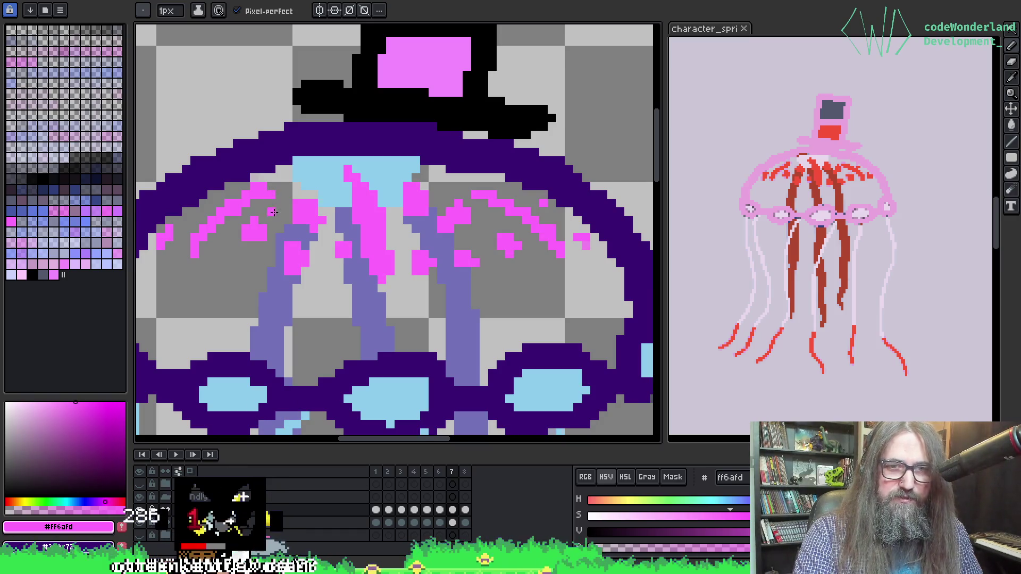
pyautogui.press('.')
pyautogui.press('Return')
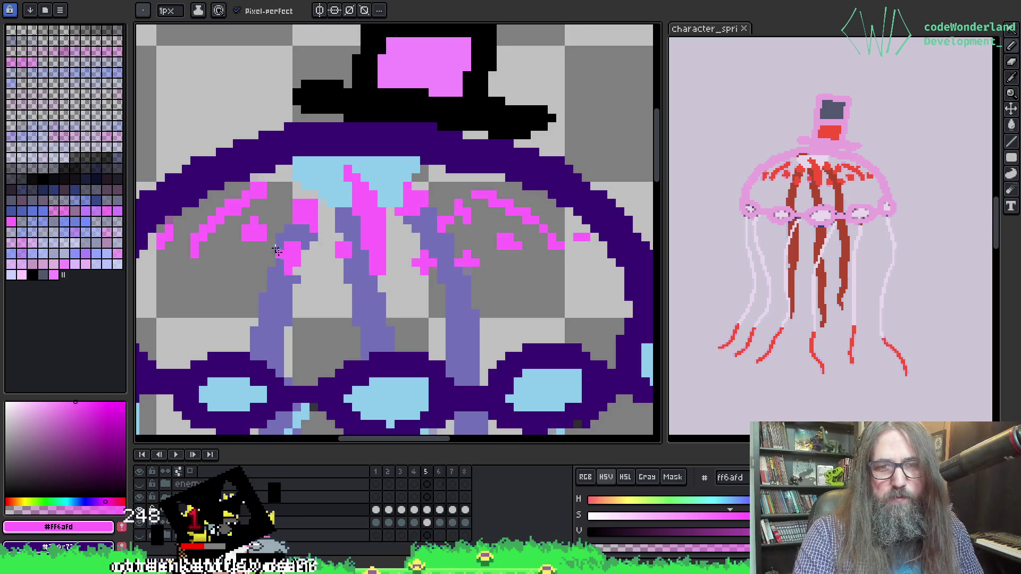